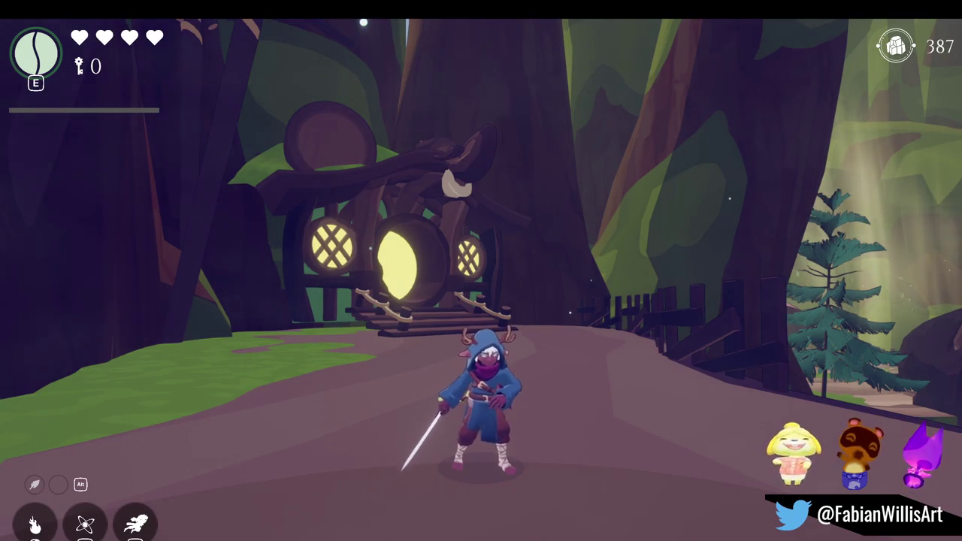
Run the character past the pink mushroom, onto a blue flower stem and toward the dark ledge.
{"action": "key", "text": "s"}
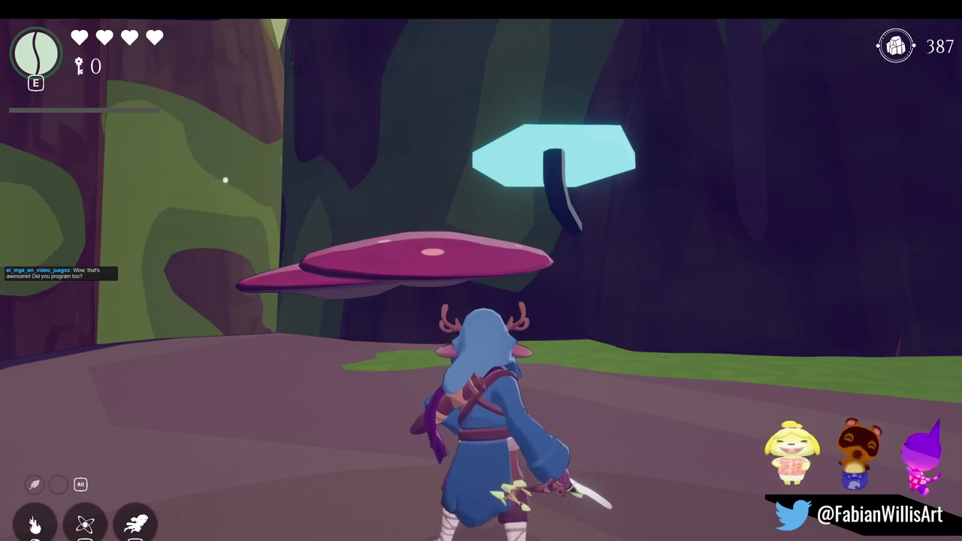
{"action": "key", "text": "a"}
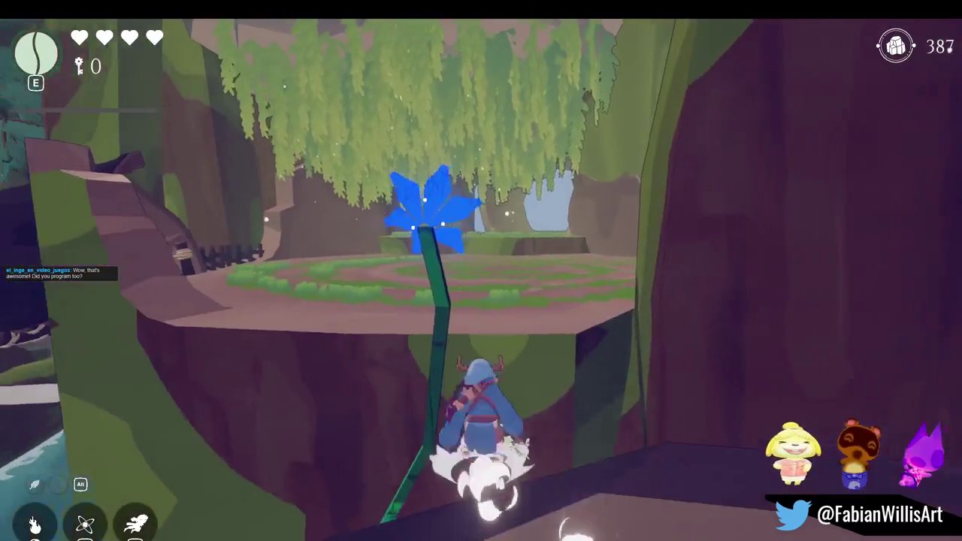
{"action": "key", "text": "w"}
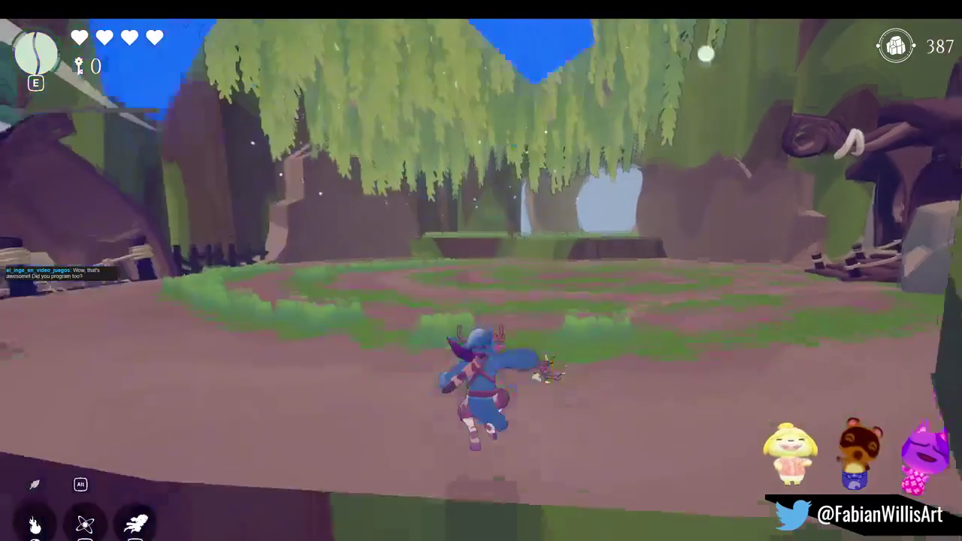
{"action": "key", "text": "w"}
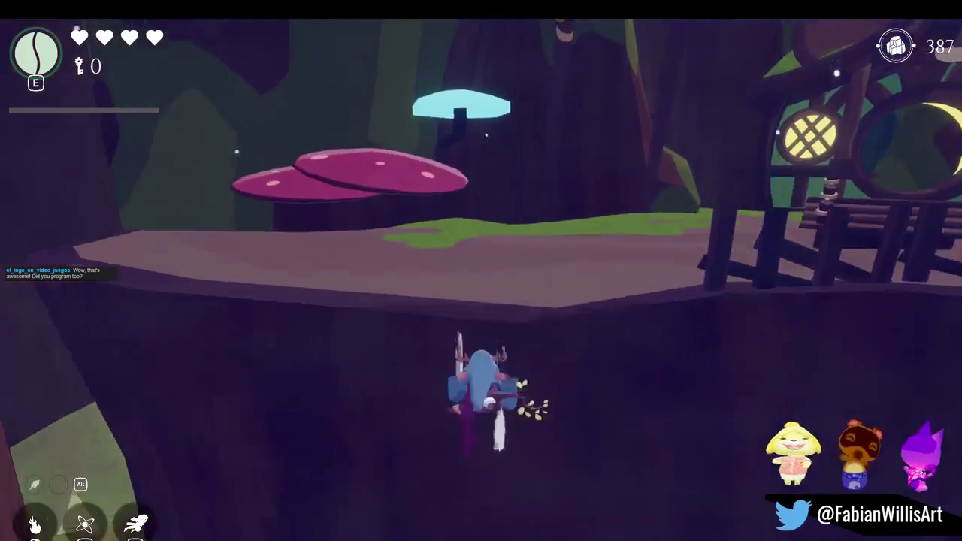
Climb the flower stems to the upper ledge and swing the sword, then pause and resume the game.
{"action": "key", "text": "w"}
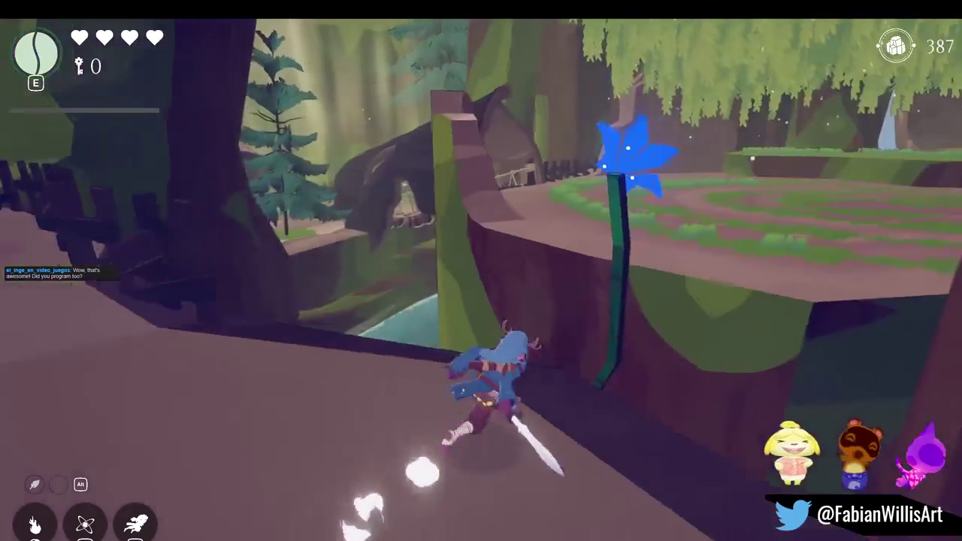
{"action": "key", "text": "w"}
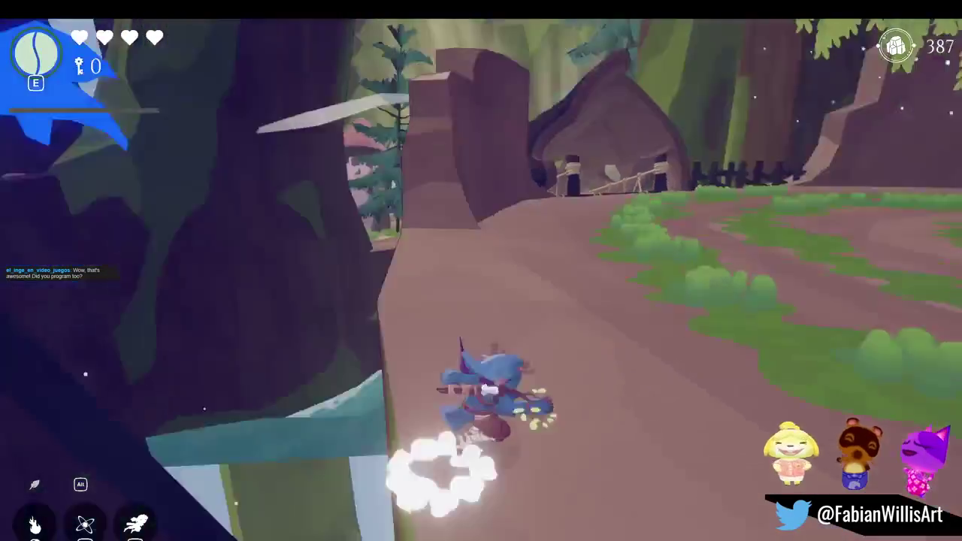
{"action": "key", "text": "w"}
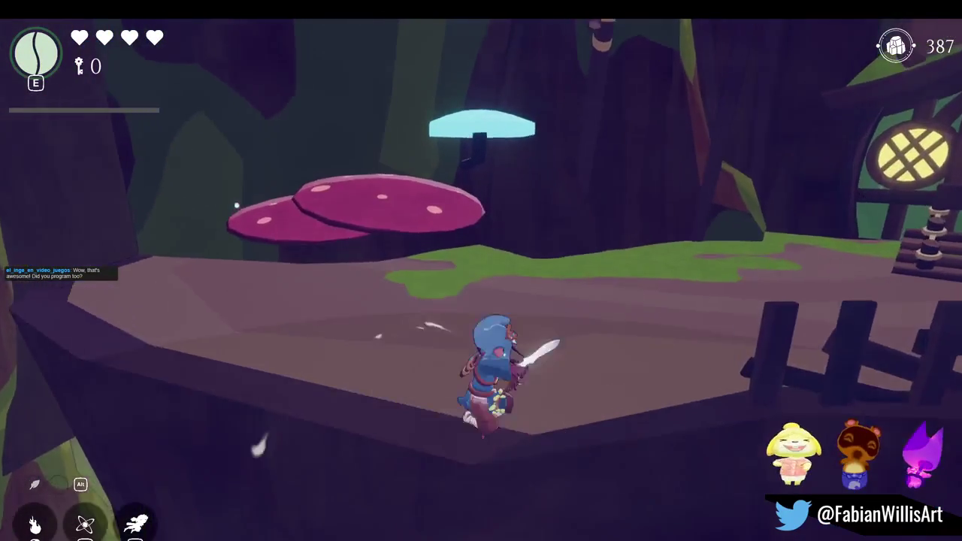
{"action": "key", "text": "Escape"}
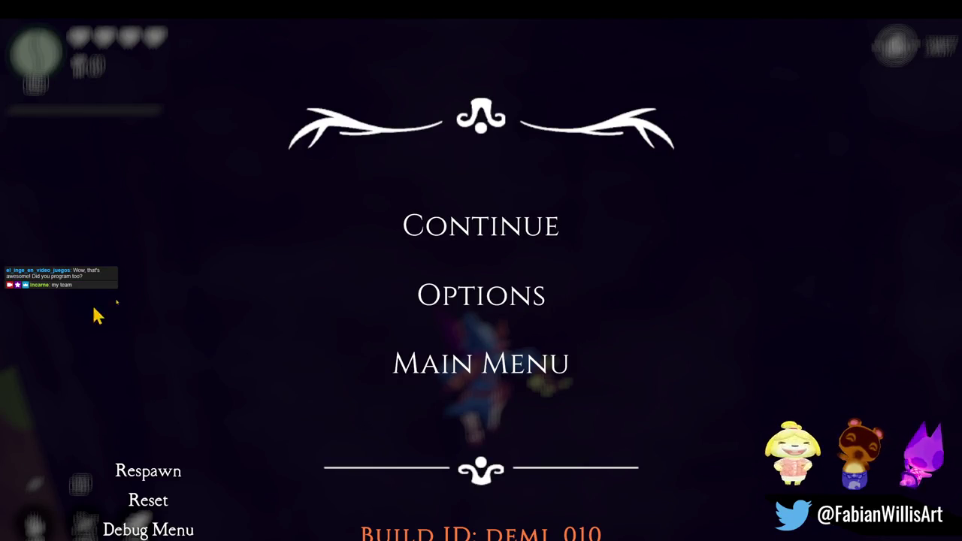
{"action": "left_click", "coordinate": [440, 239]}
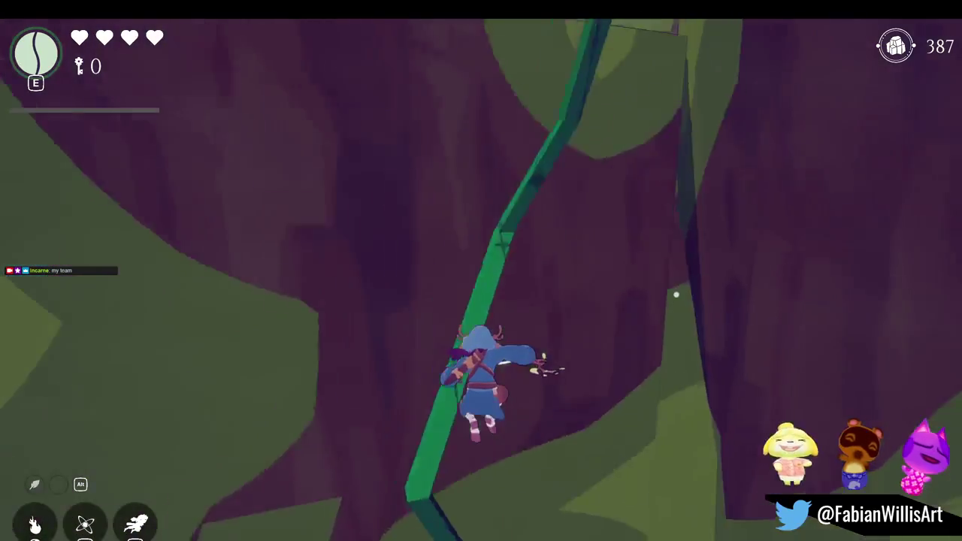
Run the character onto the rope bridge toward the round-doored house.
{"action": "key", "text": "w"}
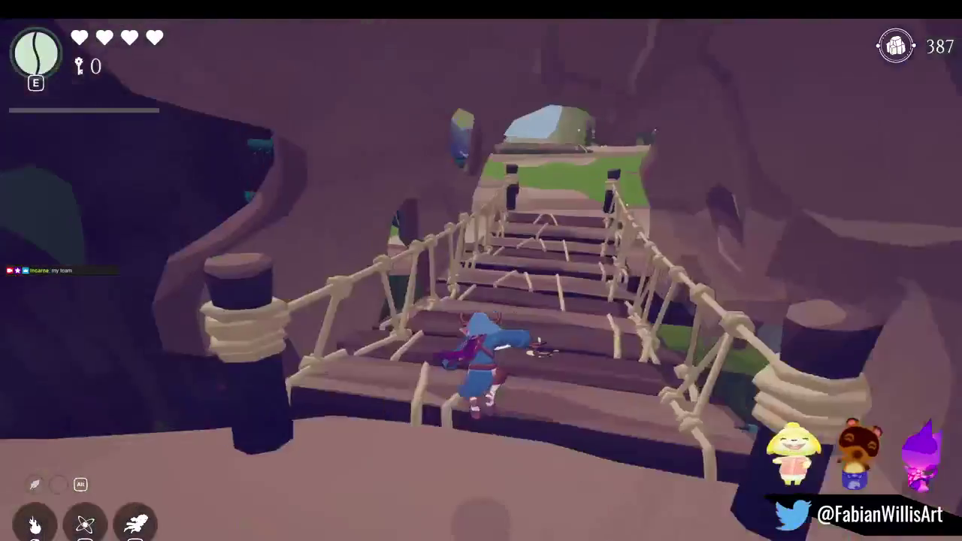
{"action": "key", "text": "w"}
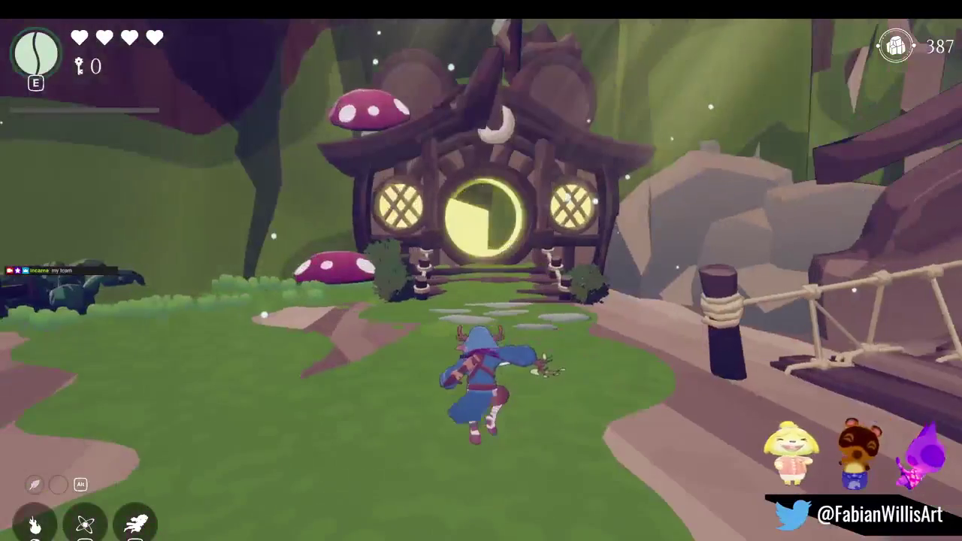
{"action": "key", "text": "w"}
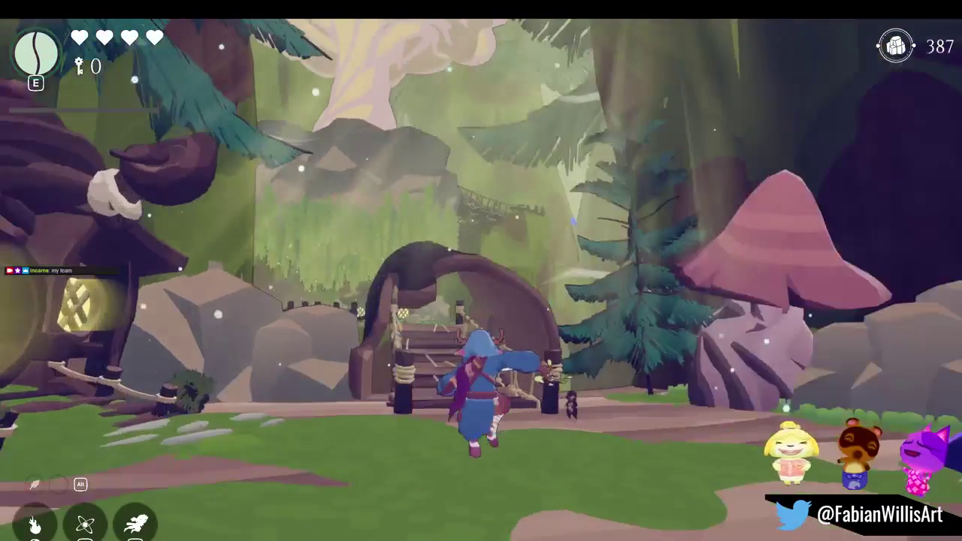
{"action": "key", "text": "w"}
{"action": "key", "text": "w"}
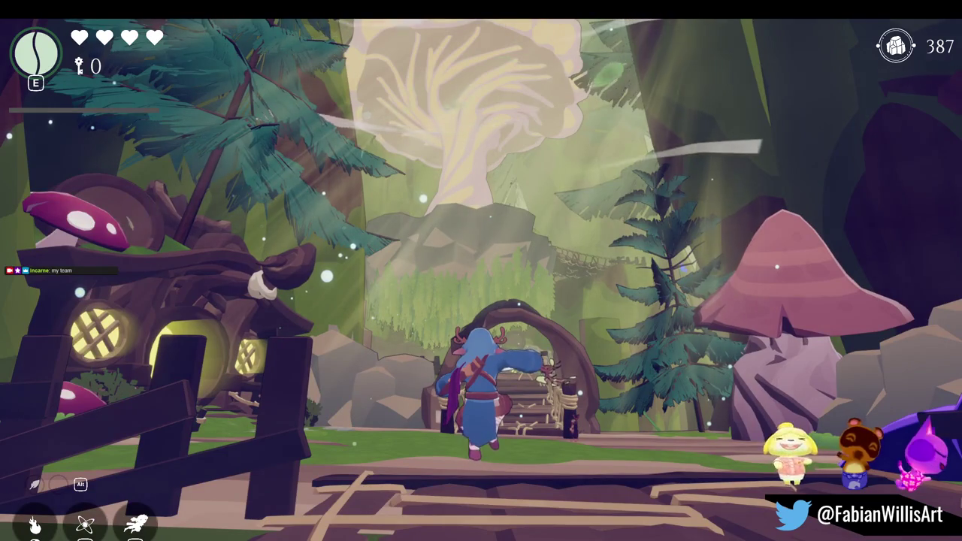
{"action": "key", "text": "w"}
{"action": "key", "text": "w"}
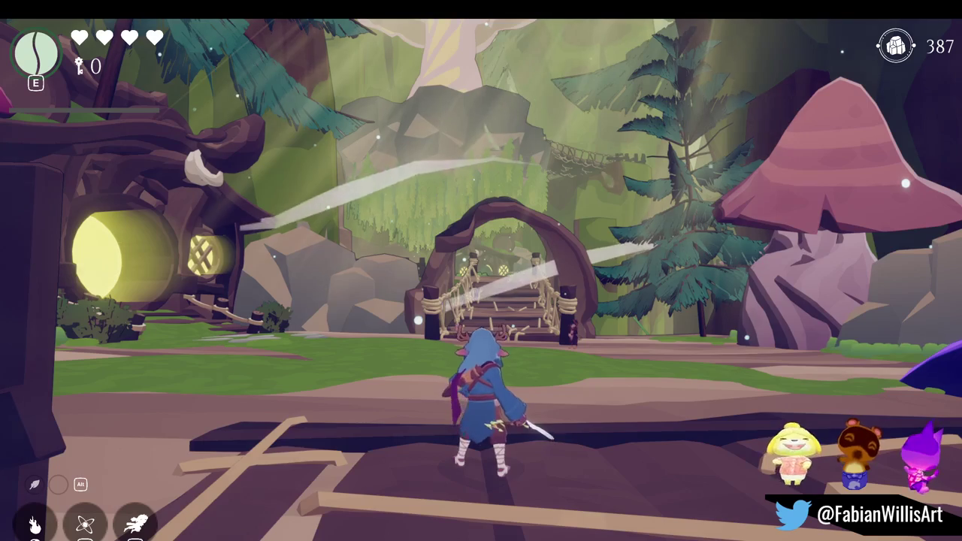
Leave fullscreen play and return to the Unity editor layout.
{"action": "key", "text": "F11"}
{"action": "key", "text": "super"}
{"action": "key", "text": "Escape"}
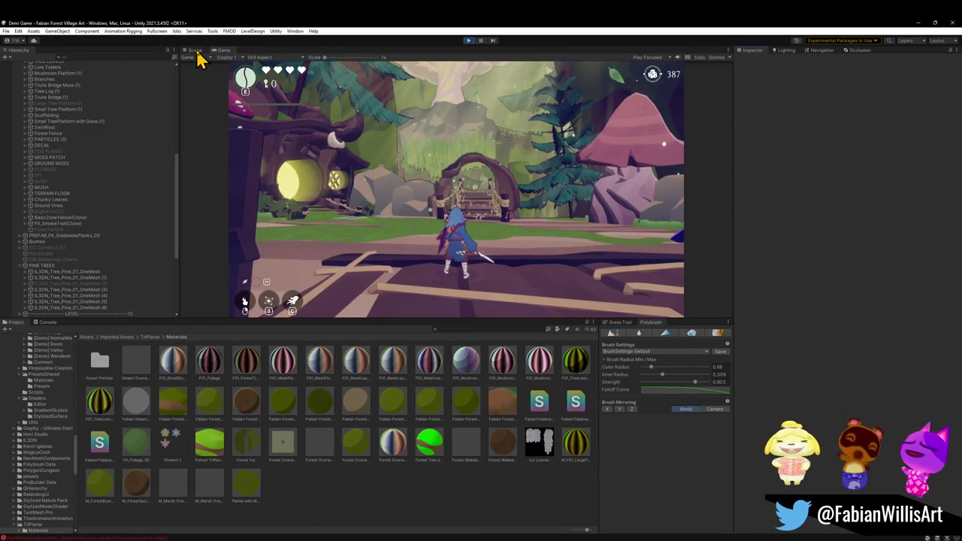
In the Scene view, orbit the forest and select hanging plant planes Plane.400 and Plane.409.
{"action": "left_click", "coordinate": [195, 50]}
{"action": "mouse_move", "coordinate": [436, 203]}
{"action": "left_mouse_down"}
{"action": "mouse_move", "coordinate": [471, 185]}
{"action": "mouse_move", "coordinate": [481, 208]}
{"action": "mouse_move", "coordinate": [590, 197]}
{"action": "mouse_move", "coordinate": [612, 209]}
{"action": "mouse_move", "coordinate": [472, 188]}
{"action": "left_mouse_up"}
{"action": "left_click", "coordinate": [530, 179]}
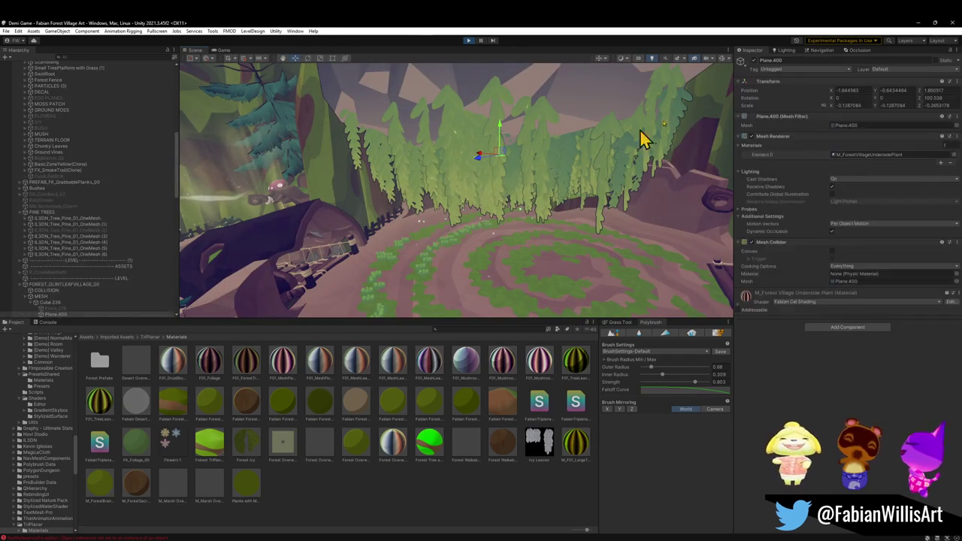
{"action": "left_click", "coordinate": [522, 193]}
{"action": "mouse_move", "coordinate": [521, 193]}
{"action": "left_mouse_down"}
{"action": "mouse_move", "coordinate": [430, 208]}
{"action": "mouse_move", "coordinate": [602, 156]}
{"action": "left_mouse_up"}
Recheck Plane.409 in the Scene view, then return to the Game view in fullscreen.
{"action": "left_click", "coordinate": [224, 50]}
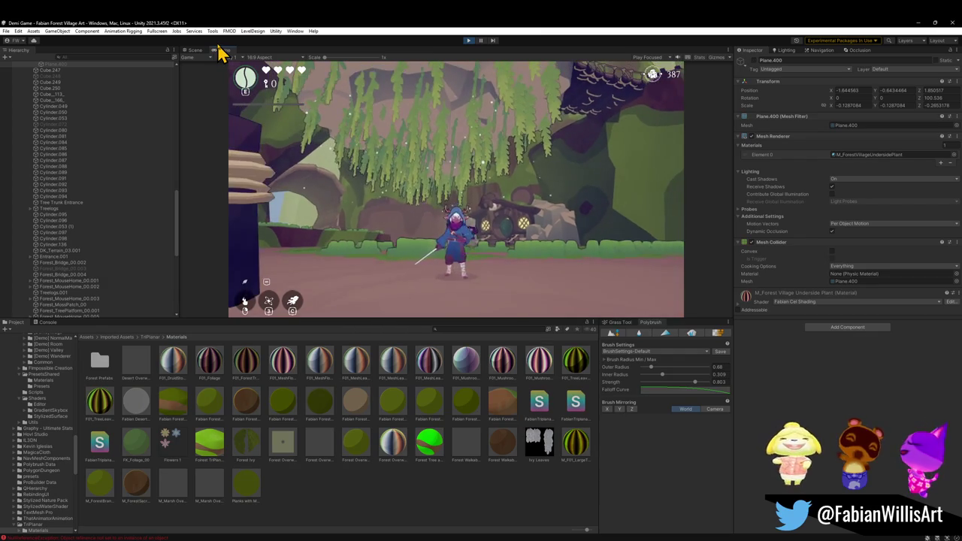
{"action": "key", "text": "super"}
{"action": "key", "text": "super"}
{"action": "left_click", "coordinate": [194, 50]}
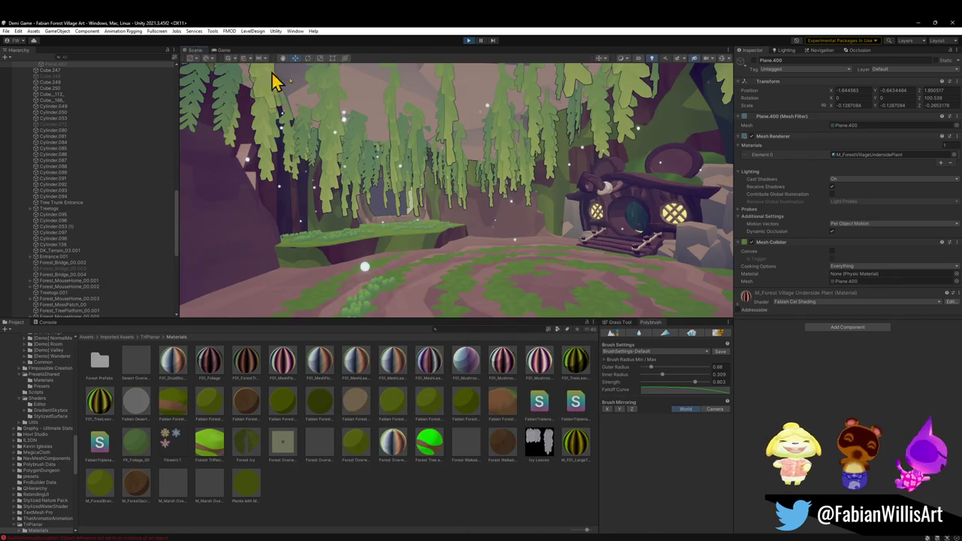
{"action": "left_click", "coordinate": [402, 180]}
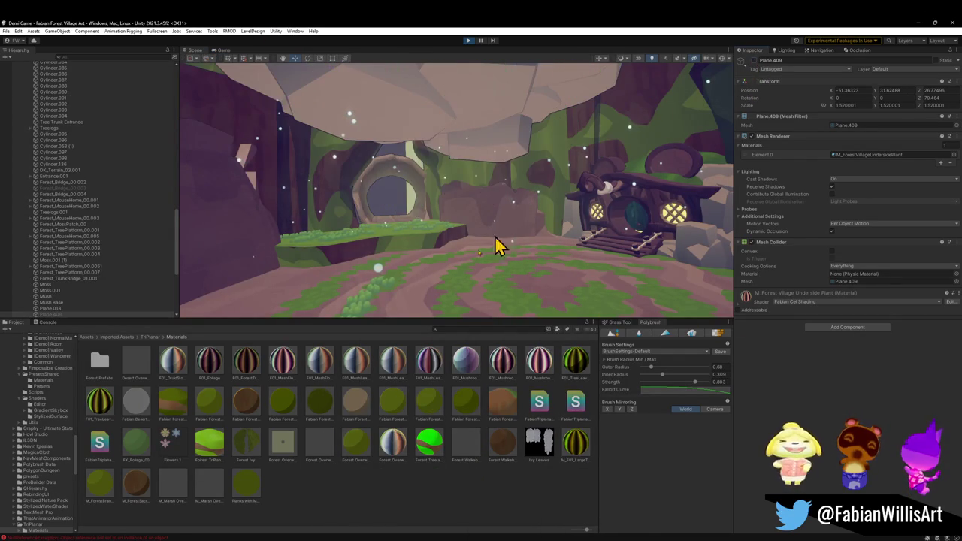
{"action": "left_click", "coordinate": [224, 51]}
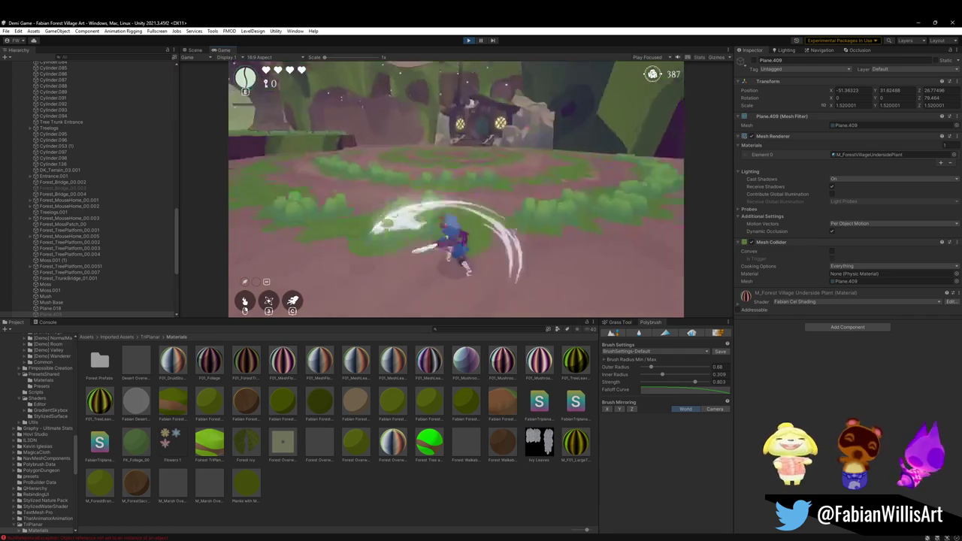
{"action": "key", "text": "F11"}
Run the character back and forth across the clearing in front of the house.
{"action": "key", "text": "s"}
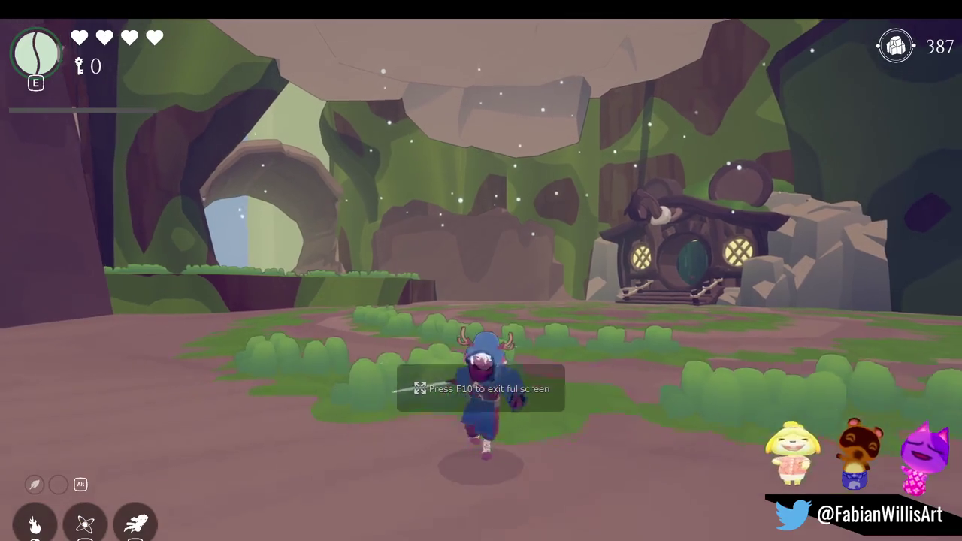
{"action": "key", "text": "w"}
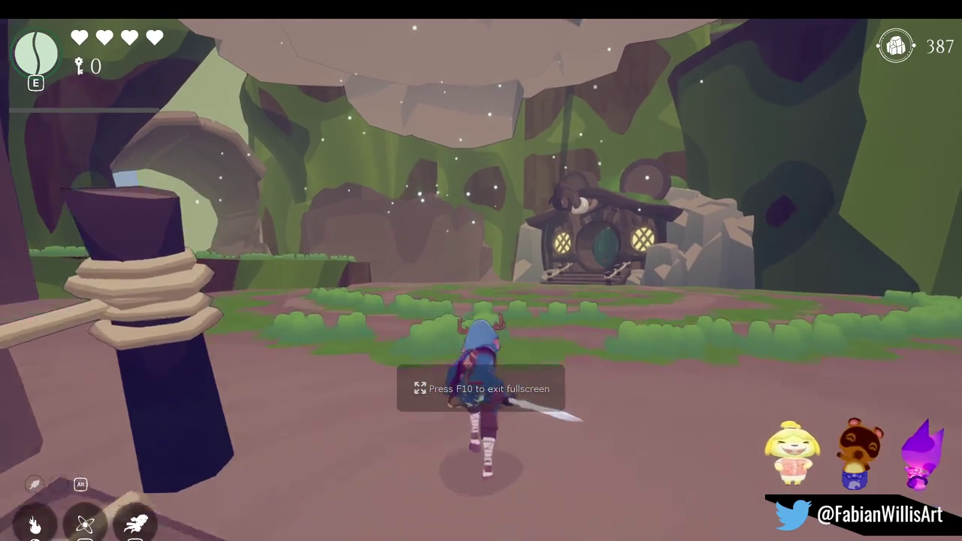
{"action": "key", "text": "s"}
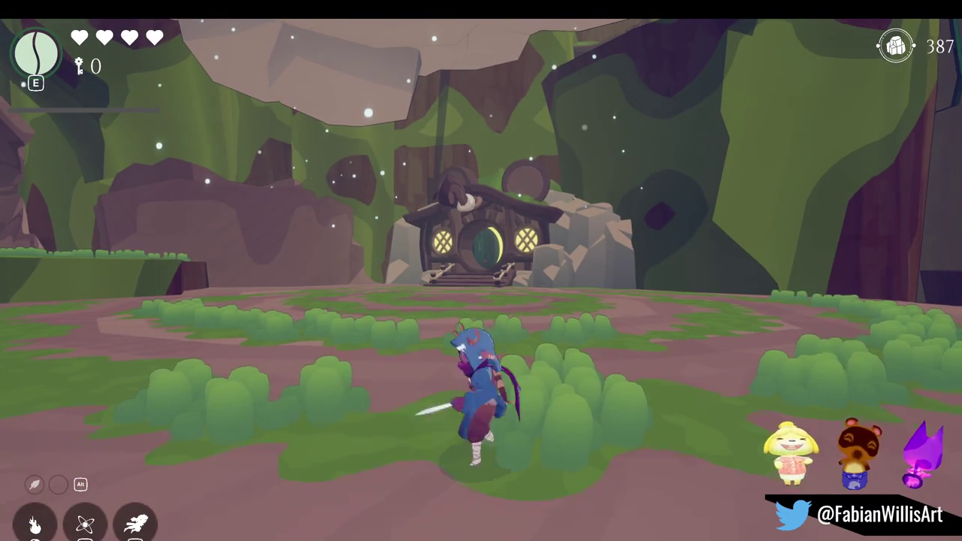
{"action": "key", "text": "w"}
{"action": "key", "text": "s"}
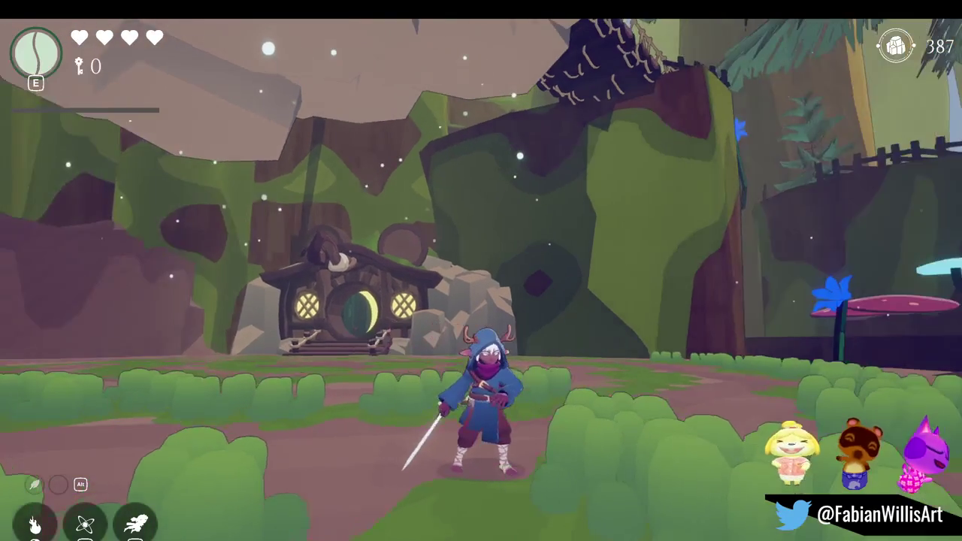
{"action": "key", "text": "s"}
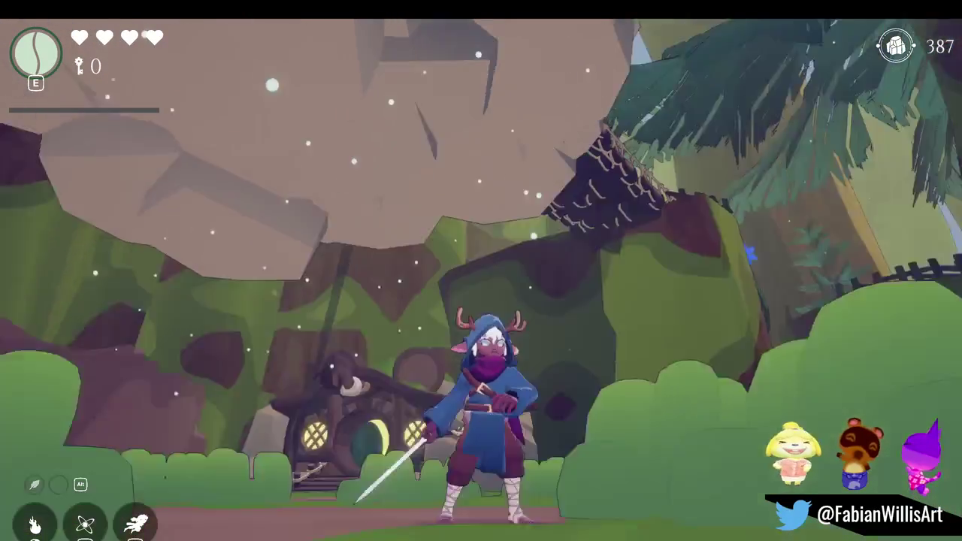
{"action": "key", "text": "s"}
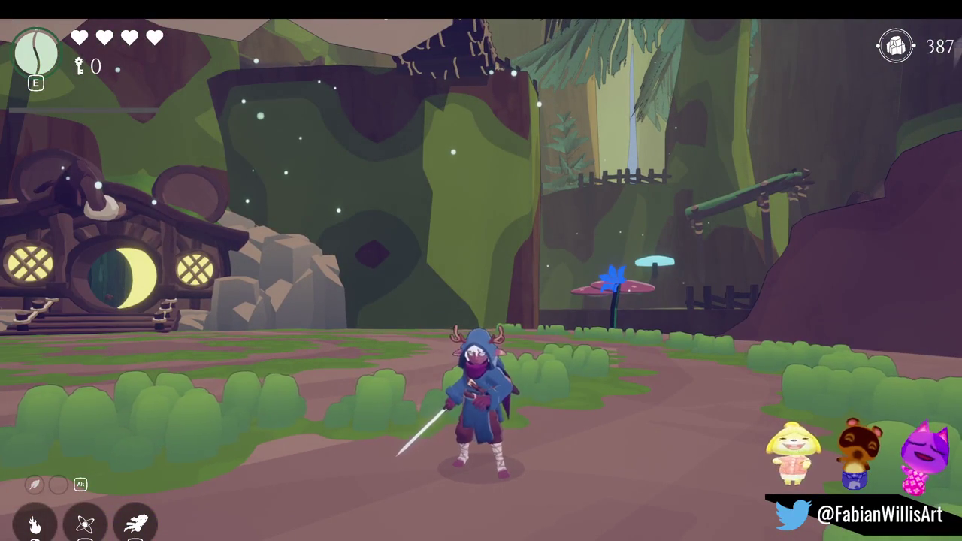
Run left toward the house, spawn the large horned brute to fight, then pause the game.
{"action": "key", "text": "a"}
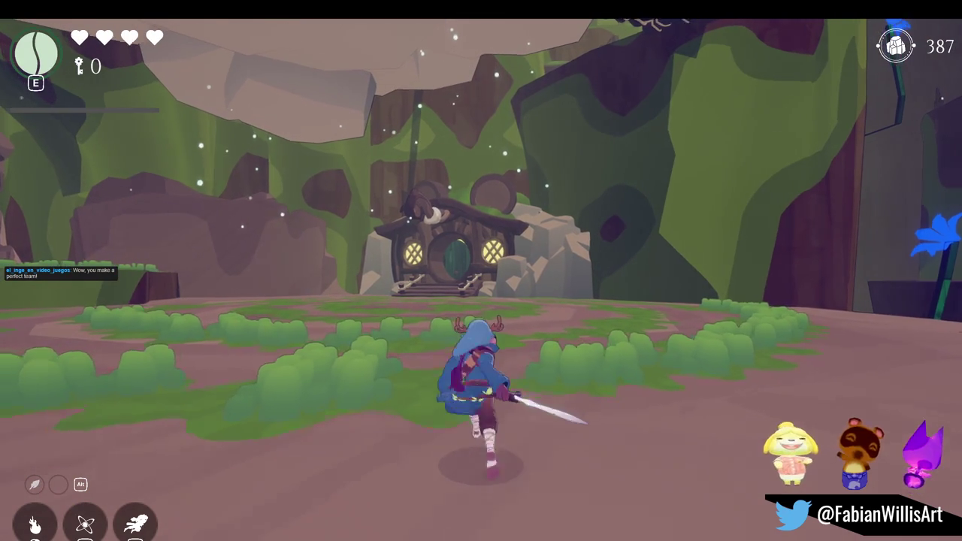
{"action": "key", "text": "space"}
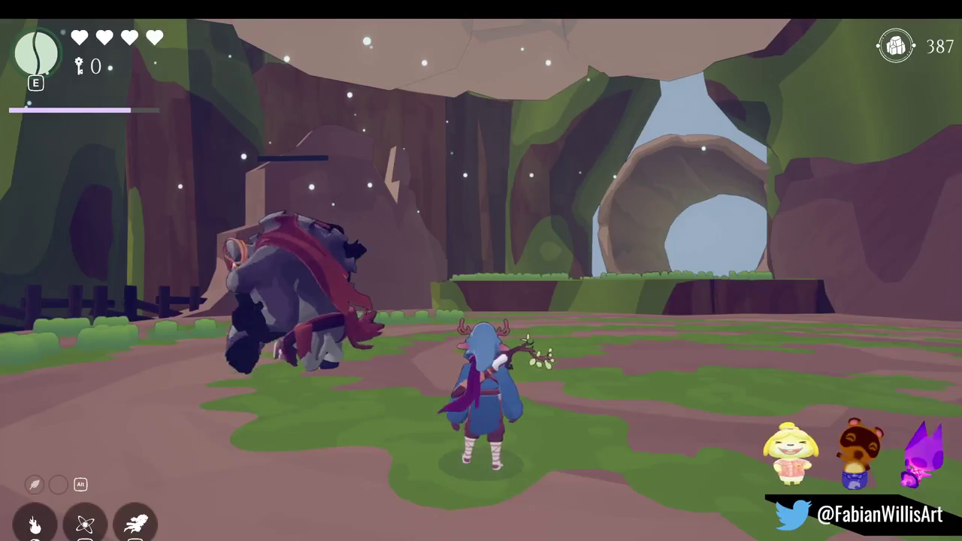
{"action": "key", "text": "Escape"}
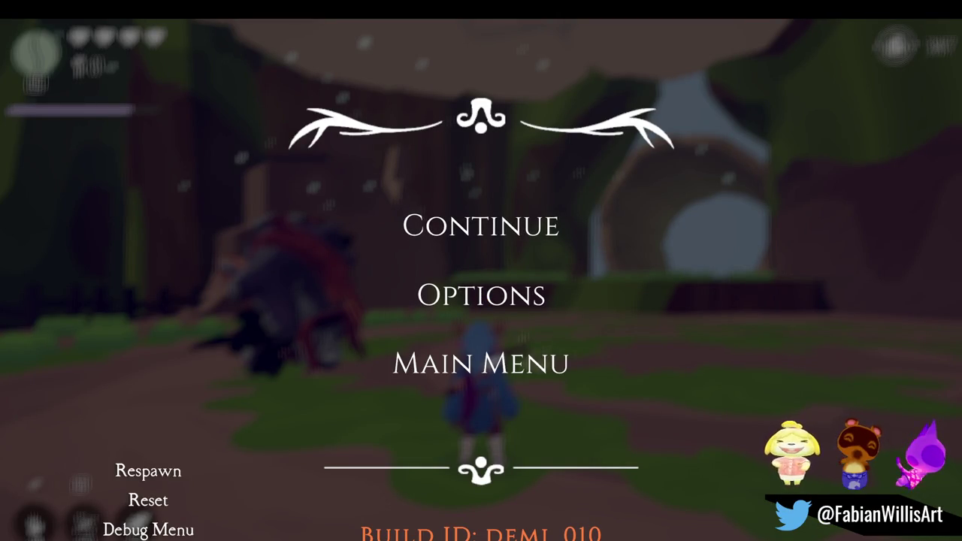
Resume the game from the pause menu, then pause it again.
{"action": "left_click", "coordinate": [436, 220]}
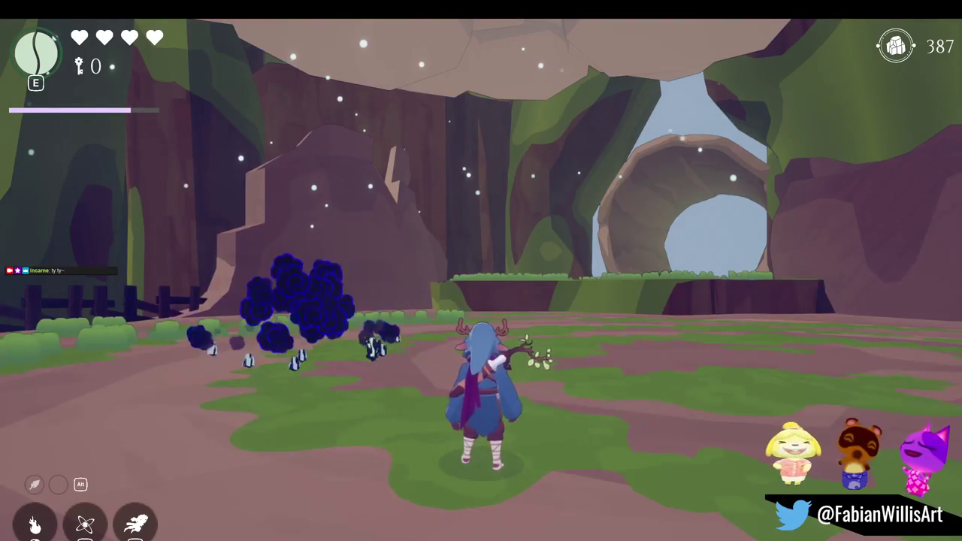
{"action": "key", "text": "F10"}
{"action": "key", "text": "Escape"}
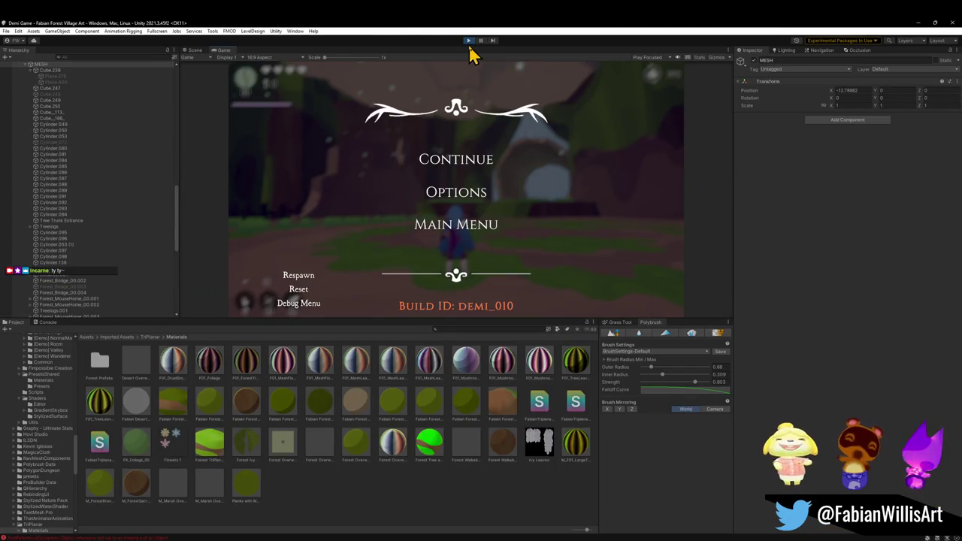
Exit Play mode, orbit the Scene view around the hut, and minimize Unity.
{"action": "left_click", "coordinate": [468, 42]}
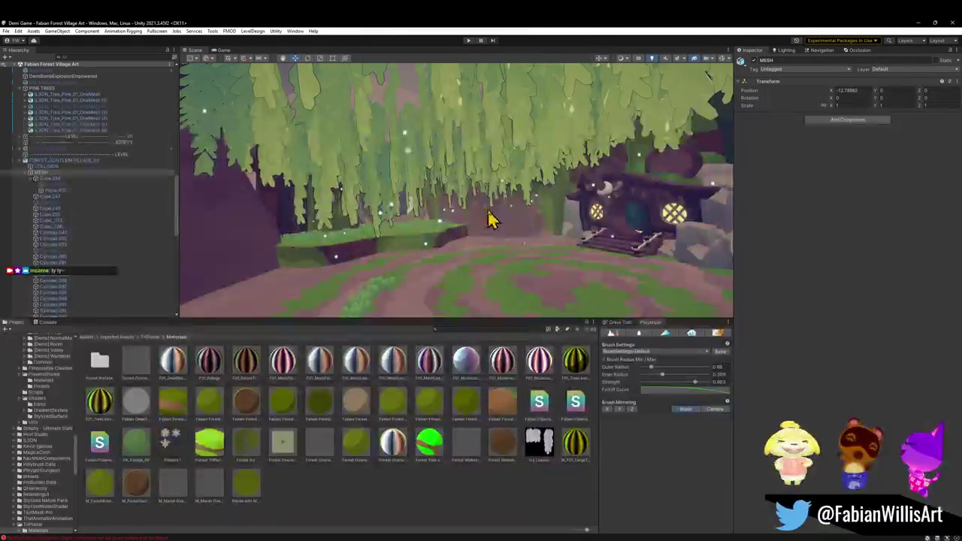
{"action": "mouse_move", "coordinate": [495, 239]}
{"action": "left_mouse_down"}
{"action": "mouse_move", "coordinate": [509, 275]}
{"action": "mouse_move", "coordinate": [524, 271]}
{"action": "mouse_move", "coordinate": [523, 238]}
{"action": "mouse_move", "coordinate": [586, 225]}
{"action": "mouse_move", "coordinate": [617, 206]}
{"action": "mouse_move", "coordinate": [642, 222]}
{"action": "mouse_move", "coordinate": [566, 224]}
{"action": "left_mouse_up"}
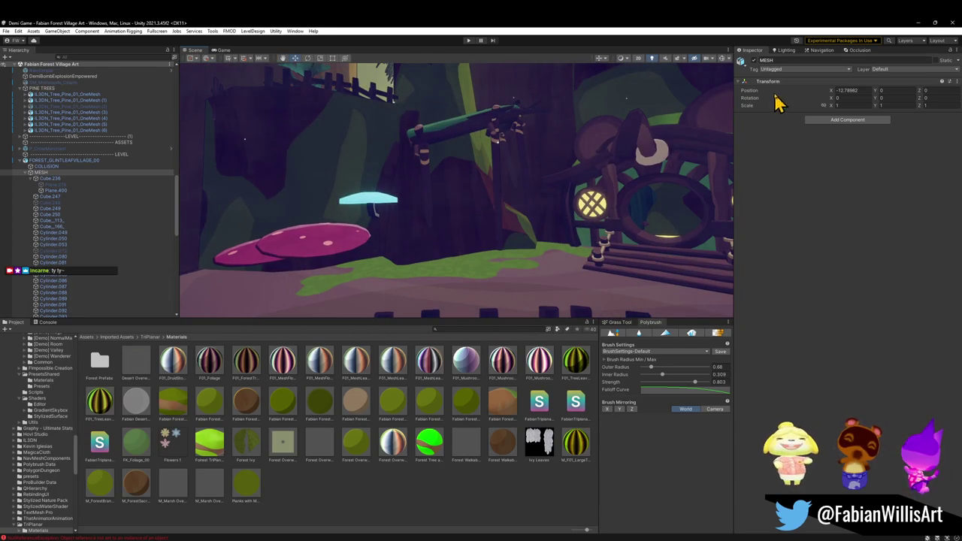
{"action": "left_click", "coordinate": [918, 24]}
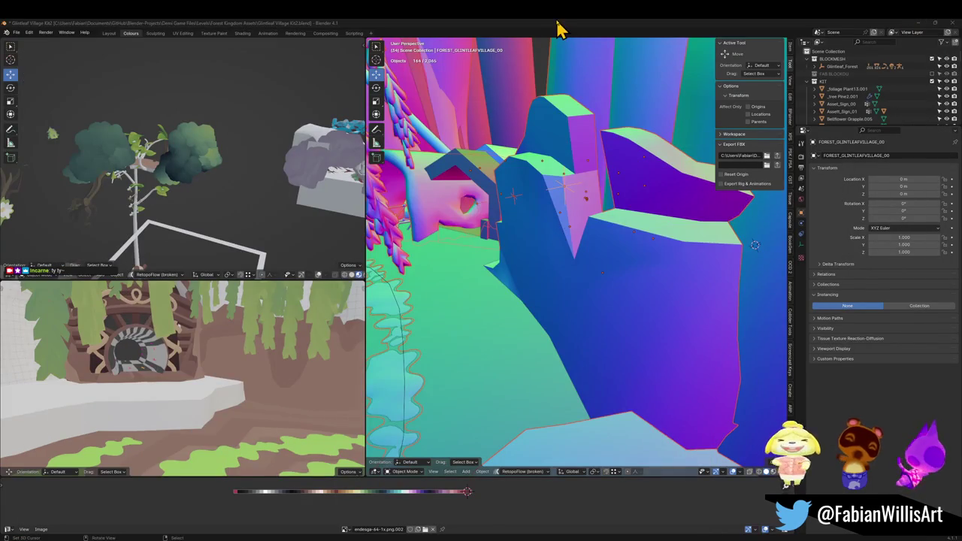
Fly through the village past the bridges and house, then select the tree platform and orbit its edge.
{"action": "key", "text": "shift+grave"}
{"action": "key", "text": "w"}
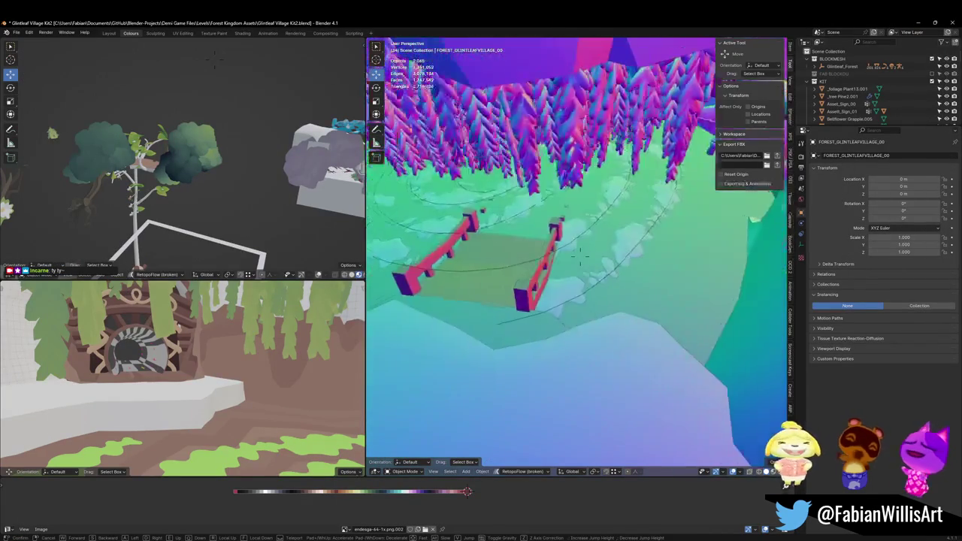
{"action": "key", "text": "w"}
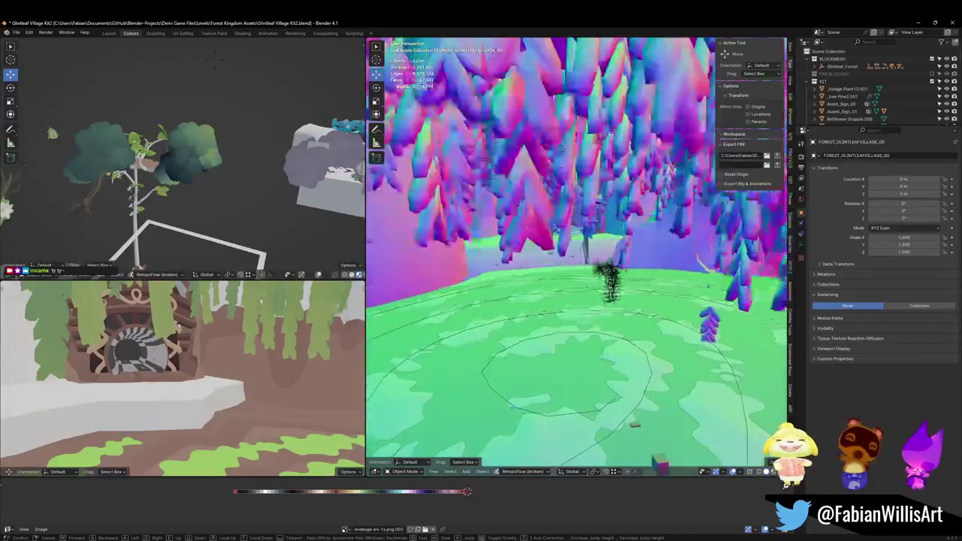
{"action": "key", "text": "w"}
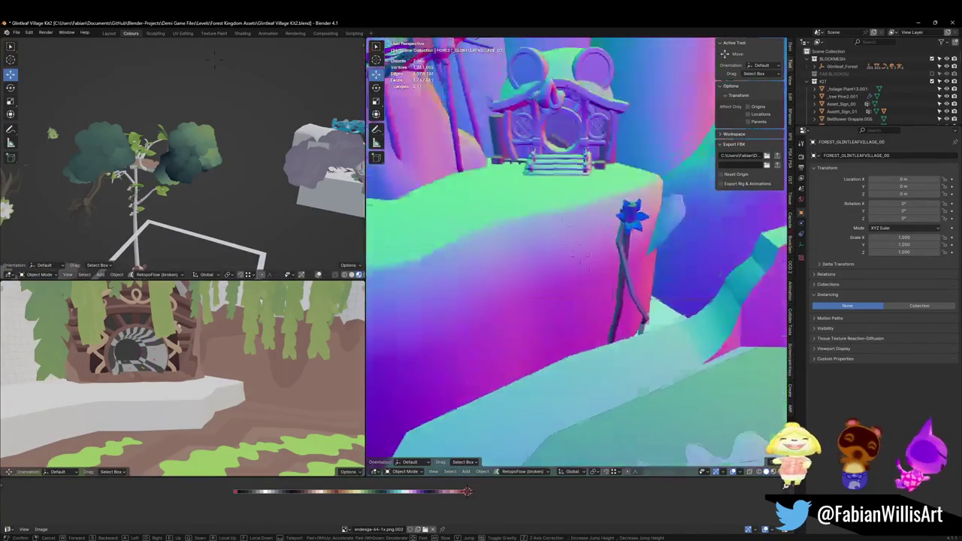
{"action": "left_click", "coordinate": [580, 256]}
{"action": "left_click", "coordinate": [563, 275]}
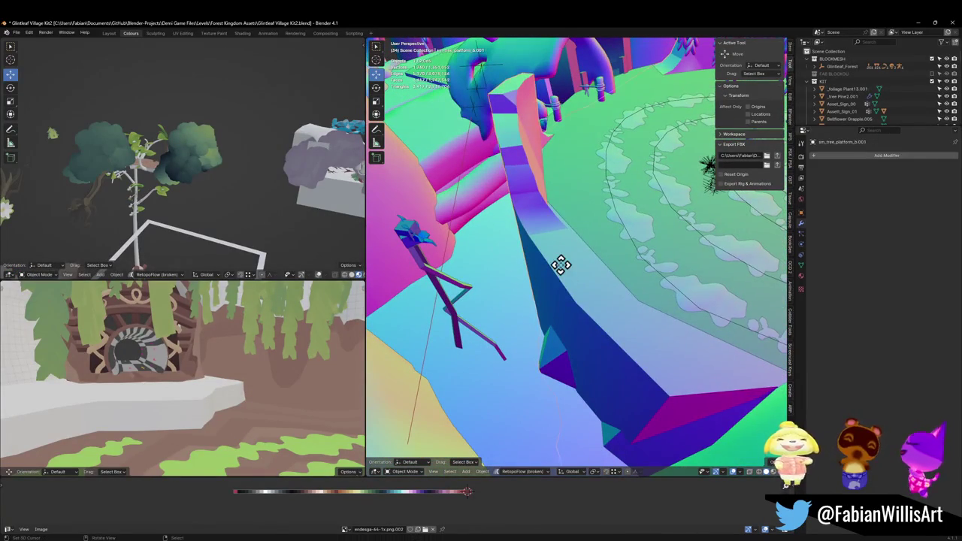
{"action": "left_click_drag", "start_coordinate": [554, 280], "coordinate": [564, 374]}
{"action": "left_click_drag", "start_coordinate": [607, 340], "coordinate": [610, 307]}
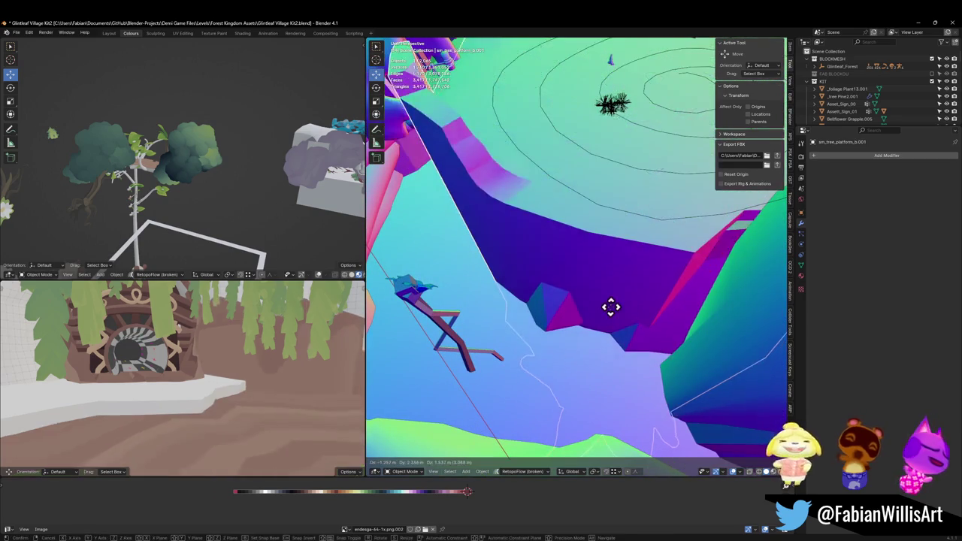
Fly through the scene again to the plane Cube_.129_ and enter Edit Mode on it.
{"action": "key", "text": "shift+grave"}
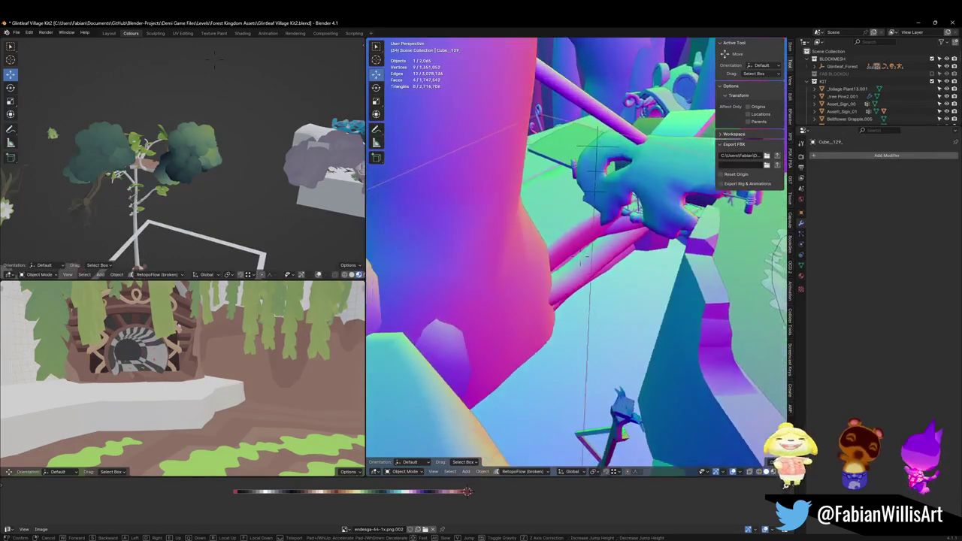
{"action": "key", "text": "w"}
{"action": "left_click", "coordinate": [538, 329]}
{"action": "key", "text": "shift+grave"}
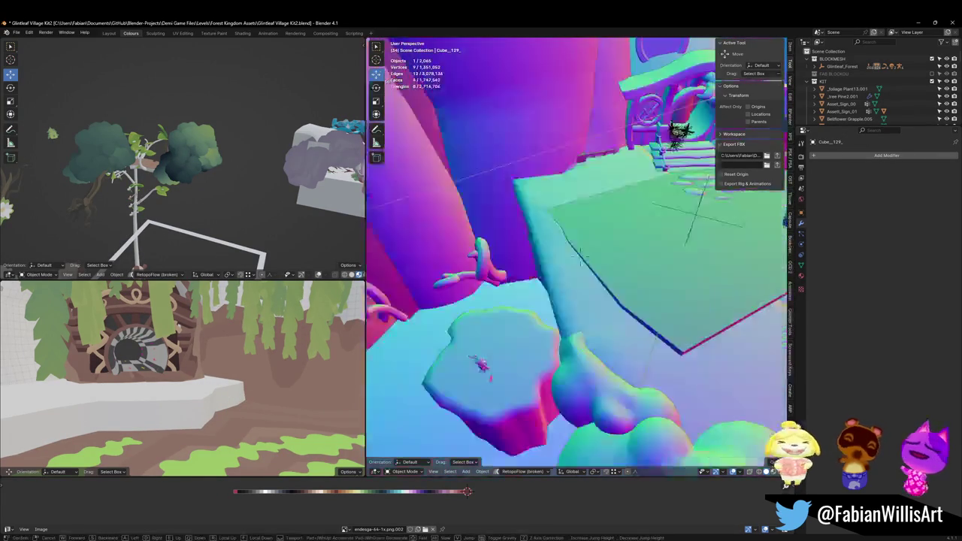
{"action": "key", "text": "w"}
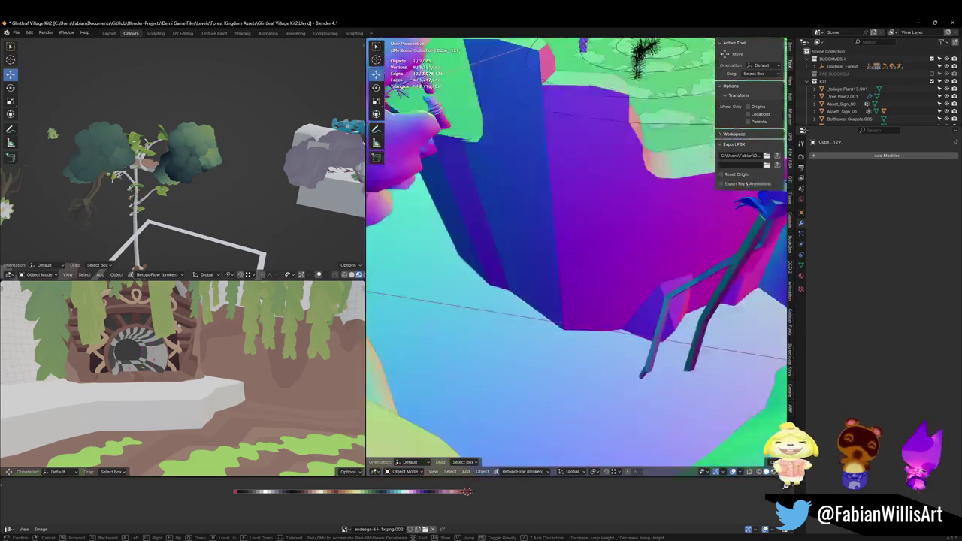
{"action": "key", "text": "w"}
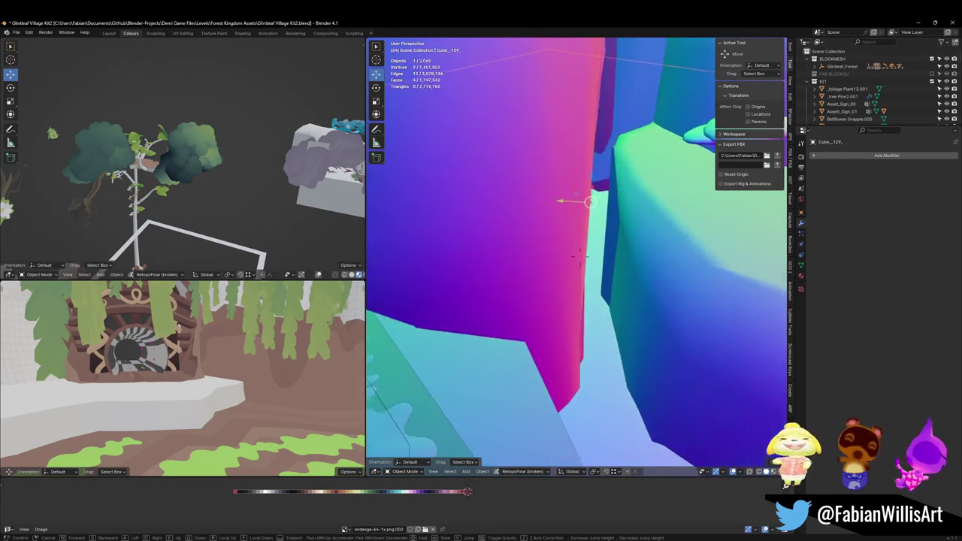
{"action": "left_click", "coordinate": [505, 305]}
{"action": "key", "text": "Tab"}
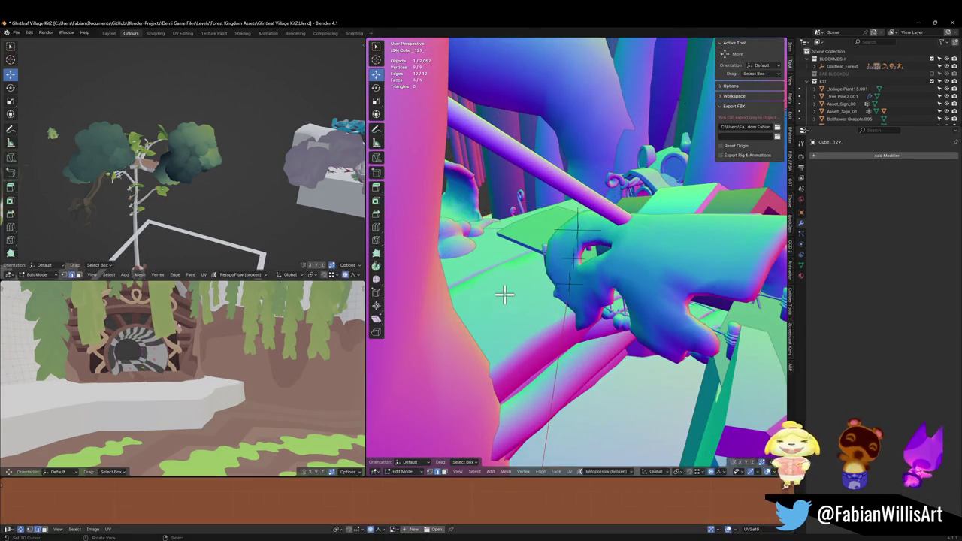
Isolate the plane in Local View and subdivide it repeatedly into a denser grid.
{"action": "key", "text": "KP_Decimal"}
{"action": "key", "text": "KP_Divide"}
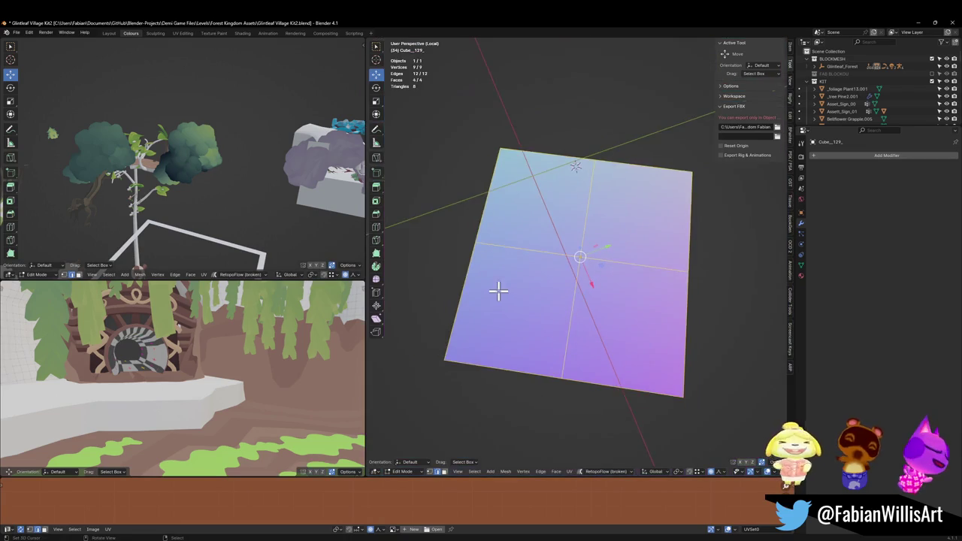
{"action": "left_click_drag", "start_coordinate": [586, 240], "coordinate": [607, 286]}
{"action": "key", "text": "ctrl+e"}
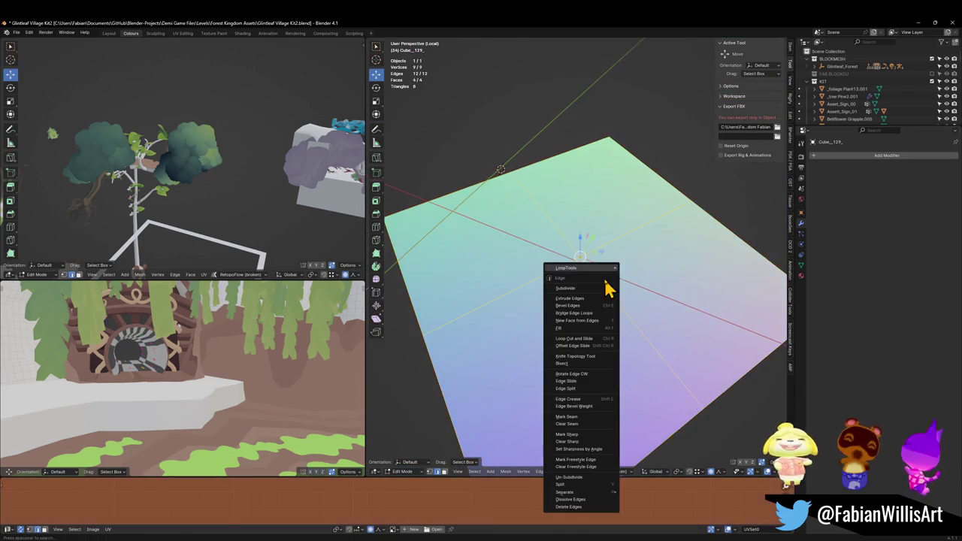
{"action": "left_click", "coordinate": [591, 293]}
{"action": "key", "text": "ctrl+e"}
{"action": "left_click", "coordinate": [591, 294]}
{"action": "key", "text": "ctrl+e"}
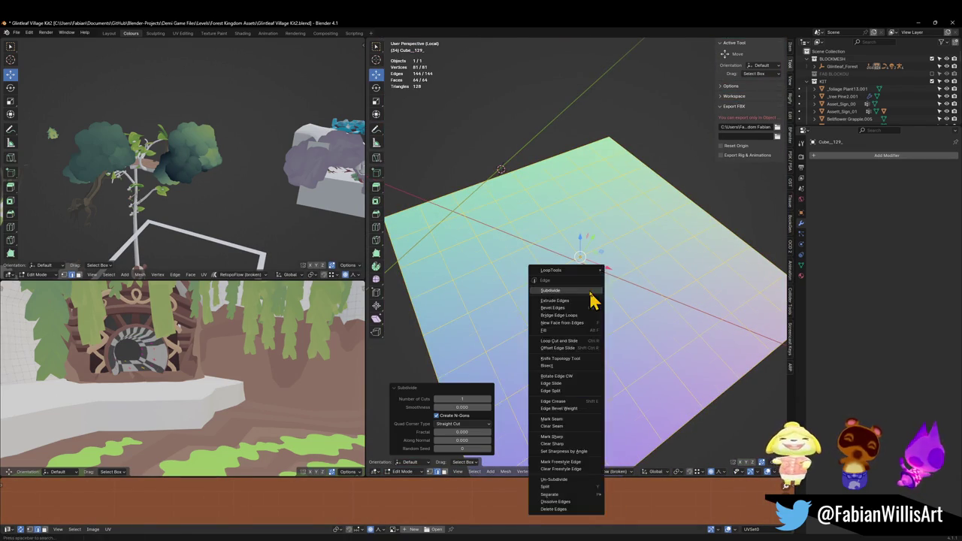
{"action": "scroll", "coordinate": [589, 291], "scroll_direction": "up", "scroll_amount": 2}
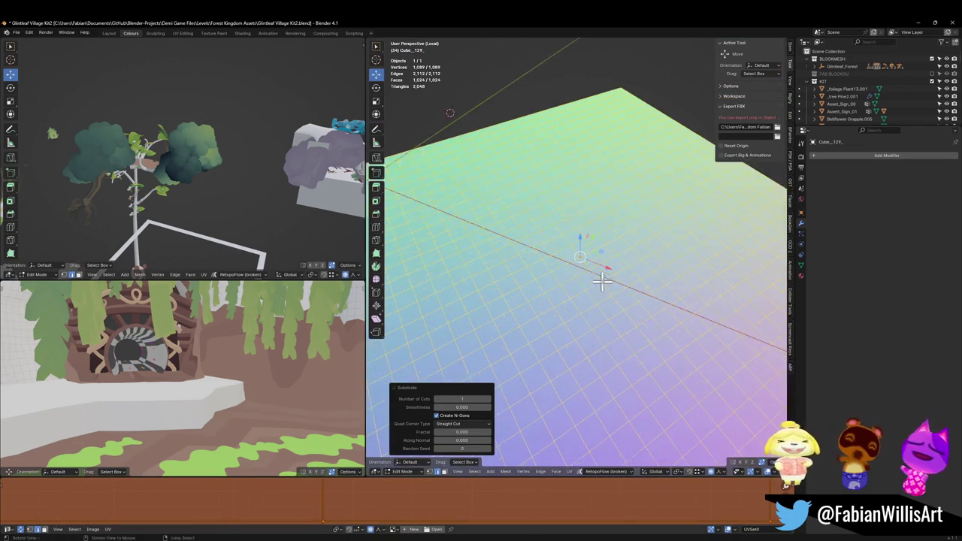
Exit Local View and zoom and orbit to see the 1,024-face grid within the full scene.
{"action": "key", "text": "KP_Divide"}
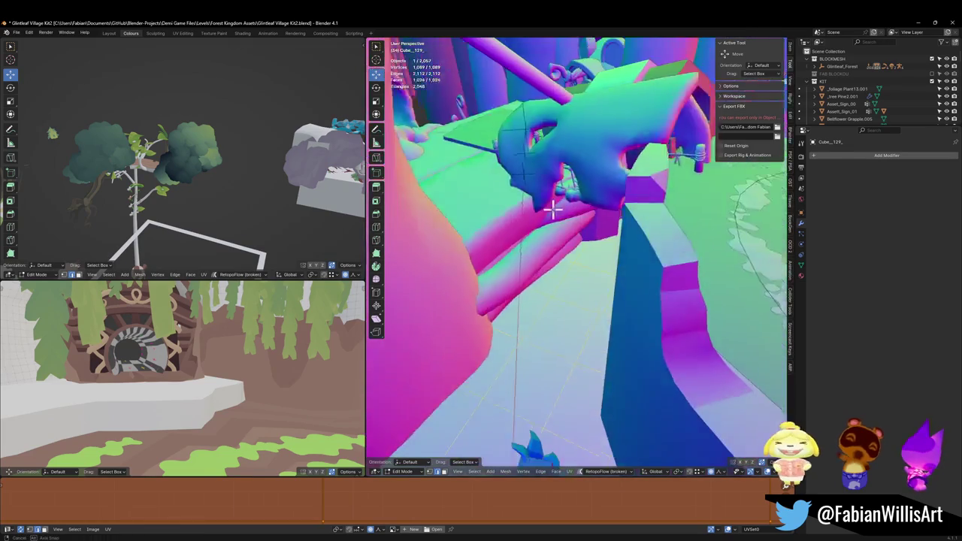
{"action": "scroll", "coordinate": [563, 288], "scroll_direction": "up", "scroll_amount": 8}
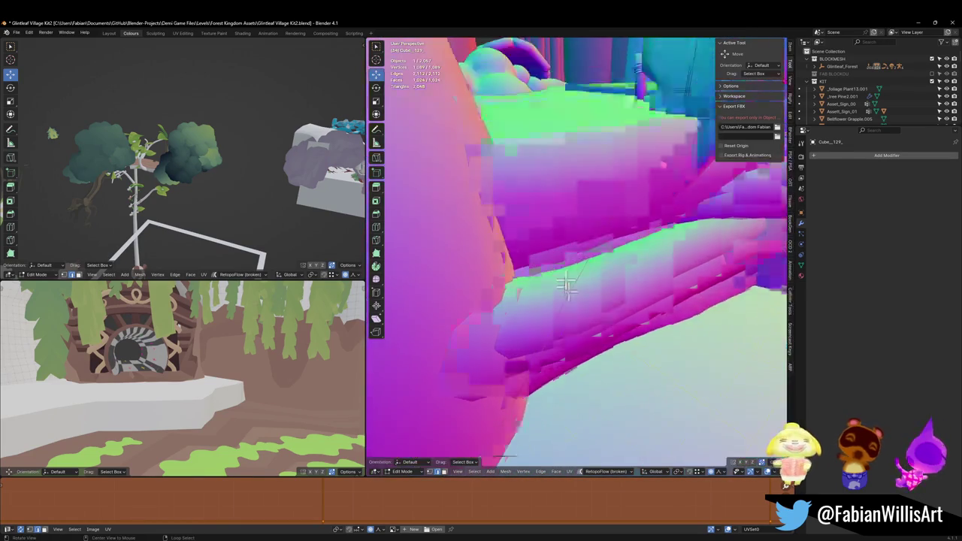
{"action": "scroll", "coordinate": [571, 283], "scroll_direction": "up", "scroll_amount": 10}
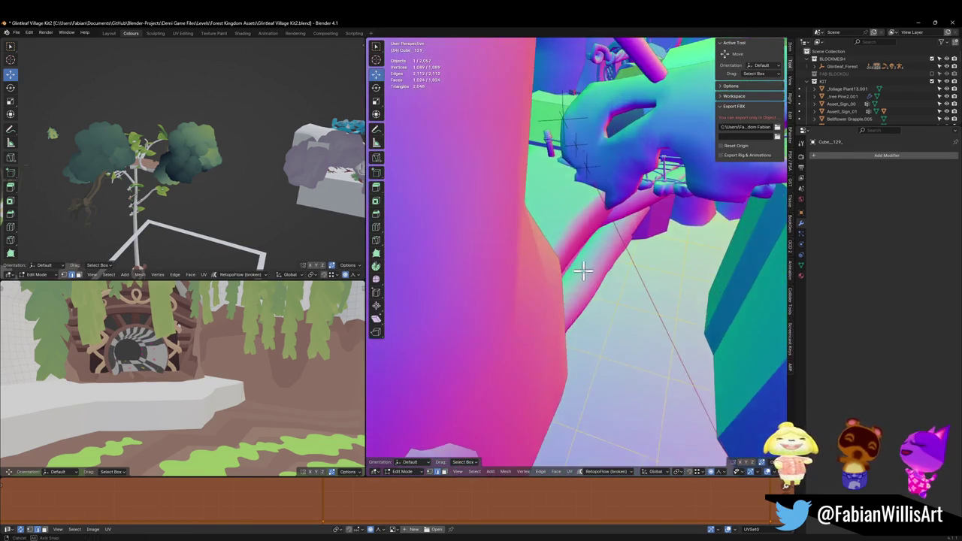
{"action": "scroll", "coordinate": [577, 244], "scroll_direction": "up", "scroll_amount": 3}
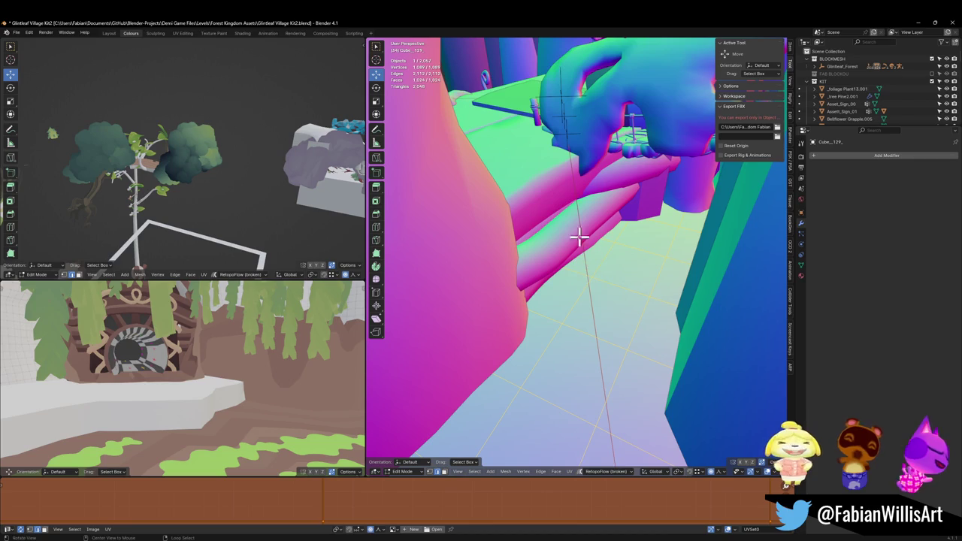
{"action": "scroll", "coordinate": [567, 232], "scroll_direction": "up", "scroll_amount": 6}
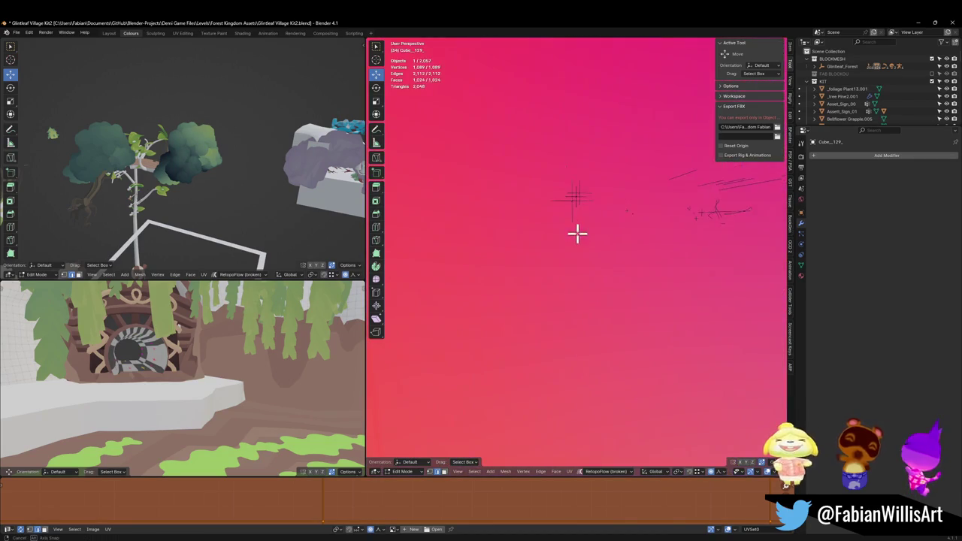
{"action": "scroll", "coordinate": [578, 232], "scroll_direction": "down", "scroll_amount": 6}
{"action": "mouse_move", "coordinate": [611, 265]}
{"action": "left_mouse_down"}
{"action": "mouse_move", "coordinate": [580, 269]}
{"action": "mouse_move", "coordinate": [579, 250]}
{"action": "left_mouse_up"}
{"action": "mouse_move", "coordinate": [709, 349]}
{"action": "left_mouse_down"}
{"action": "mouse_move", "coordinate": [582, 318]}
{"action": "mouse_move", "coordinate": [604, 338]}
{"action": "mouse_move", "coordinate": [516, 303]}
{"action": "mouse_move", "coordinate": [589, 283]}
{"action": "mouse_move", "coordinate": [585, 266]}
{"action": "mouse_move", "coordinate": [528, 293]}
{"action": "mouse_move", "coordinate": [561, 275]}
{"action": "mouse_move", "coordinate": [567, 292]}
{"action": "mouse_move", "coordinate": [519, 275]}
{"action": "mouse_move", "coordinate": [561, 267]}
{"action": "mouse_move", "coordinate": [584, 277]}
{"action": "mouse_move", "coordinate": [661, 262]}
{"action": "mouse_move", "coordinate": [601, 254]}
{"action": "mouse_move", "coordinate": [554, 280]}
{"action": "mouse_move", "coordinate": [640, 278]}
{"action": "mouse_move", "coordinate": [752, 308]}
{"action": "mouse_move", "coordinate": [553, 286]}
{"action": "left_mouse_up"}
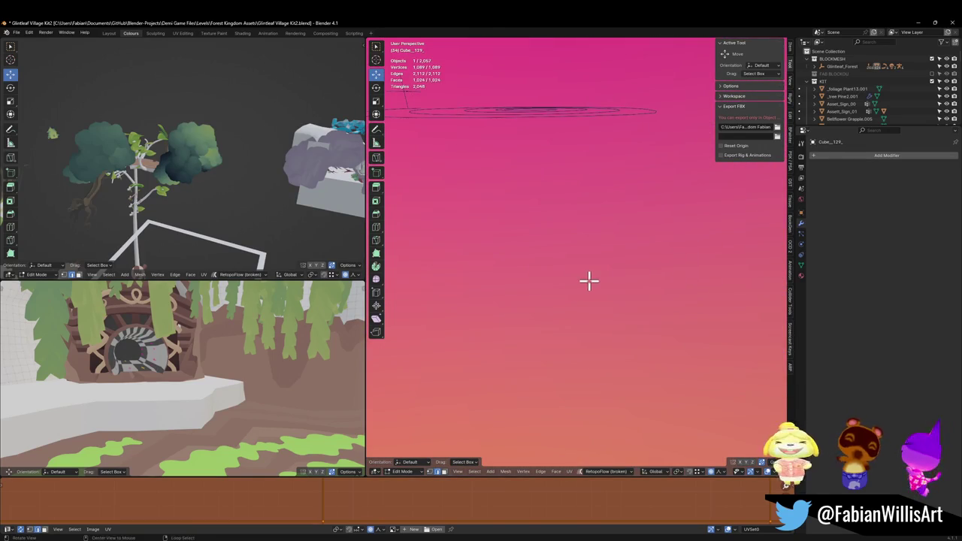
{"action": "scroll", "coordinate": [594, 282], "scroll_direction": "down", "scroll_amount": 5}
Subdivide the mesh three more times, then undo the extra subdivision to keep 16,384 faces.
{"action": "right_click", "coordinate": [611, 299]}
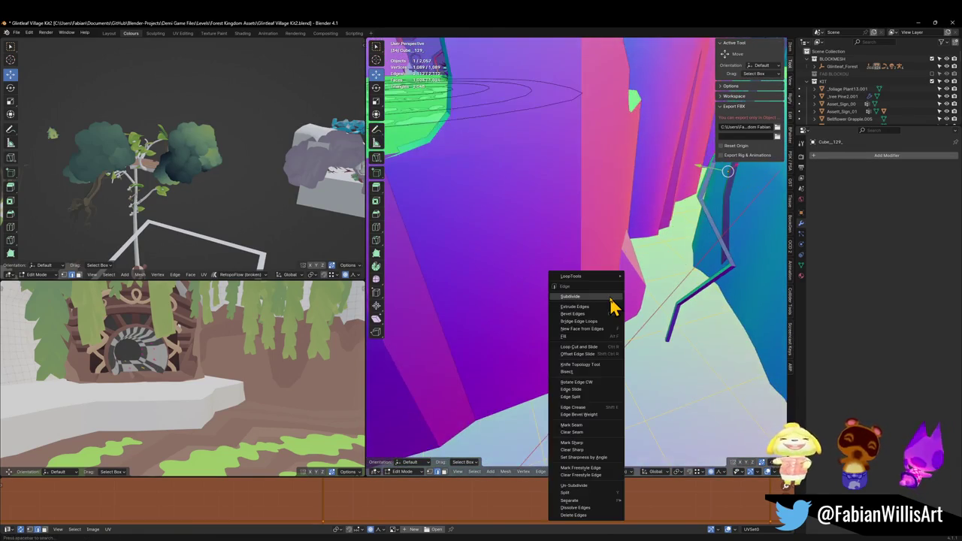
{"action": "left_click", "coordinate": [610, 297]}
{"action": "right_click", "coordinate": [611, 301]}
{"action": "left_click", "coordinate": [611, 298]}
{"action": "scroll", "coordinate": [625, 303], "scroll_direction": "up", "scroll_amount": 2}
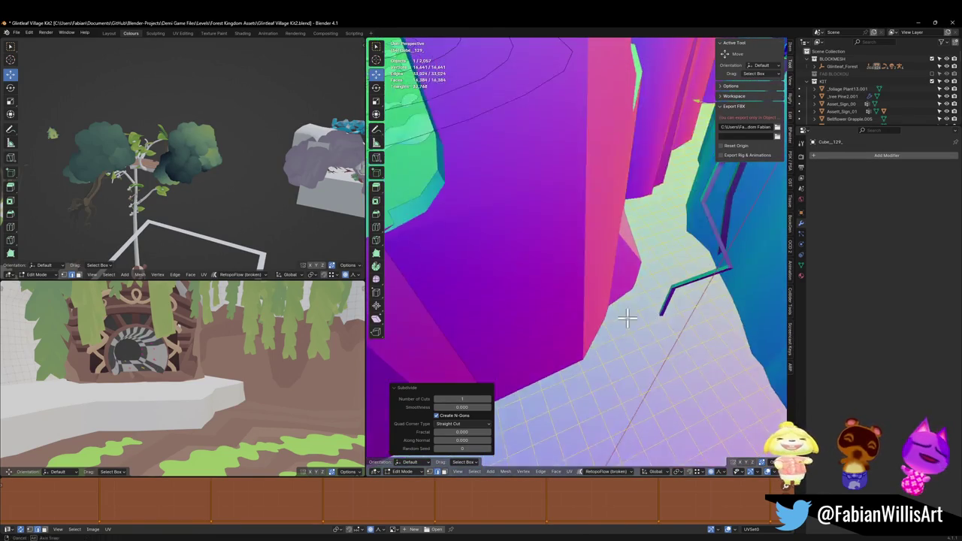
{"action": "right_click", "coordinate": [627, 319]}
{"action": "left_click", "coordinate": [629, 317]}
{"action": "mouse_move", "coordinate": [640, 338]}
{"action": "left_mouse_down"}
{"action": "mouse_move", "coordinate": [636, 307]}
{"action": "mouse_move", "coordinate": [654, 283]}
{"action": "left_mouse_up"}
{"action": "key", "text": "ctrl+z"}
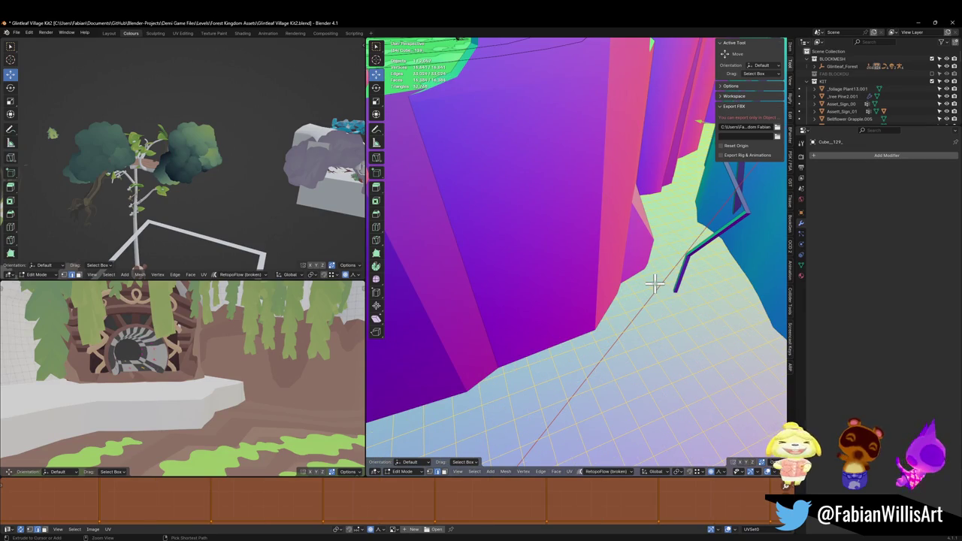
Look over the village from above, return to Object Mode and save Glintleaf Village Kit2.blend.
{"action": "mouse_move", "coordinate": [568, 312]}
{"action": "left_mouse_down"}
{"action": "mouse_move", "coordinate": [563, 326]}
{"action": "mouse_move", "coordinate": [582, 300]}
{"action": "mouse_move", "coordinate": [606, 298]}
{"action": "mouse_move", "coordinate": [525, 336]}
{"action": "left_mouse_up"}
{"action": "key", "text": "ctrl+e"}
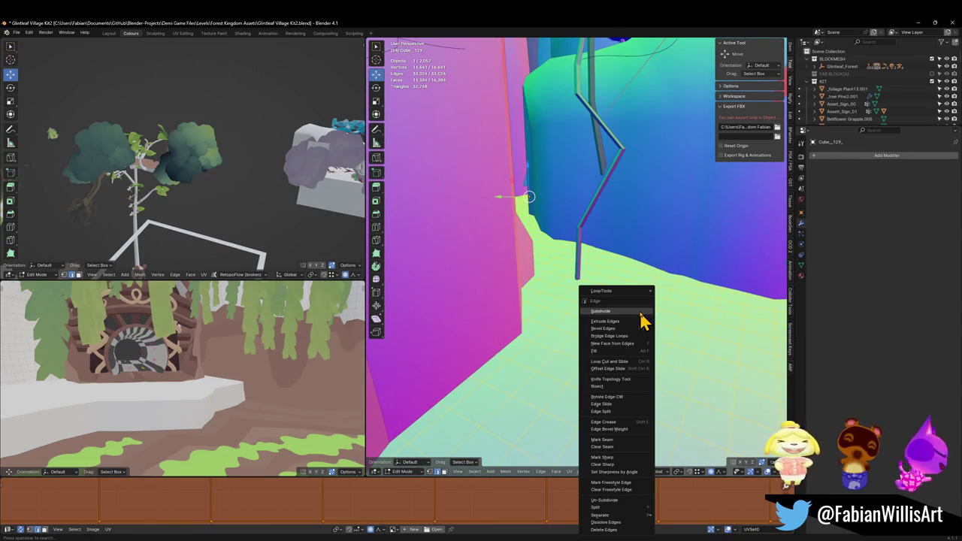
{"action": "mouse_move", "coordinate": [584, 225]}
{"action": "left_mouse_down"}
{"action": "mouse_move", "coordinate": [584, 258]}
{"action": "mouse_move", "coordinate": [623, 269]}
{"action": "mouse_move", "coordinate": [598, 258]}
{"action": "mouse_move", "coordinate": [579, 226]}
{"action": "mouse_move", "coordinate": [550, 281]}
{"action": "mouse_move", "coordinate": [505, 217]}
{"action": "mouse_move", "coordinate": [644, 300]}
{"action": "mouse_move", "coordinate": [612, 262]}
{"action": "mouse_move", "coordinate": [565, 236]}
{"action": "mouse_move", "coordinate": [554, 215]}
{"action": "mouse_move", "coordinate": [561, 236]}
{"action": "mouse_move", "coordinate": [610, 273]}
{"action": "mouse_move", "coordinate": [640, 262]}
{"action": "mouse_move", "coordinate": [608, 251]}
{"action": "mouse_move", "coordinate": [502, 262]}
{"action": "left_mouse_up"}
{"action": "mouse_move", "coordinate": [513, 303]}
{"action": "left_mouse_down"}
{"action": "mouse_move", "coordinate": [522, 247]}
{"action": "mouse_move", "coordinate": [554, 243]}
{"action": "mouse_move", "coordinate": [503, 241]}
{"action": "mouse_move", "coordinate": [538, 227]}
{"action": "mouse_move", "coordinate": [618, 253]}
{"action": "left_mouse_up"}
{"action": "key", "text": "Tab"}
{"action": "key", "text": "ctrl+s"}
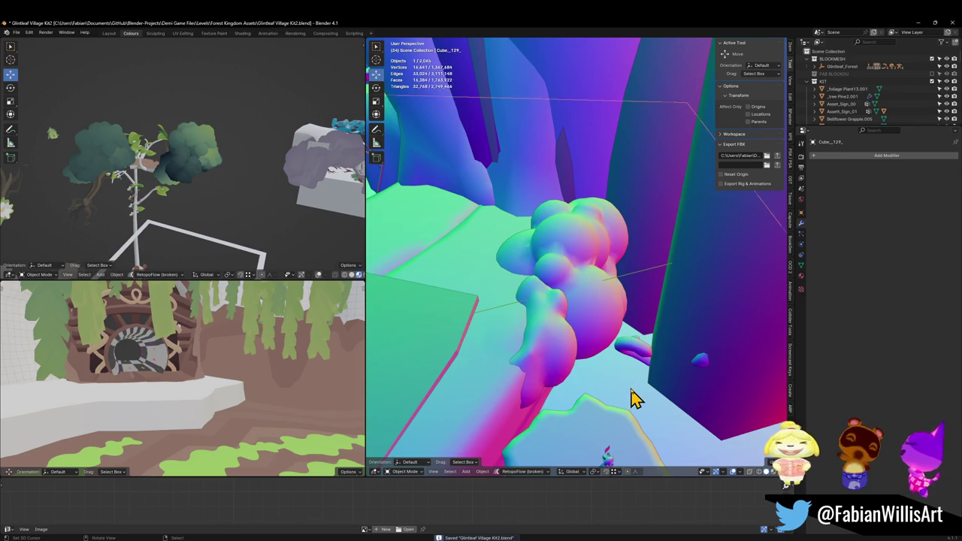
Parent Cube_.129_ to the MESH empty with Keep Transform.
{"action": "key", "text": "KP_Decimal"}
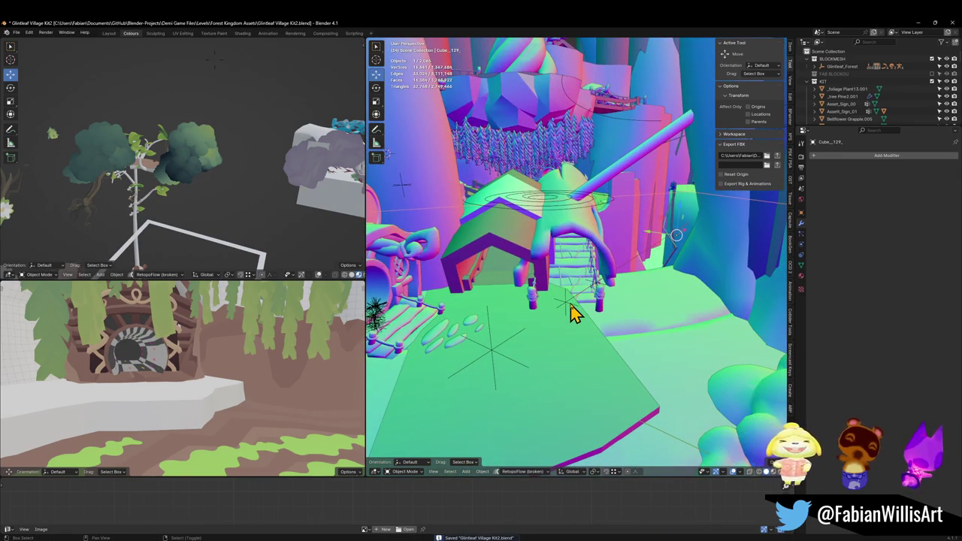
{"action": "left_click", "coordinate": [571, 312], "text": "shift"}
{"action": "left_click", "coordinate": [545, 319]}
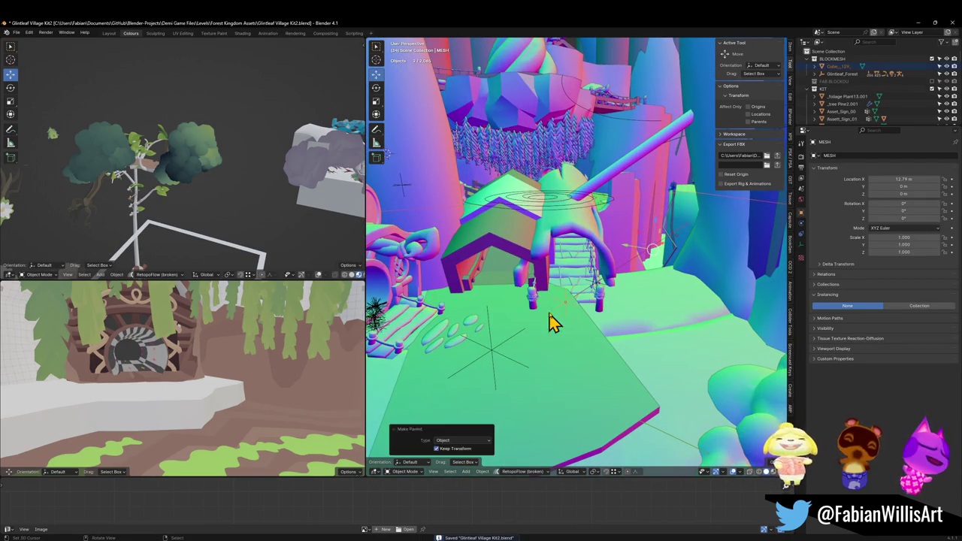
Fly to the tree platform sm_tree_platform_b.001, move it vertically, and enter Edit Mode on it.
{"action": "key", "text": "shift+grave"}
{"action": "key", "text": "w"}
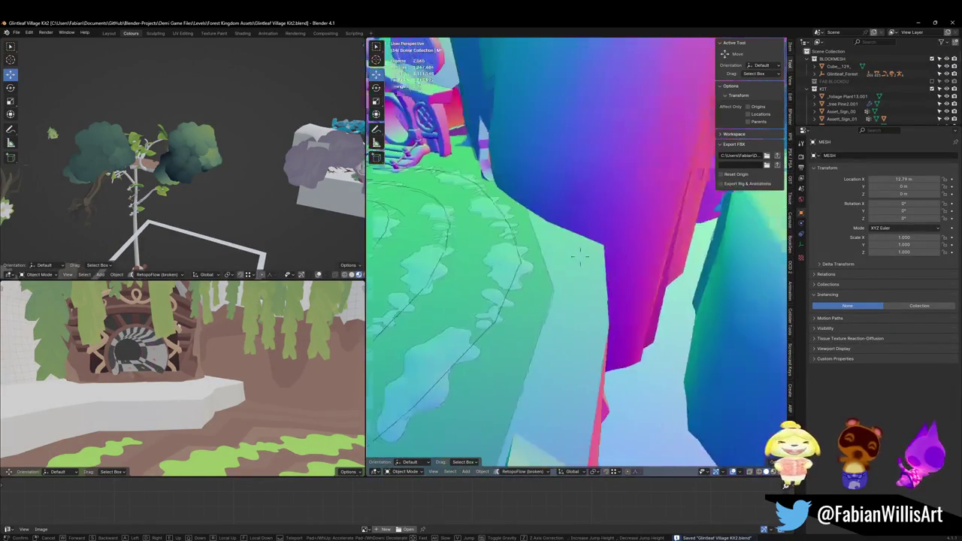
{"action": "left_click", "coordinate": [584, 326]}
{"action": "left_click", "coordinate": [599, 305]}
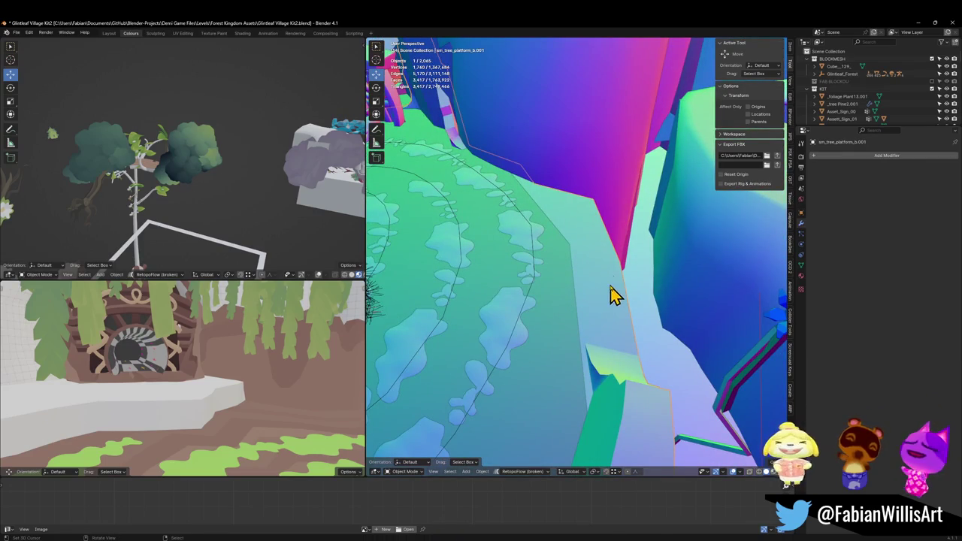
{"action": "key", "text": "g"}
{"action": "key", "text": "shift+z"}
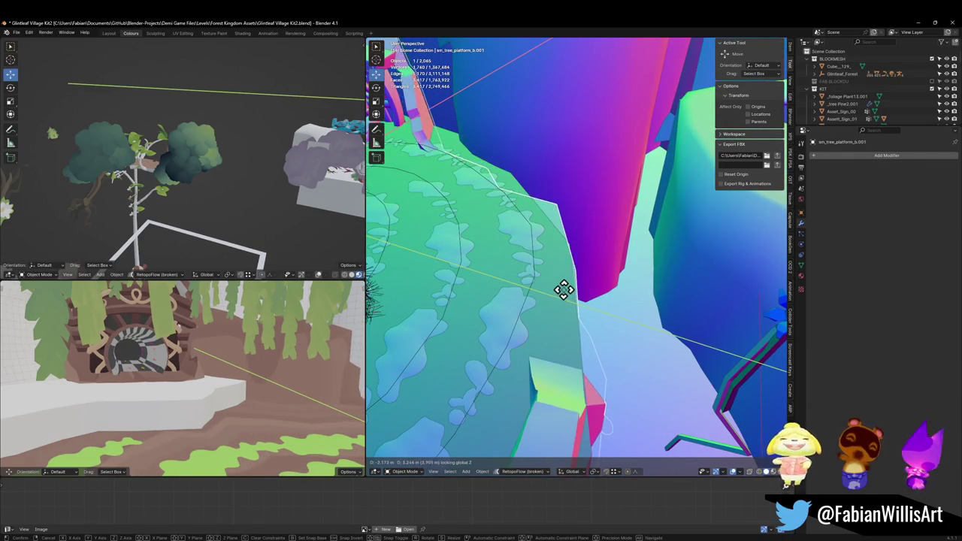
{"action": "left_click", "coordinate": [630, 280]}
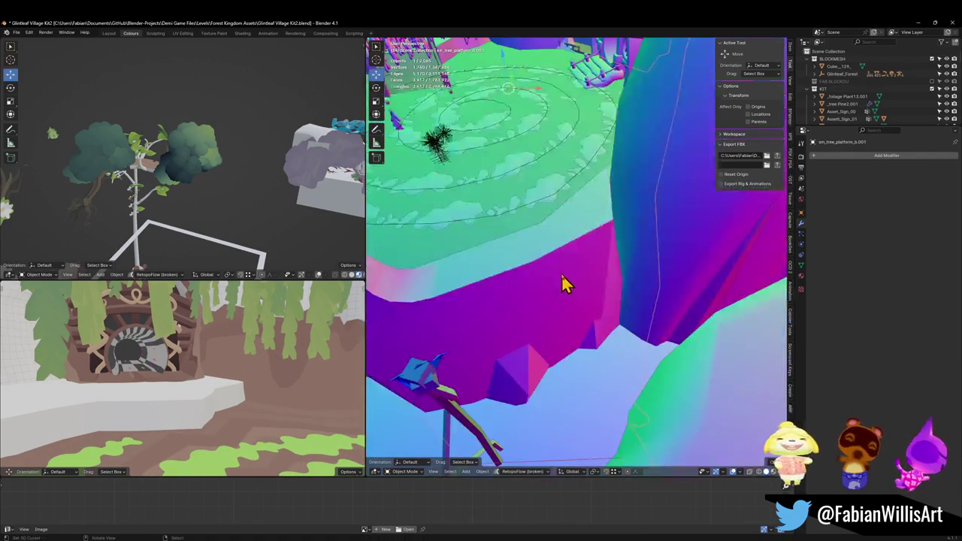
{"action": "key", "text": "Tab"}
{"action": "left_click_drag", "start_coordinate": [569, 324], "coordinate": [590, 332]}
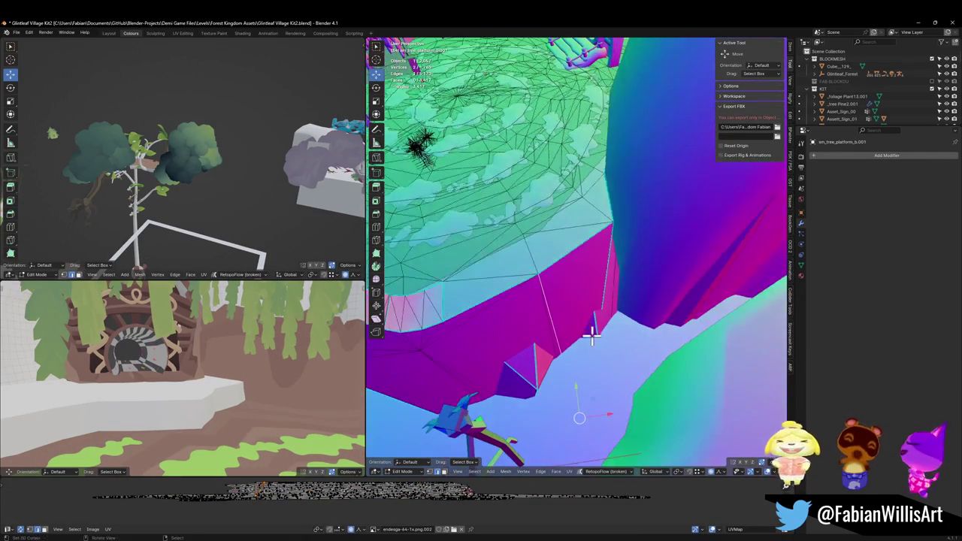
Proportionally pull the platform's underside vertices vertically, then sideways, adjusting the falloff size.
{"action": "key", "text": "g"}
{"action": "key", "text": "z"}
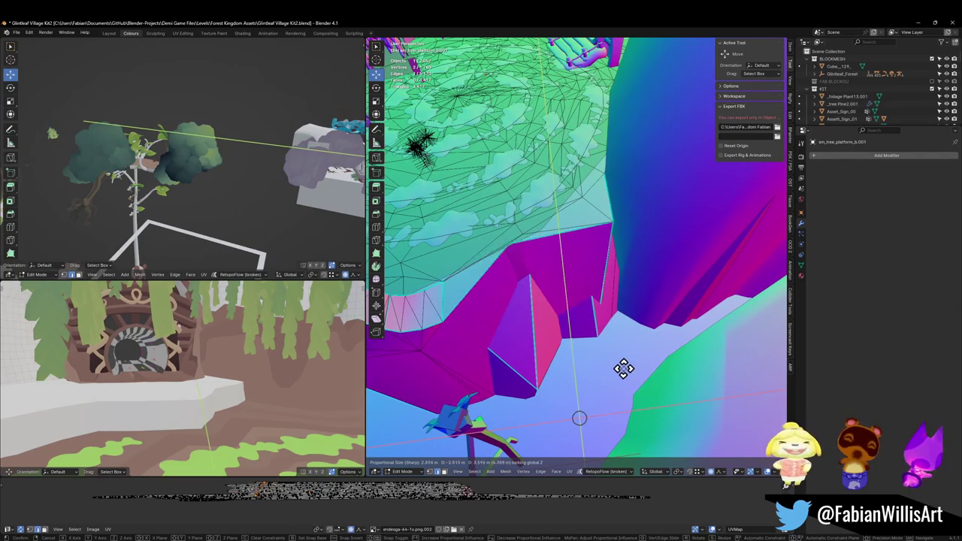
{"action": "scroll", "coordinate": [624, 365], "scroll_direction": "down", "scroll_amount": 20}
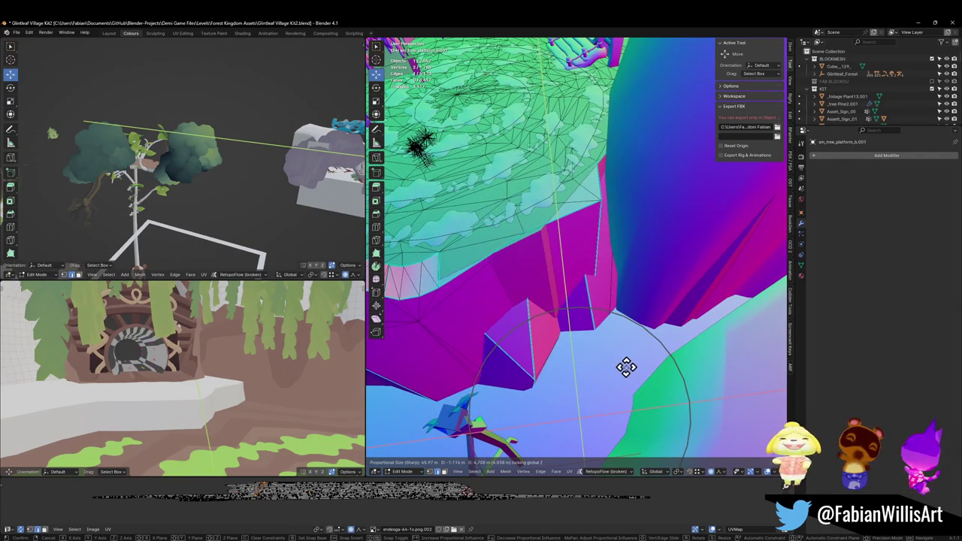
{"action": "left_click", "coordinate": [633, 378]}
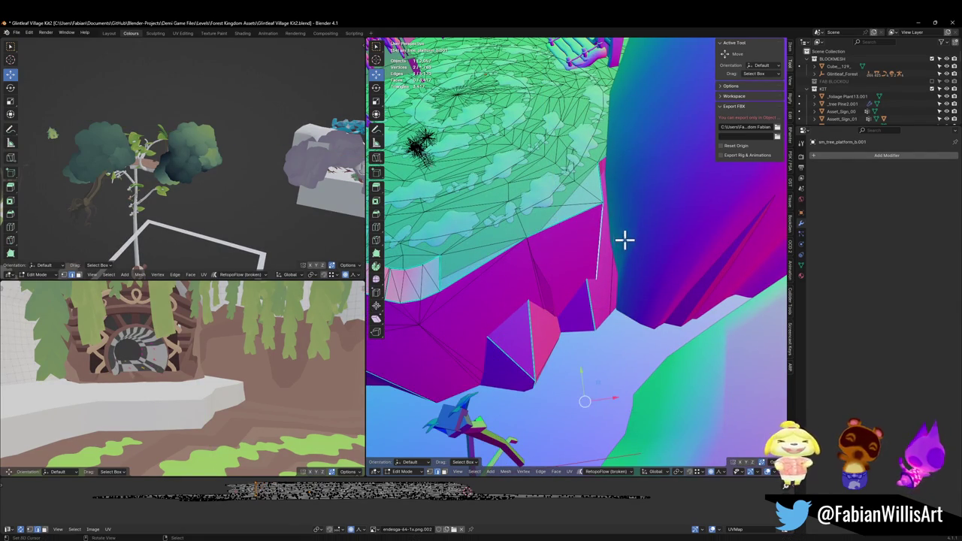
{"action": "key", "text": "g"}
{"action": "key", "text": "shift+z"}
{"action": "scroll", "coordinate": [602, 228], "scroll_direction": "up", "scroll_amount": 6}
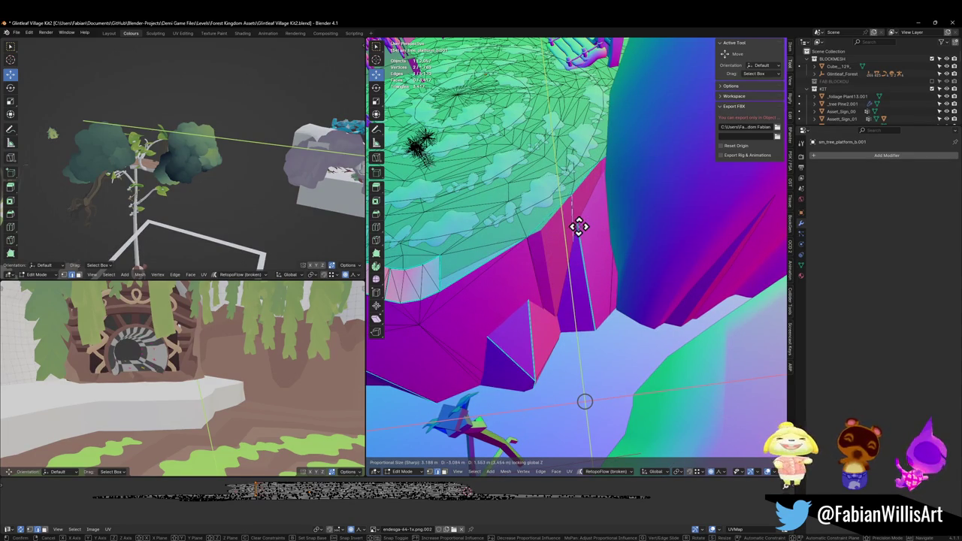
{"action": "left_click", "coordinate": [578, 227]}
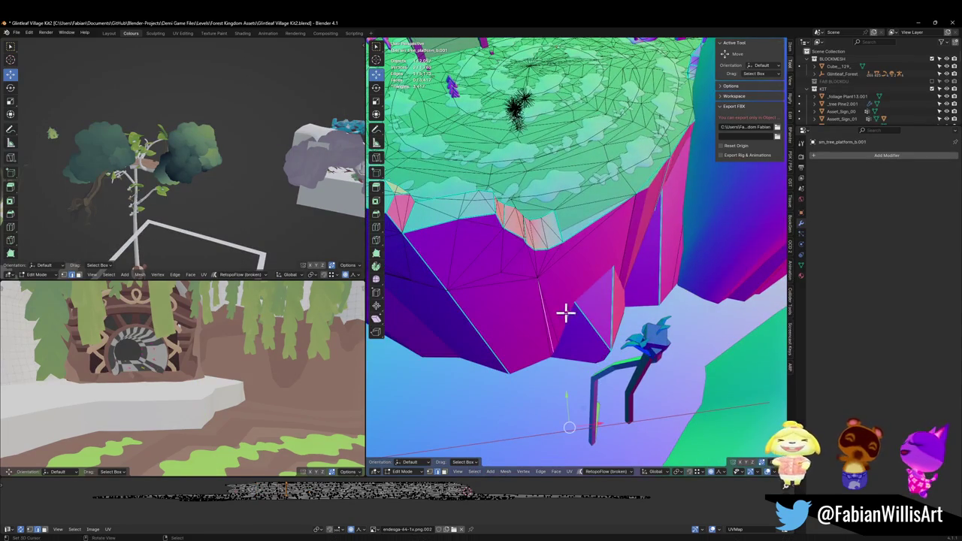
Make a second vertical and sideways proportional pull of the underside, then return to Object Mode.
{"action": "key", "text": "g"}
{"action": "key", "text": "z"}
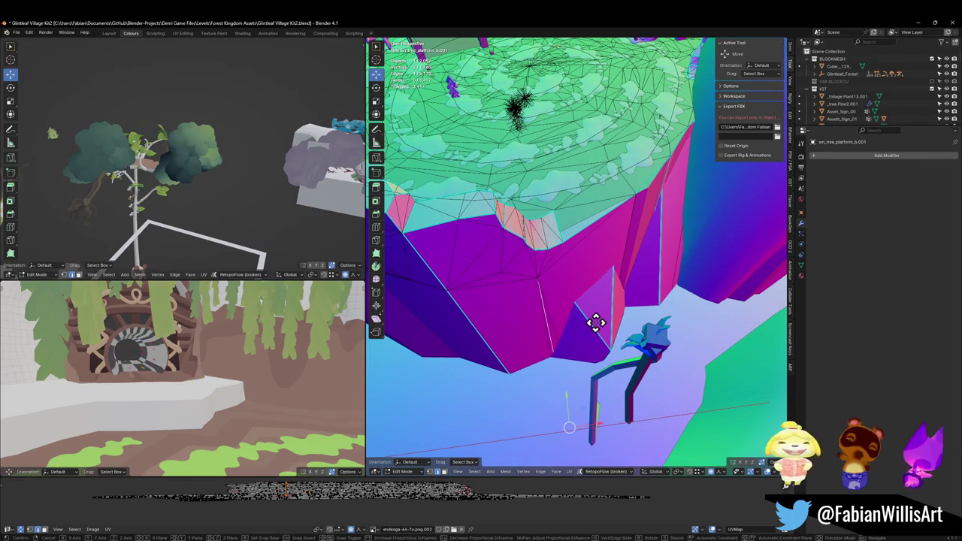
{"action": "scroll", "coordinate": [592, 317], "scroll_direction": "down", "scroll_amount": 14}
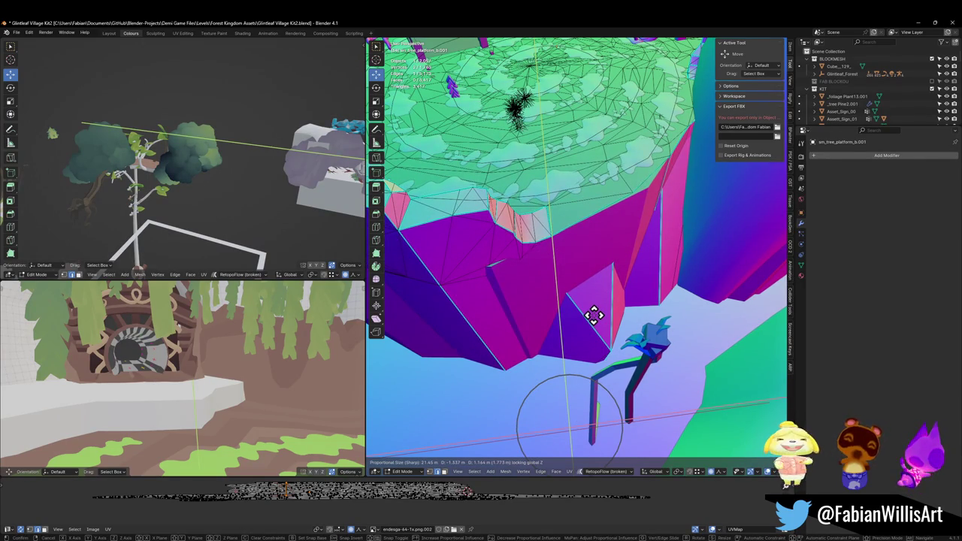
{"action": "left_click", "coordinate": [593, 317]}
{"action": "key", "text": "g"}
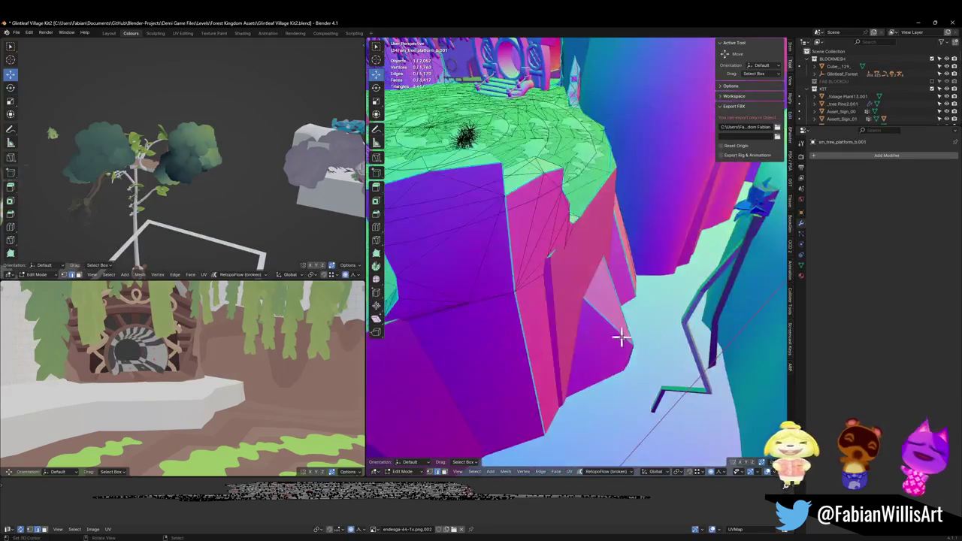
{"action": "key", "text": "shift+z"}
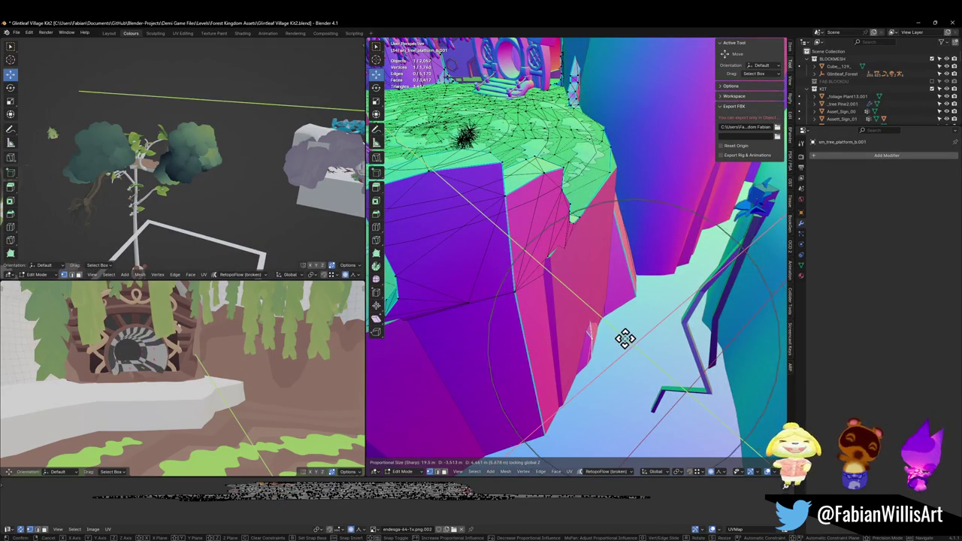
{"action": "left_click", "coordinate": [624, 335]}
{"action": "mouse_move", "coordinate": [553, 290]}
{"action": "left_mouse_down"}
{"action": "mouse_move", "coordinate": [516, 279]}
{"action": "mouse_move", "coordinate": [594, 281]}
{"action": "mouse_move", "coordinate": [599, 304]}
{"action": "mouse_move", "coordinate": [644, 236]}
{"action": "mouse_move", "coordinate": [623, 344]}
{"action": "mouse_move", "coordinate": [576, 225]}
{"action": "mouse_move", "coordinate": [621, 278]}
{"action": "mouse_move", "coordinate": [693, 286]}
{"action": "mouse_move", "coordinate": [576, 285]}
{"action": "mouse_move", "coordinate": [651, 248]}
{"action": "mouse_move", "coordinate": [621, 286]}
{"action": "mouse_move", "coordinate": [625, 273]}
{"action": "mouse_move", "coordinate": [612, 273]}
{"action": "left_mouse_up"}
{"action": "key", "text": "Tab"}
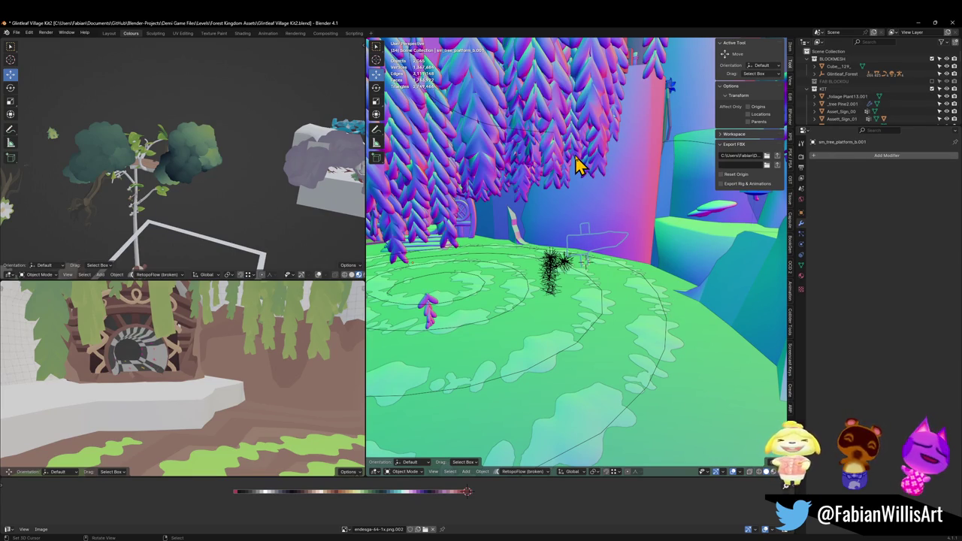
Fly toward the cliff and back away, settling on a view of it.
{"action": "key", "text": "h"}
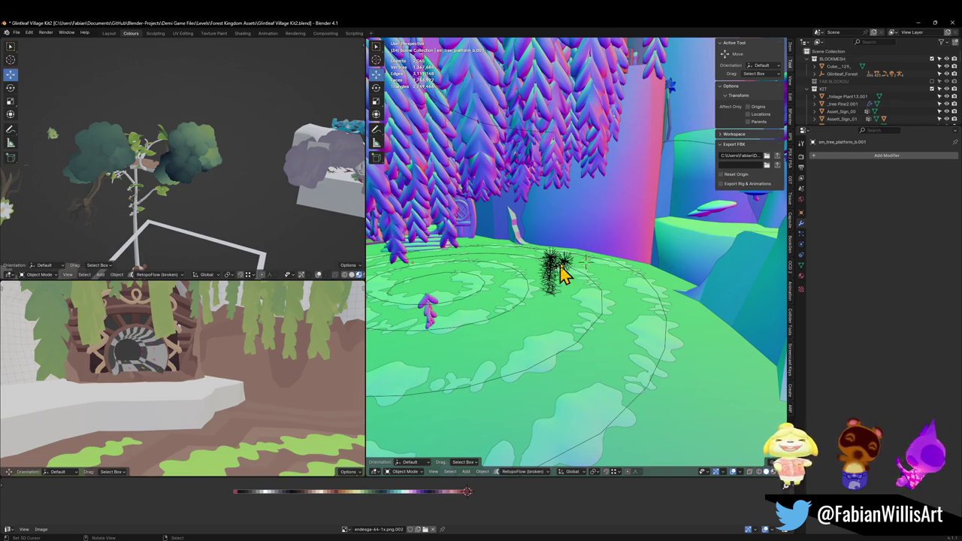
{"action": "key", "text": "shift+grave"}
{"action": "key", "text": "w"}
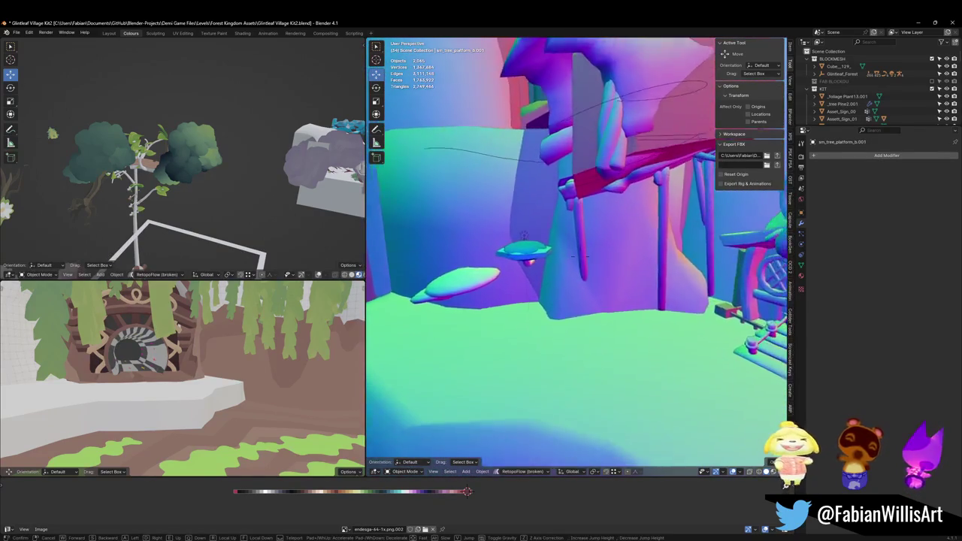
{"action": "key", "text": "s"}
{"action": "key", "text": "s"}
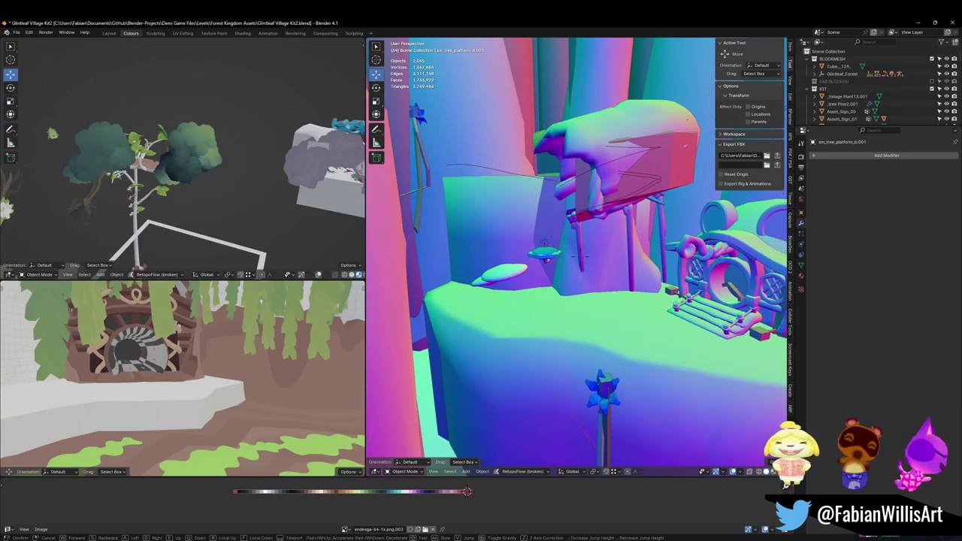
{"action": "left_click", "coordinate": [558, 218]}
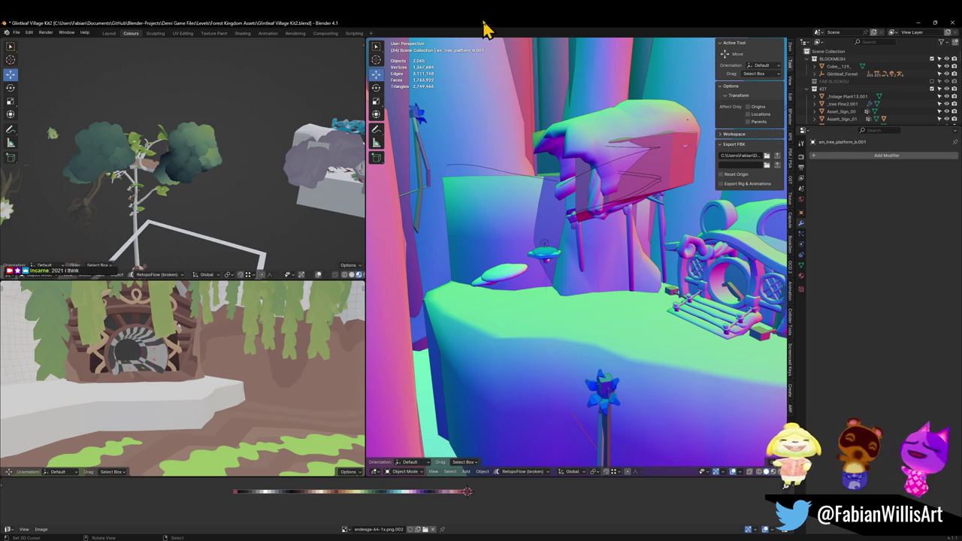
Fly past the house's round door and the blob bushes onto the platform, selecting SmallFoliage.002.
{"action": "key", "text": "shift+grave"}
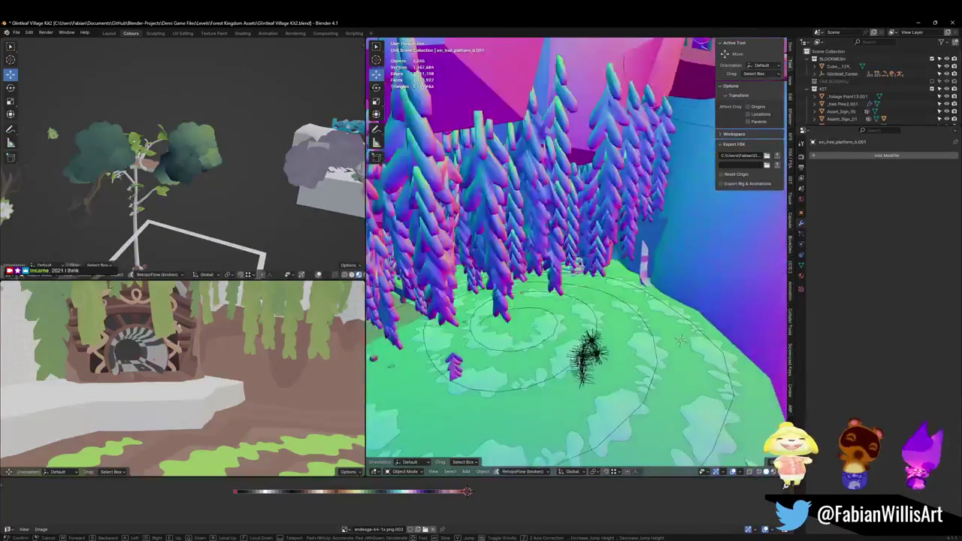
{"action": "key", "text": "w"}
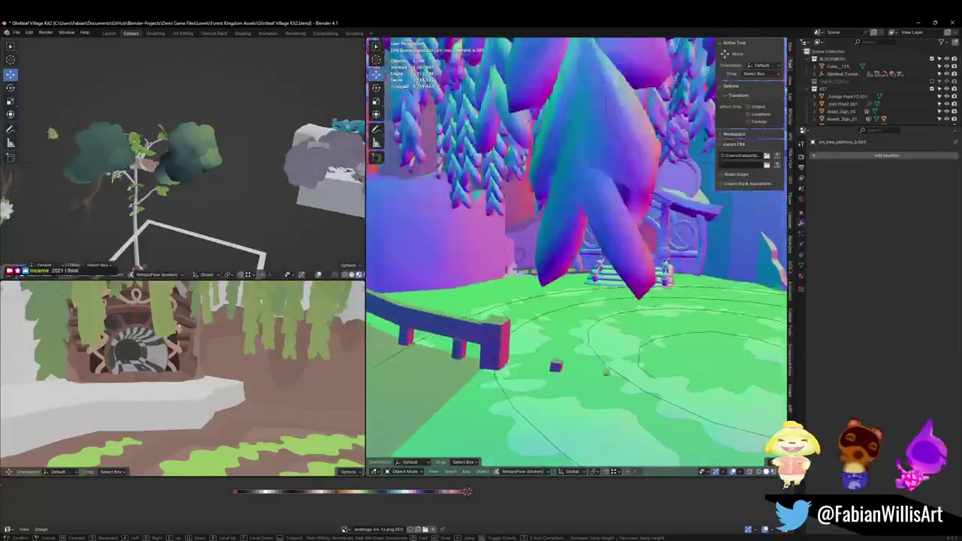
{"action": "key", "text": "w"}
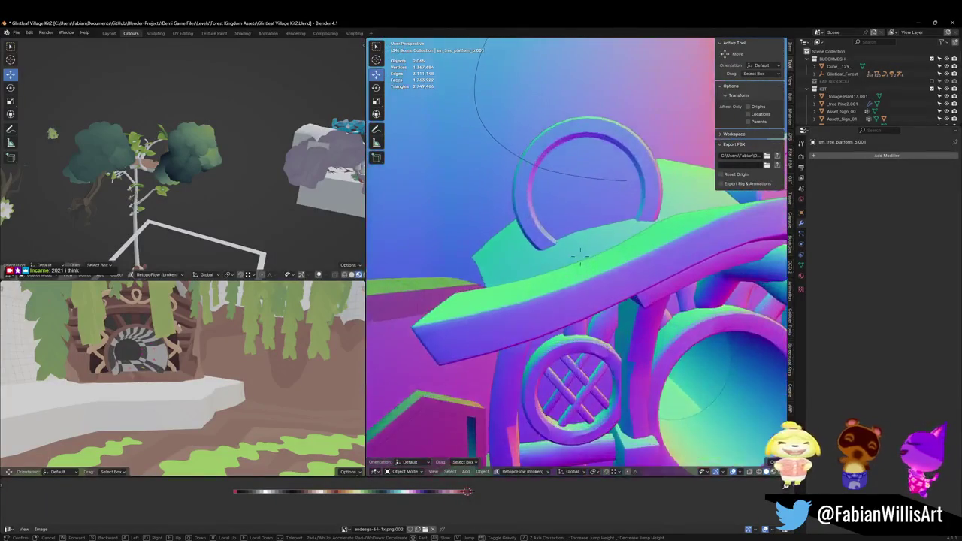
{"action": "key", "text": "s"}
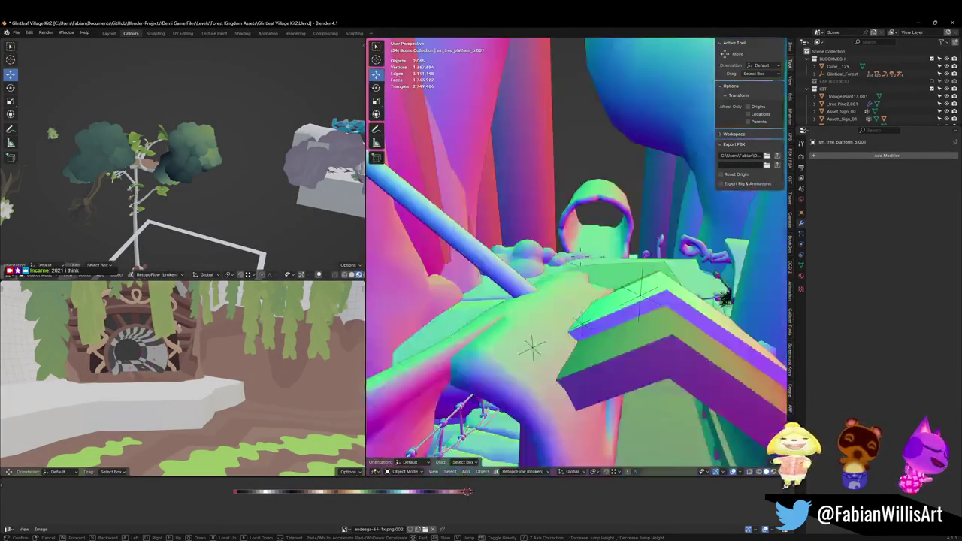
{"action": "key", "text": "w"}
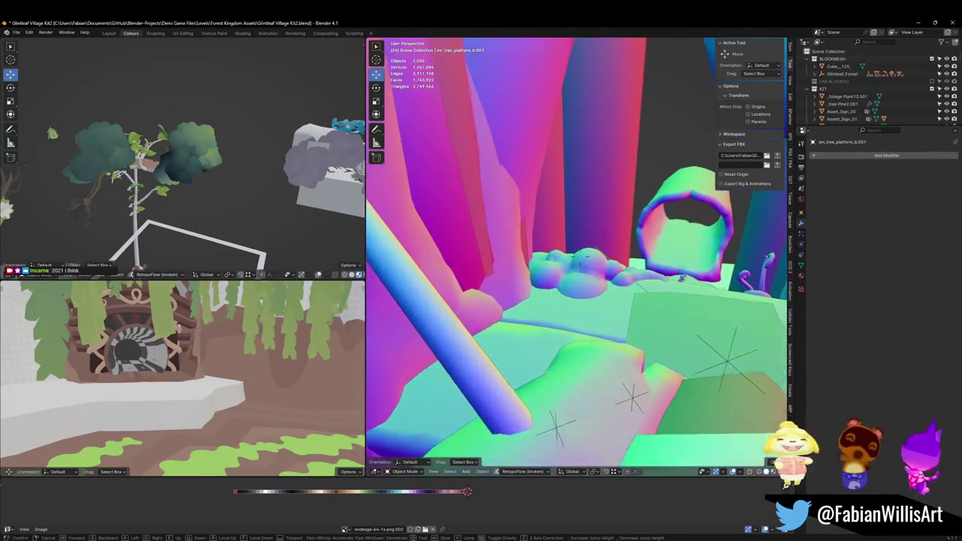
{"action": "key", "text": "w"}
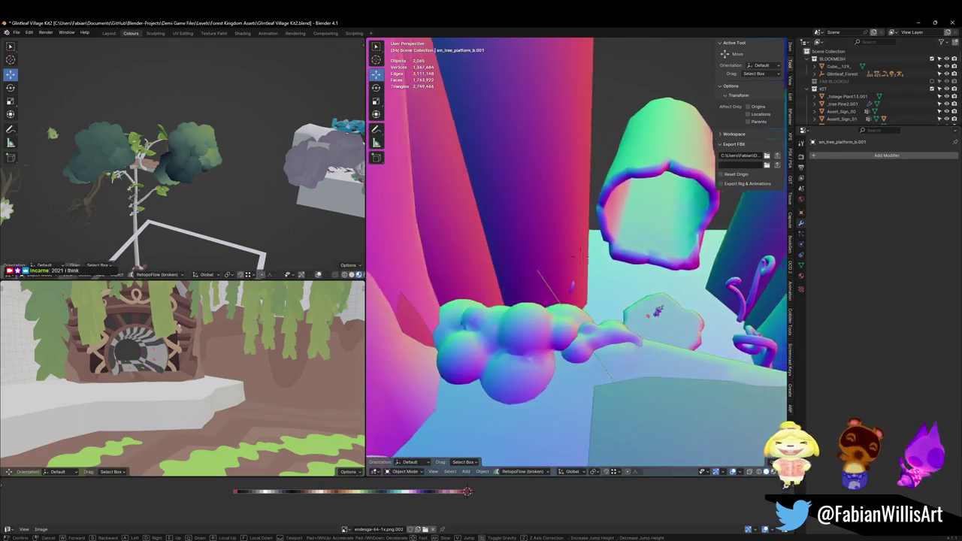
{"action": "key", "text": "w"}
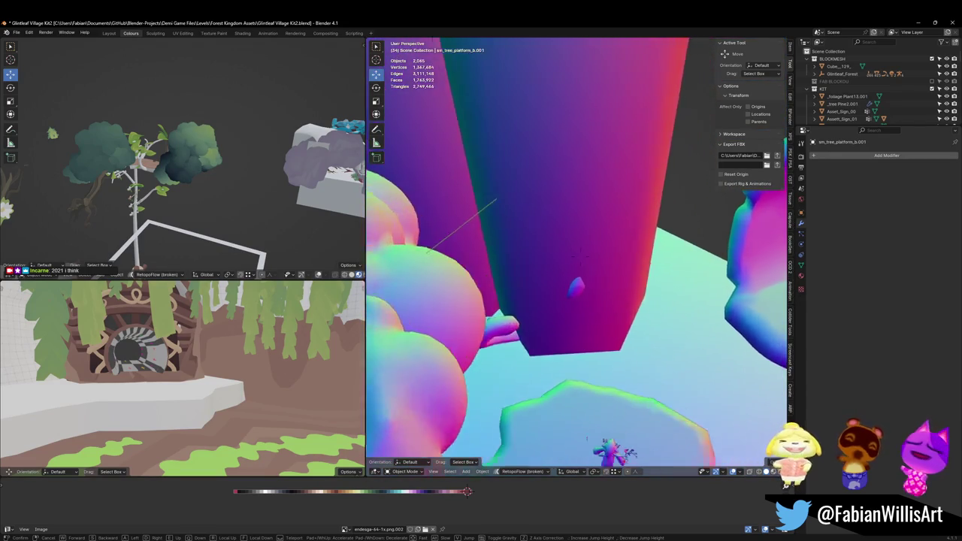
{"action": "left_click", "coordinate": [620, 253]}
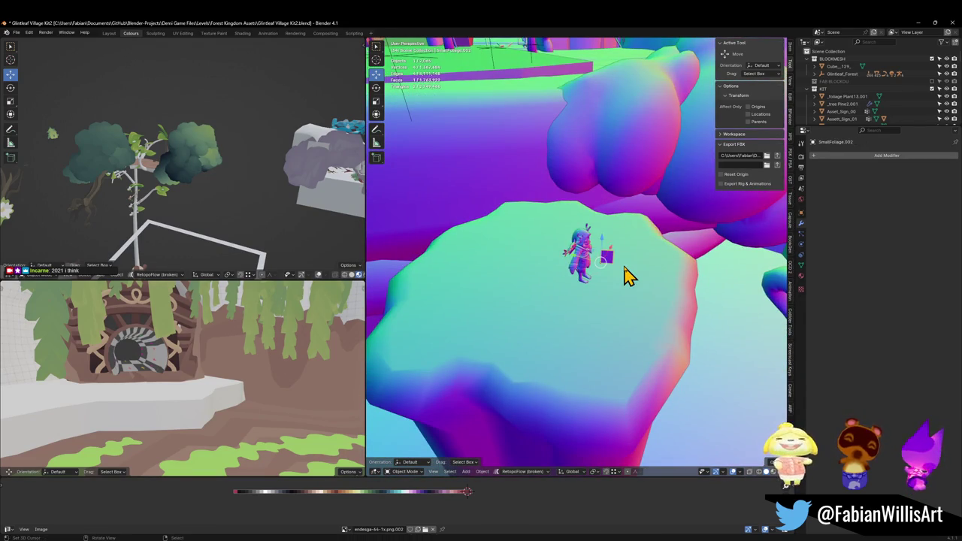
Delete SmallFoliage.002, then fly to the pillar and delete the curved vine Cylinder.072.
{"action": "key", "text": "Delete"}
{"action": "key", "text": "shift+grave"}
{"action": "key", "text": "w"}
{"action": "key", "text": "w"}
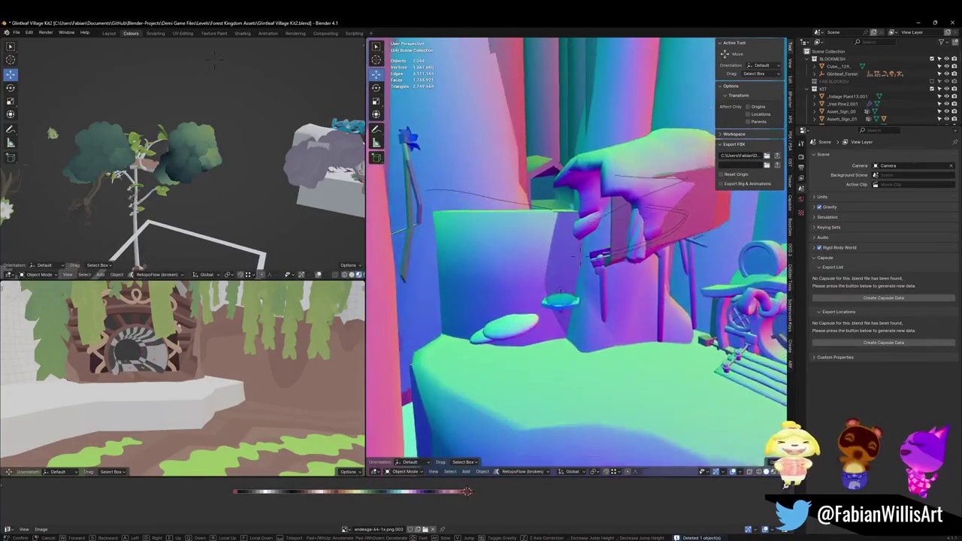
{"action": "left_click", "coordinate": [658, 237]}
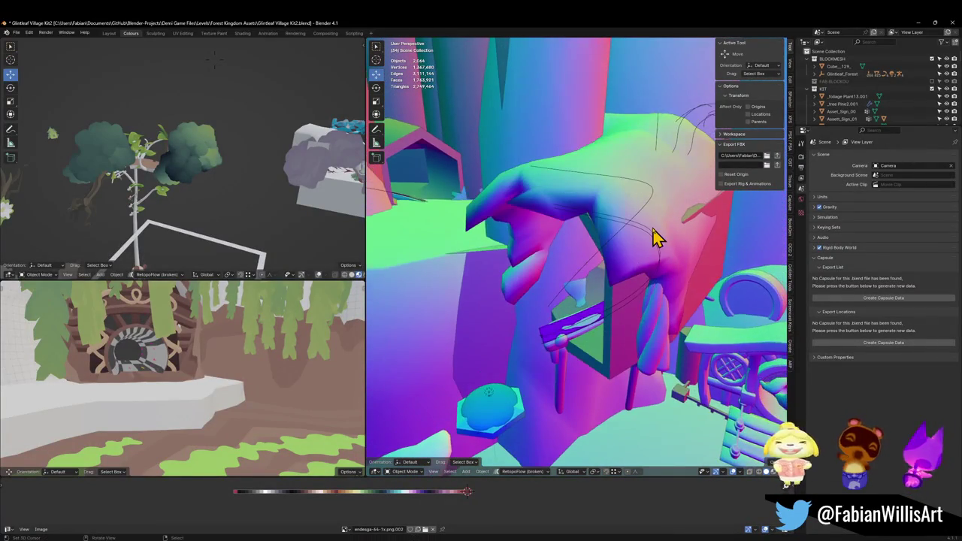
{"action": "left_click", "coordinate": [658, 237]}
{"action": "key", "text": "Delete"}
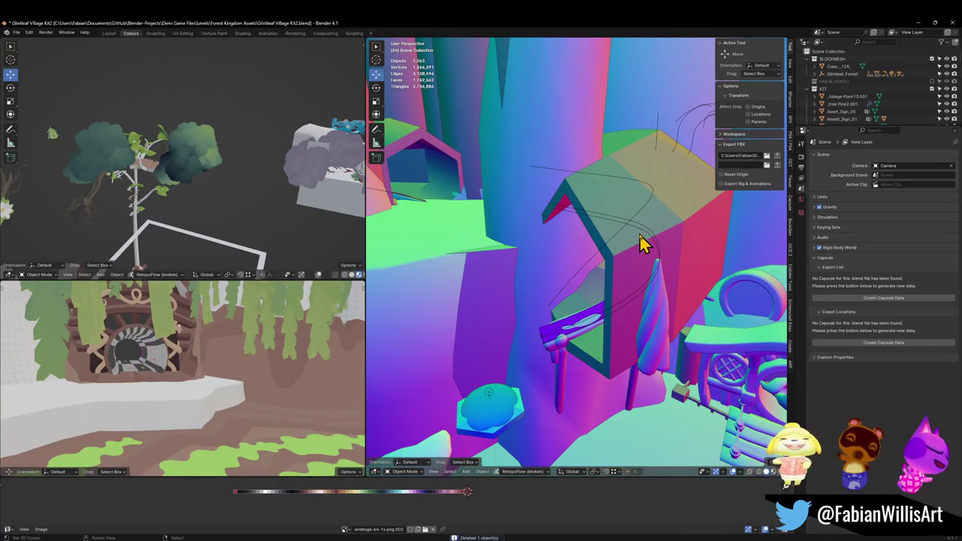
Fly past the green house ledge to the tall trunks and select the pink trunk Cube_171.
{"action": "key", "text": "shift+grave"}
{"action": "key", "text": "w"}
{"action": "key", "text": "w"}
{"action": "key", "text": "w"}
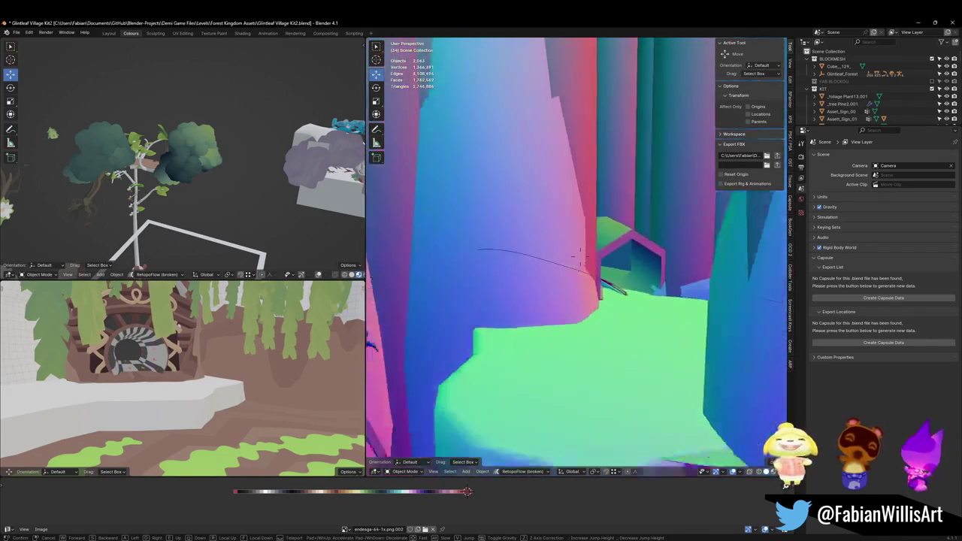
{"action": "key", "text": "w"}
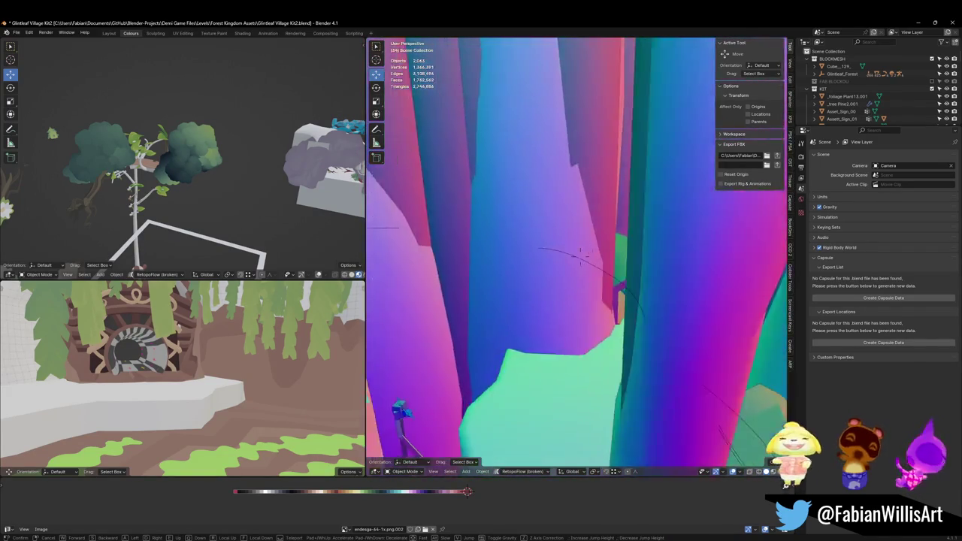
{"action": "left_click", "coordinate": [580, 256]}
{"action": "left_click", "coordinate": [672, 208]}
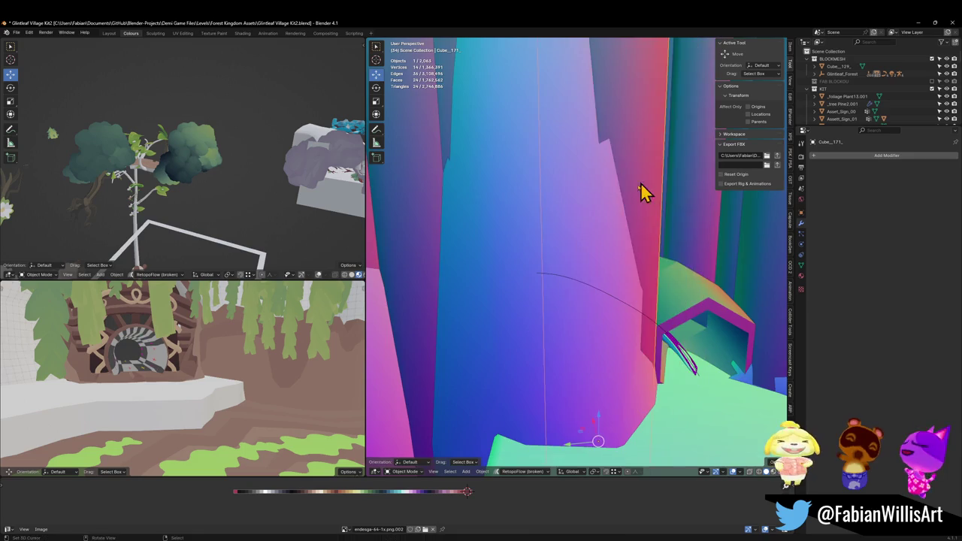
Select trunk Cube_99, cancel an accidental move, and delete it.
{"action": "key", "text": "shift+grave"}
{"action": "left_click", "coordinate": [569, 236]}
{"action": "left_click", "coordinate": [569, 236]}
{"action": "key", "text": "g"}
{"action": "left_click", "coordinate": [570, 223]}
{"action": "key", "text": "Delete"}
{"action": "scroll", "coordinate": [638, 249], "scroll_direction": "up", "scroll_amount": 3}
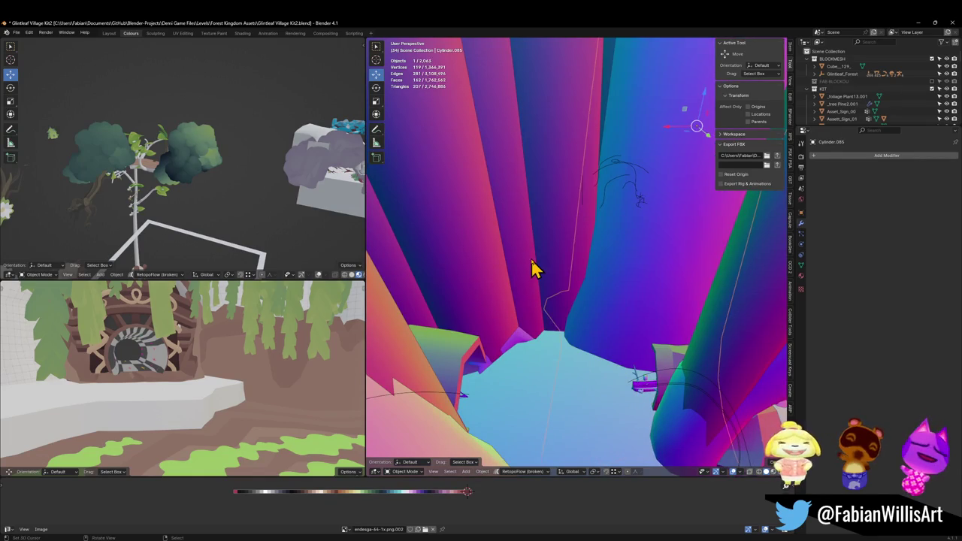
Fly over to the leg-shaped meshes and select the FOREST_GLINTLEAFVILLAGE_00 object.
{"action": "key", "text": "shift+grave"}
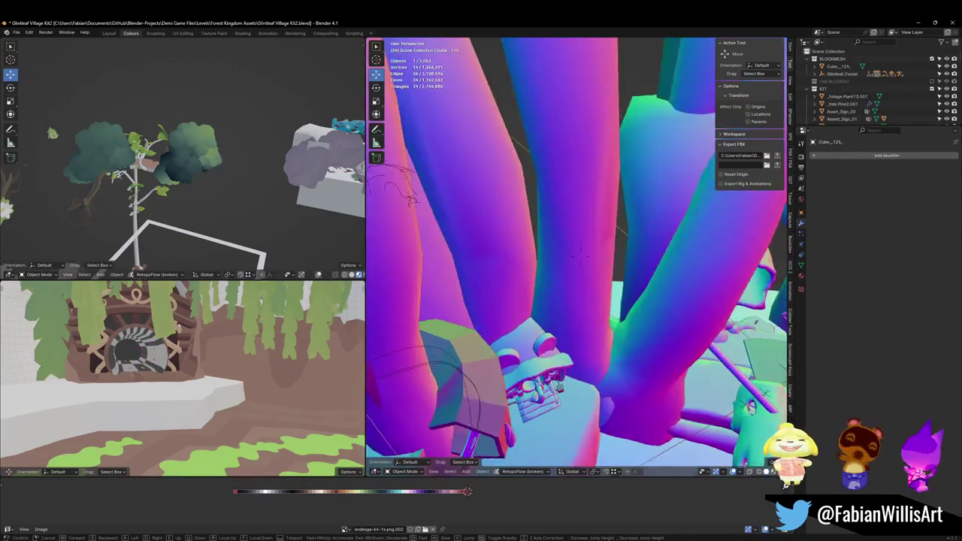
{"action": "key", "text": "w"}
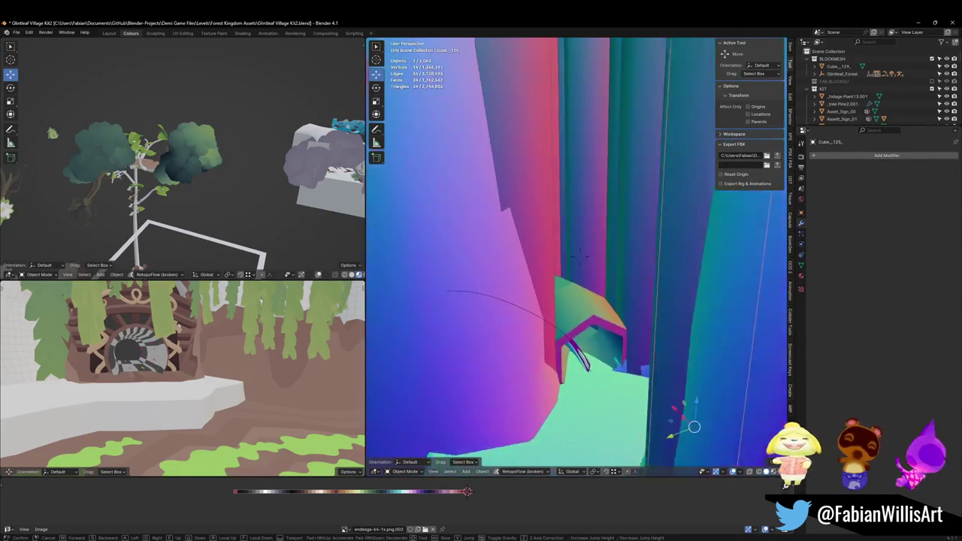
{"action": "key", "text": "s"}
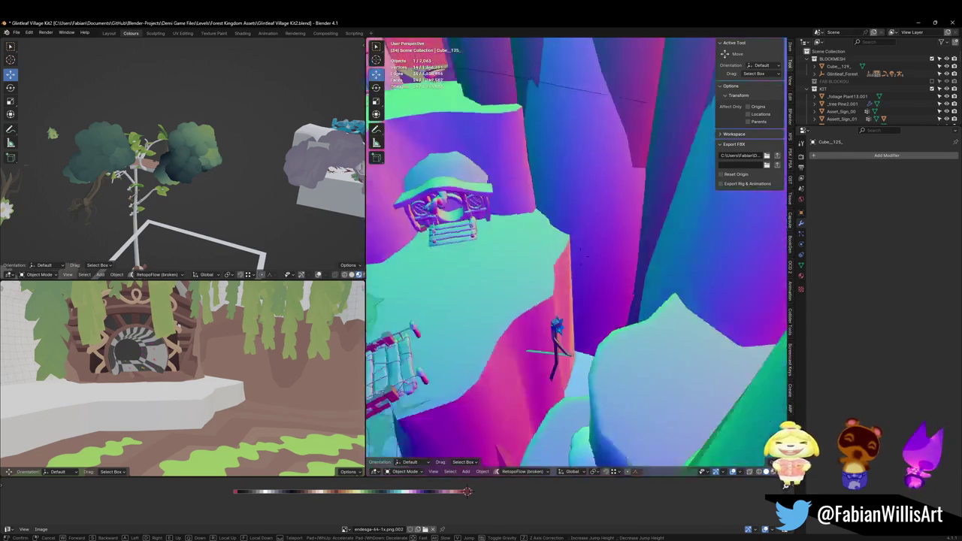
{"action": "left_click", "coordinate": [565, 274]}
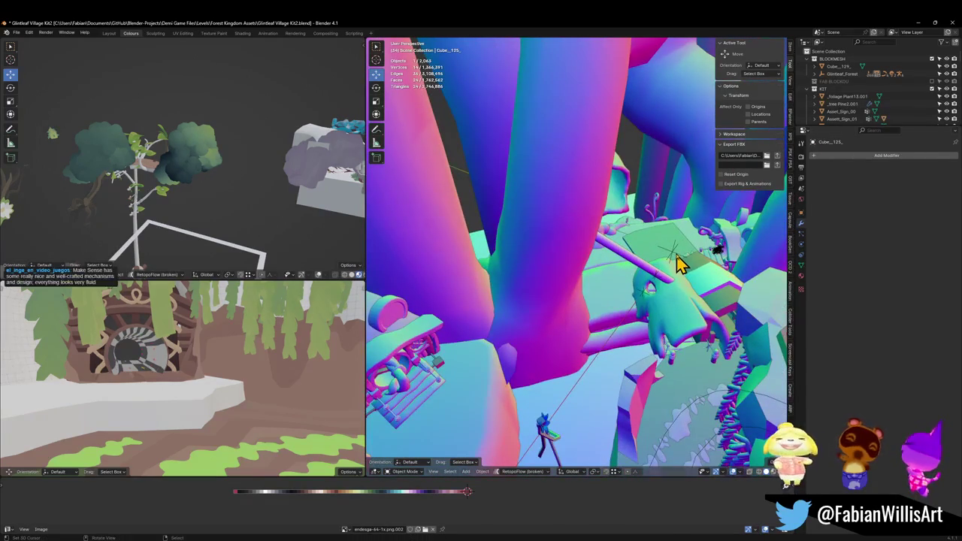
{"action": "left_click", "coordinate": [674, 256]}
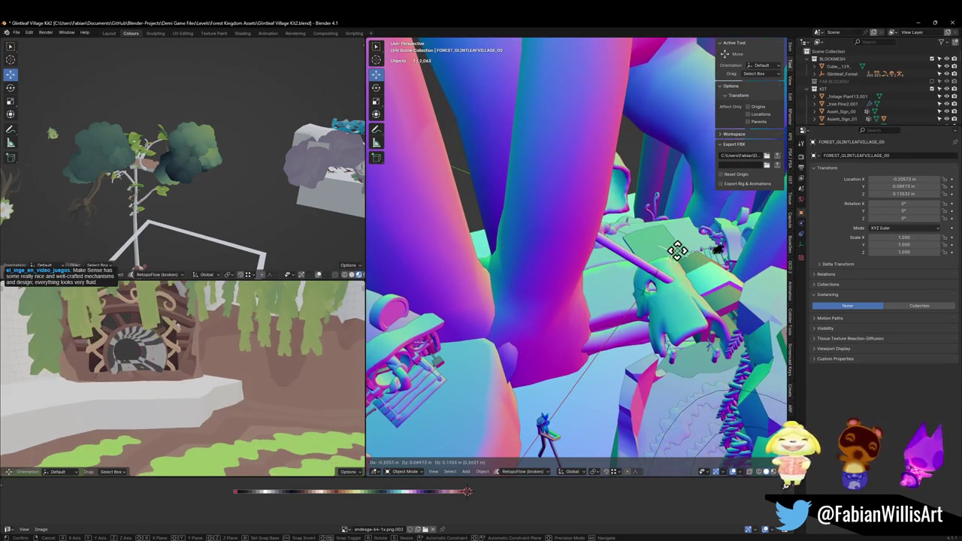
Move the FOREST_GLINTLEAFVILLAGE_00 objects into the LEVEL EXPORT collection and deselect everything.
{"action": "key", "text": "q"}
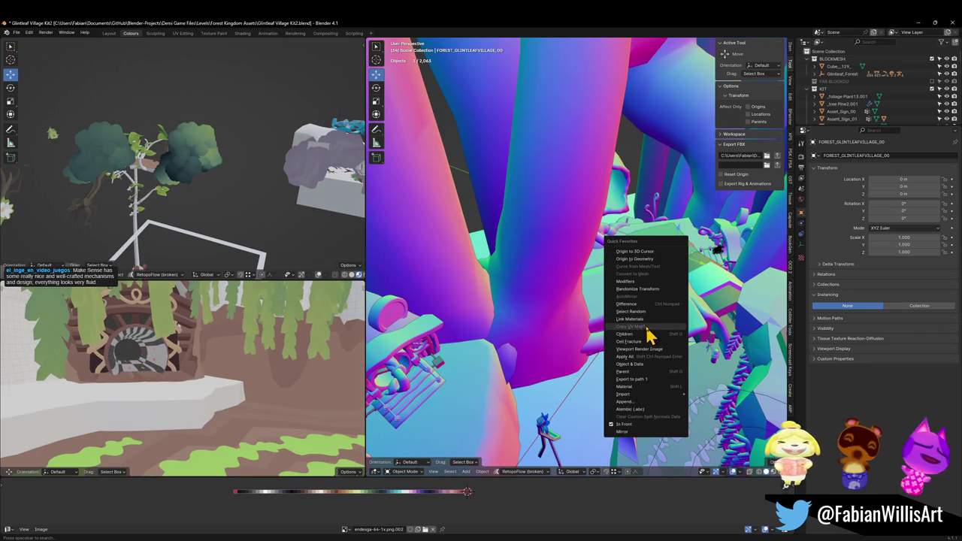
{"action": "left_click", "coordinate": [642, 388]}
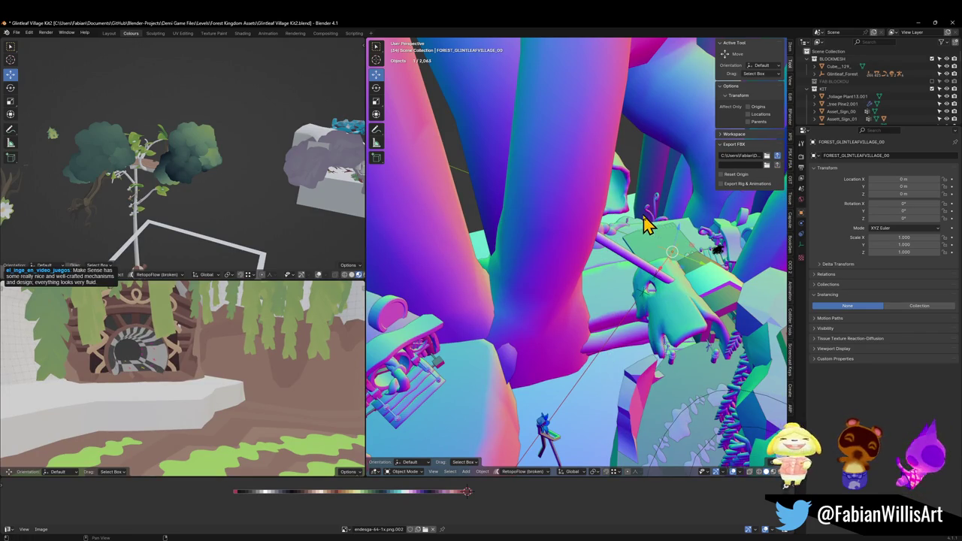
{"action": "key", "text": "m"}
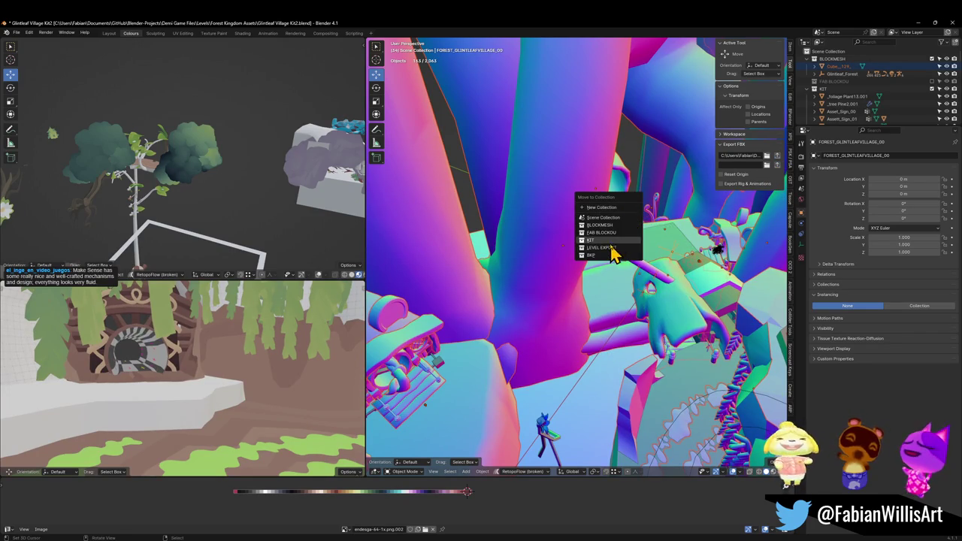
{"action": "left_click", "coordinate": [606, 251]}
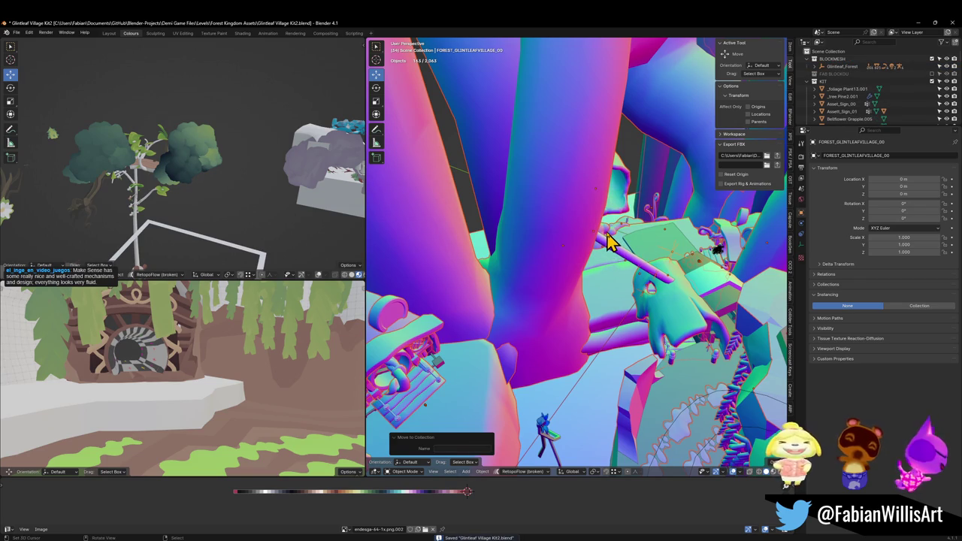
{"action": "key", "text": "alt+a"}
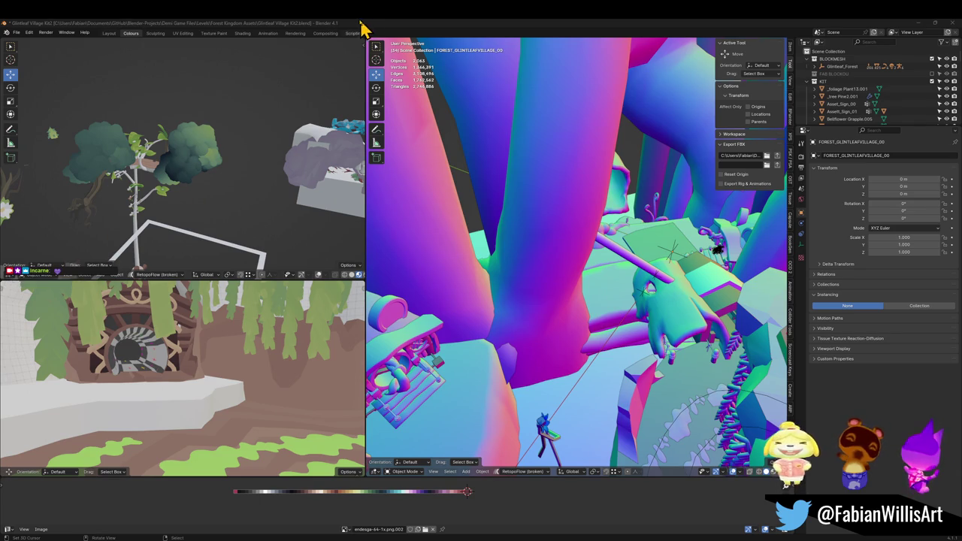
Fly through the scene to the hexagonal arch.
{"action": "key", "text": "shift+grave"}
{"action": "key", "text": "w"}
{"action": "left_click", "coordinate": [553, 223]}
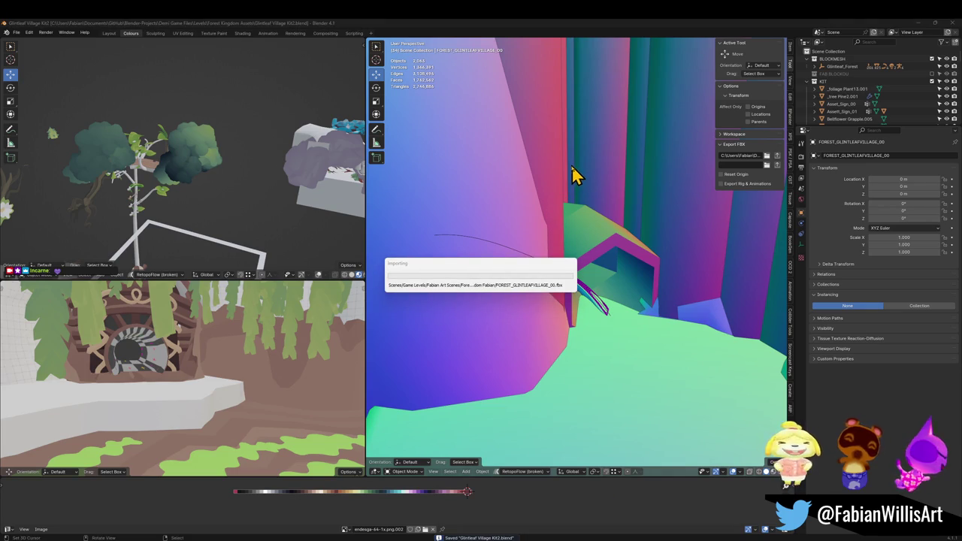
Back in Unity, fly to the water among the rocks and disable the Water Plane.
{"action": "key", "text": "alt+Tab"}
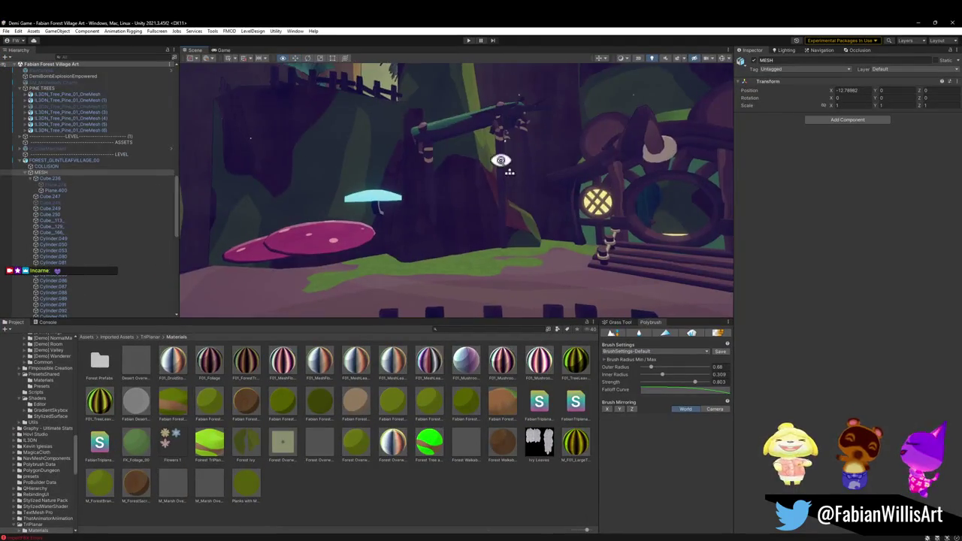
{"action": "key", "text": "w"}
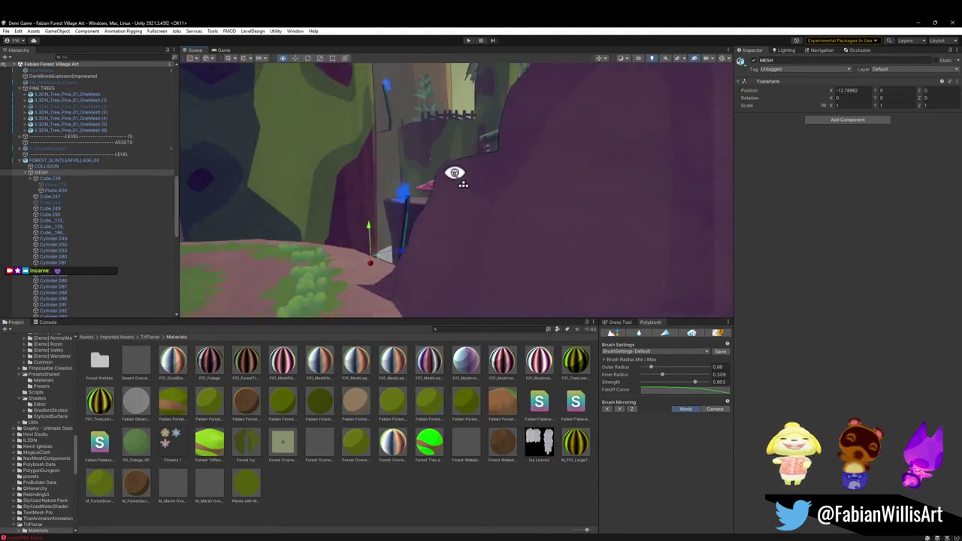
{"action": "key", "text": "d"}
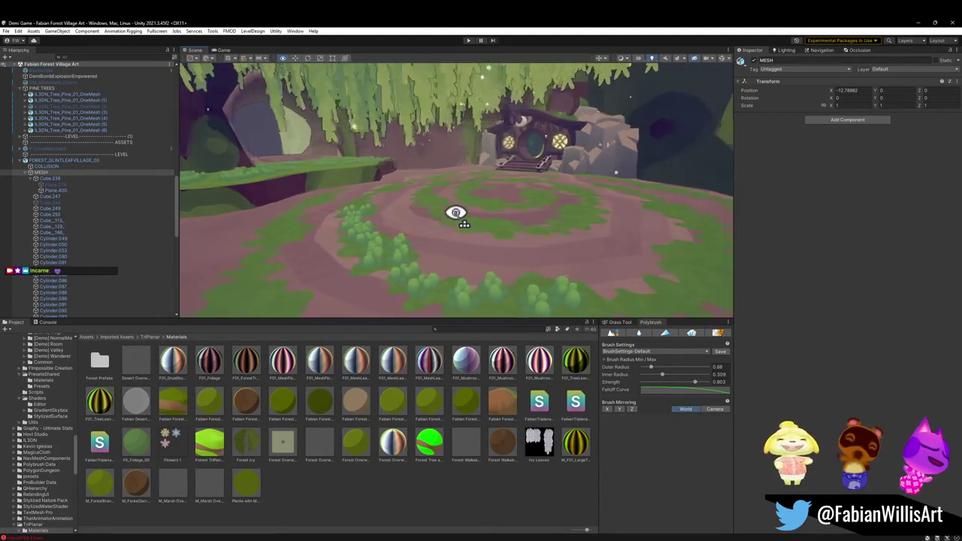
{"action": "key", "text": "w"}
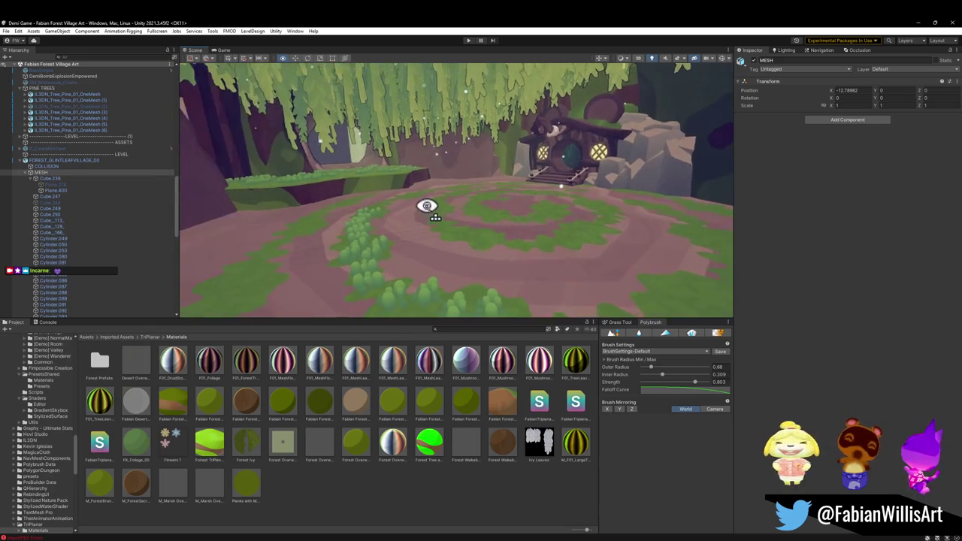
{"action": "key", "text": "w"}
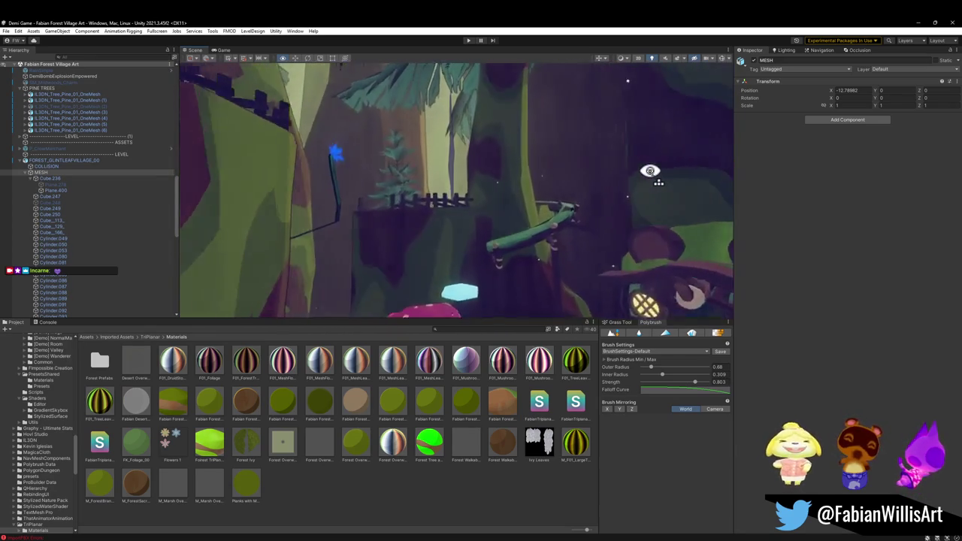
{"action": "key", "text": "w"}
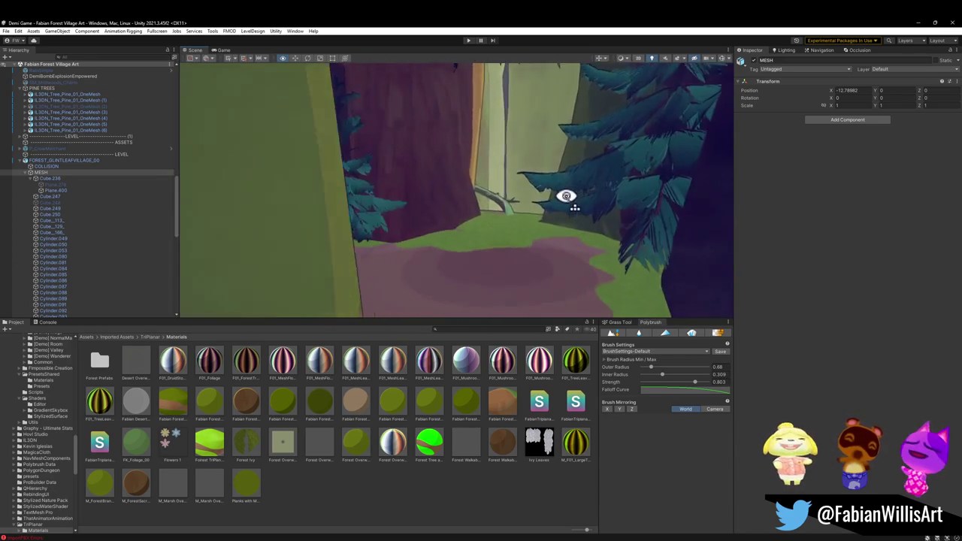
{"action": "key", "text": "w"}
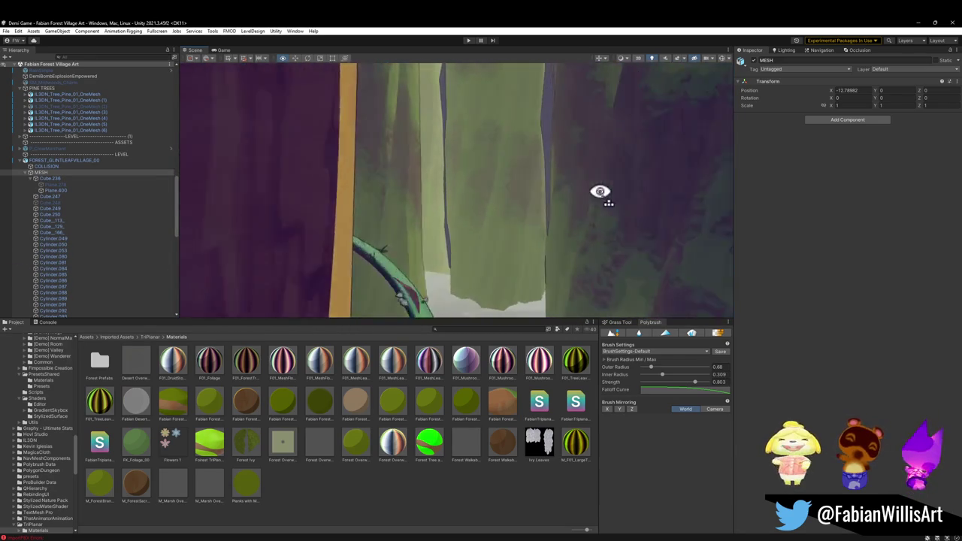
{"action": "key", "text": "w"}
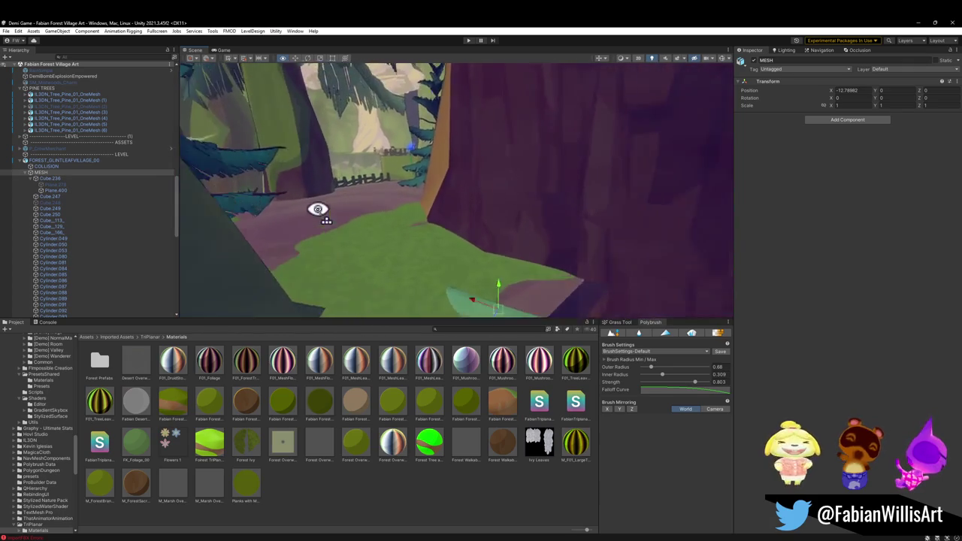
{"action": "key", "text": "w"}
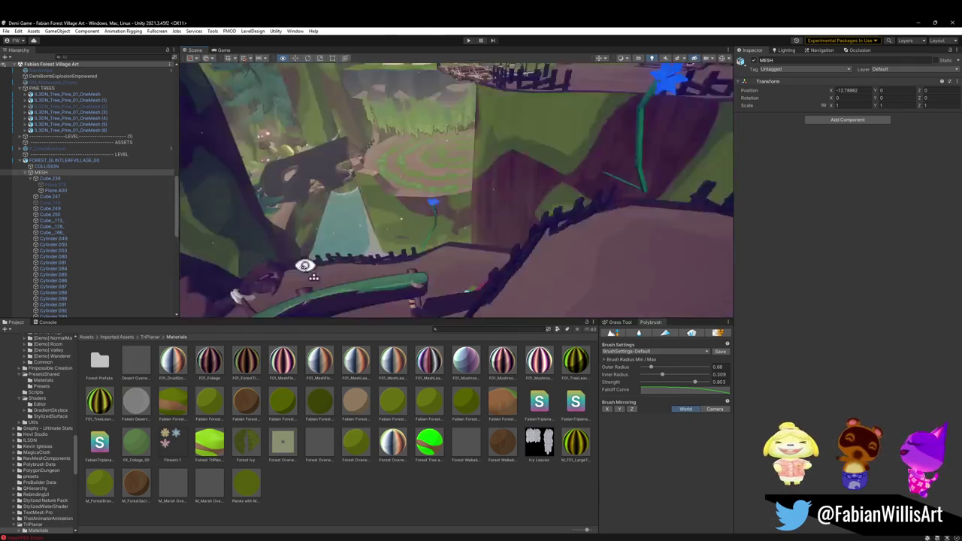
{"action": "left_click", "coordinate": [406, 258]}
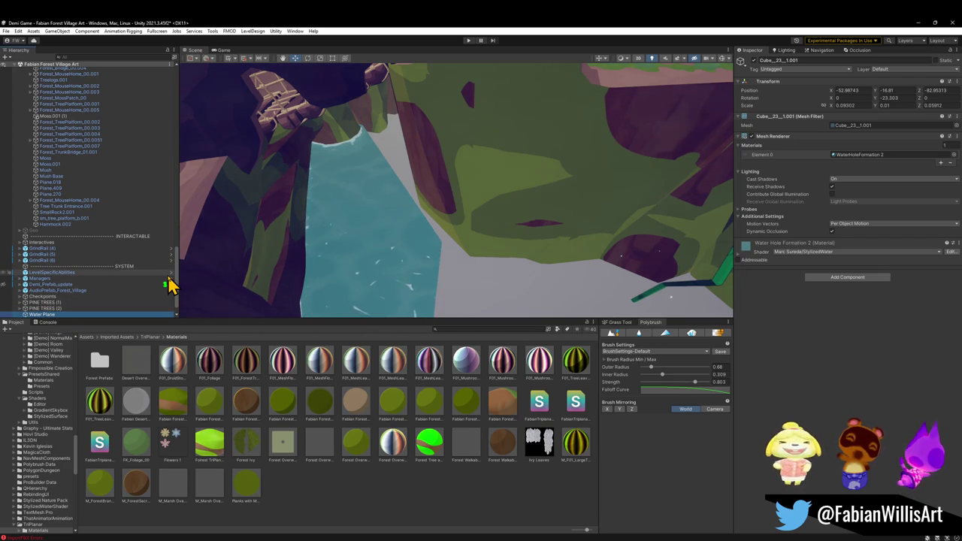
{"action": "left_click", "coordinate": [755, 61]}
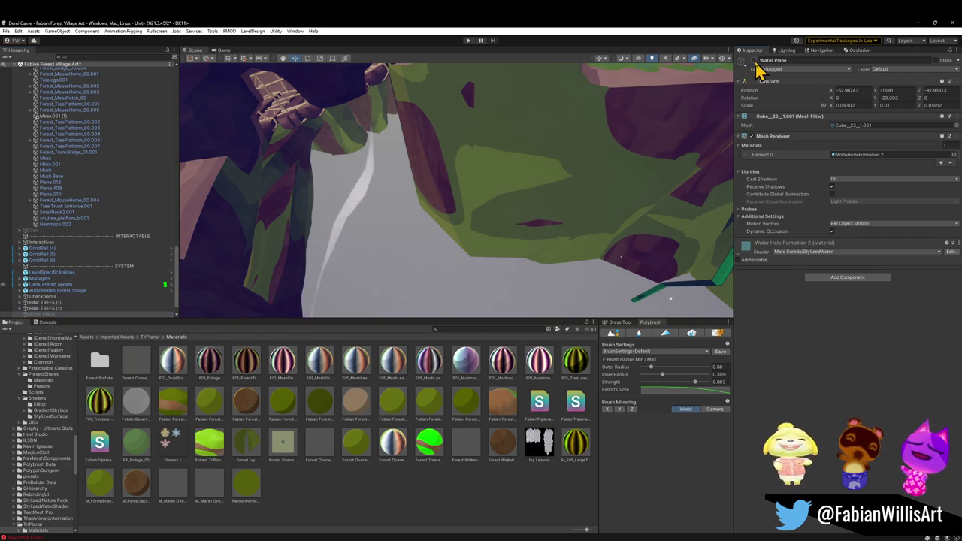
Collapse Large Tree (1), expand Scaffolding, then select, frame and expand Scaffolding No Legs.
{"action": "mouse_move", "coordinate": [531, 194]}
{"action": "left_mouse_down"}
{"action": "mouse_move", "coordinate": [398, 155]}
{"action": "mouse_move", "coordinate": [389, 133]}
{"action": "left_mouse_up"}
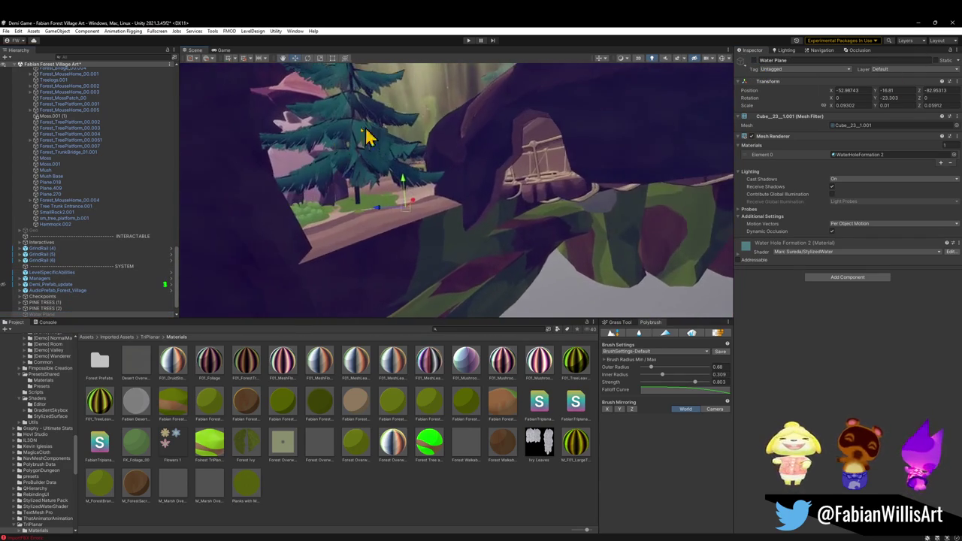
{"action": "scroll", "coordinate": [59, 183], "scroll_direction": "up", "scroll_amount": 15}
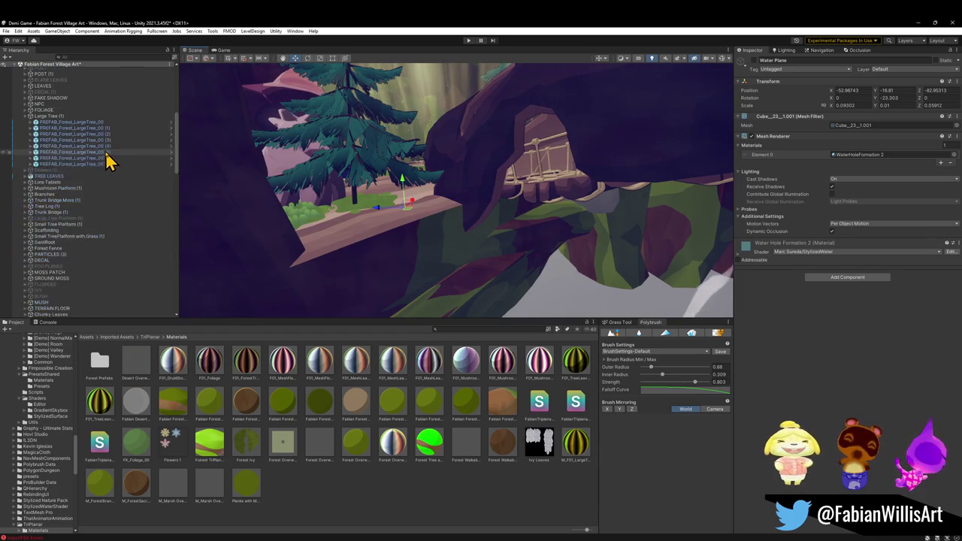
{"action": "scroll", "coordinate": [112, 160], "scroll_direction": "up", "scroll_amount": 2}
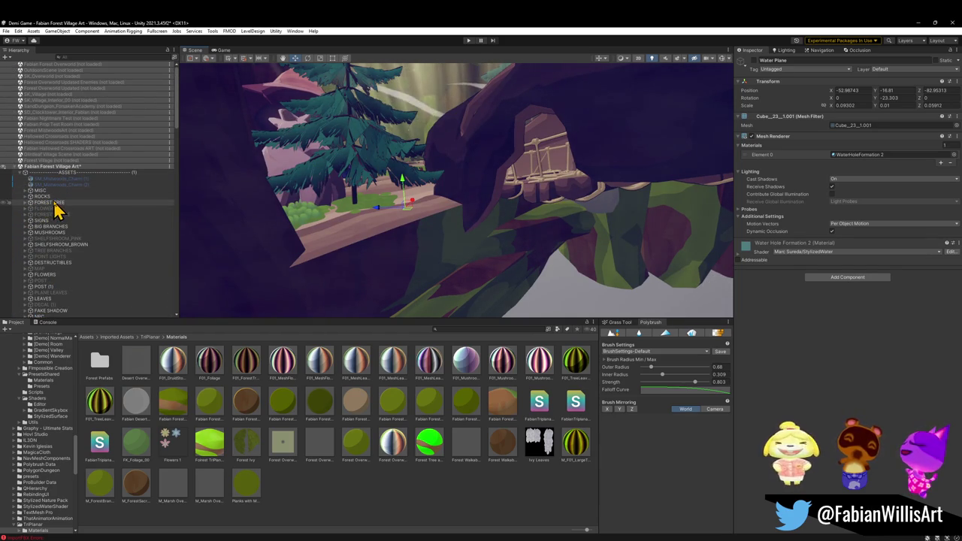
{"action": "scroll", "coordinate": [57, 209], "scroll_direction": "up", "scroll_amount": 2}
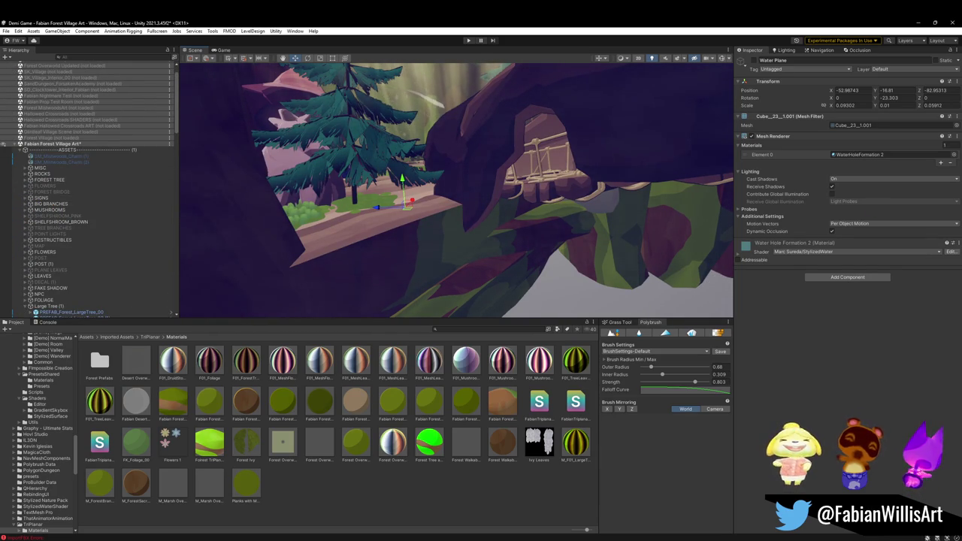
{"action": "scroll", "coordinate": [78, 248], "scroll_direction": "down", "scroll_amount": 5}
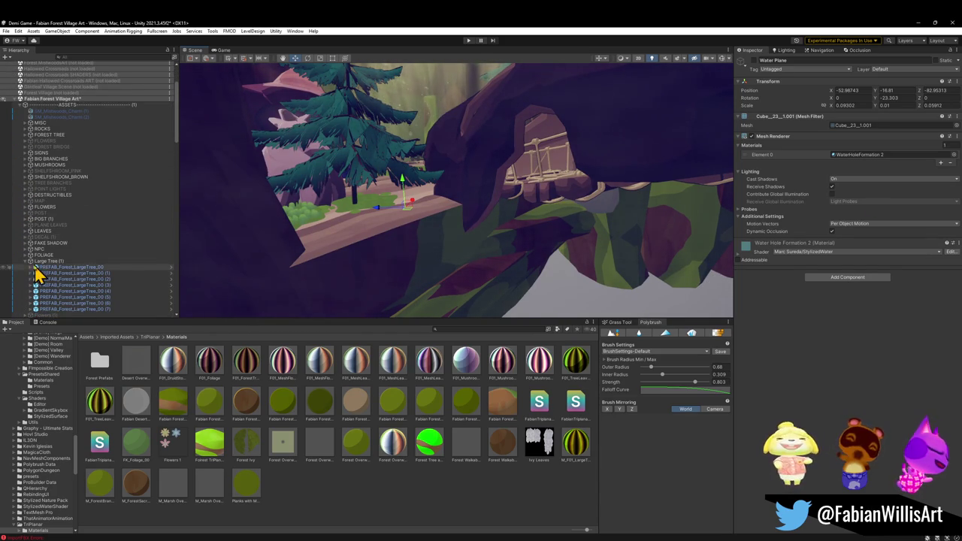
{"action": "left_click", "coordinate": [25, 262]}
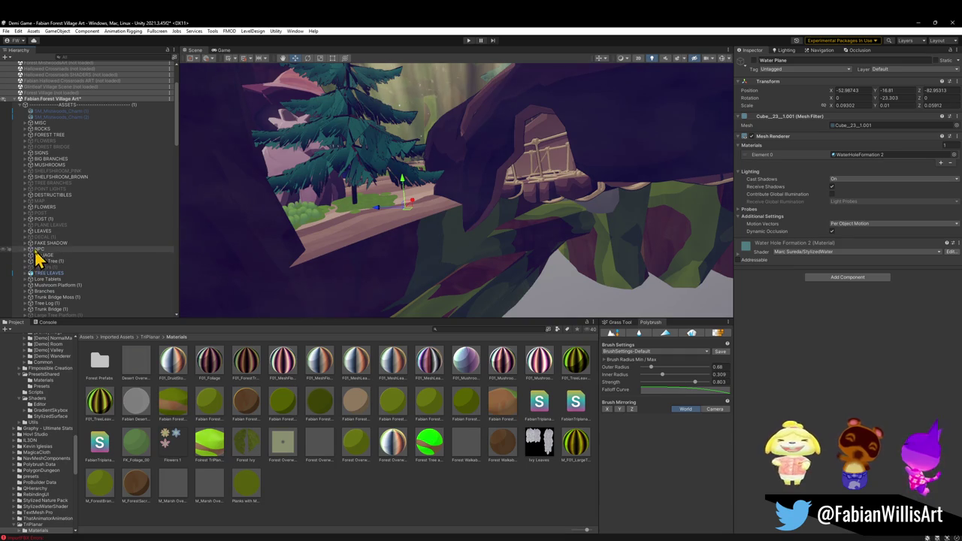
{"action": "scroll", "coordinate": [41, 257], "scroll_direction": "down", "scroll_amount": 5}
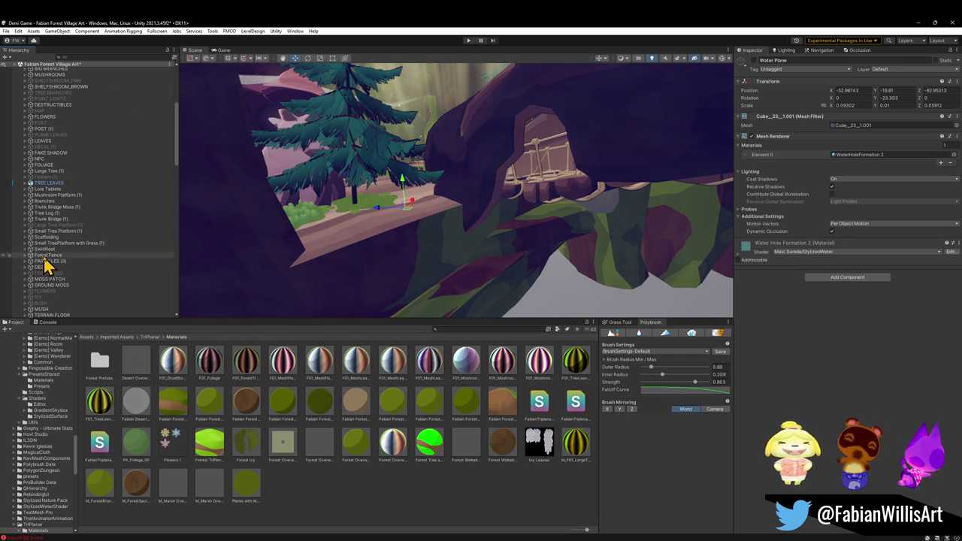
{"action": "left_click", "coordinate": [25, 236]}
{"action": "left_click", "coordinate": [60, 243]}
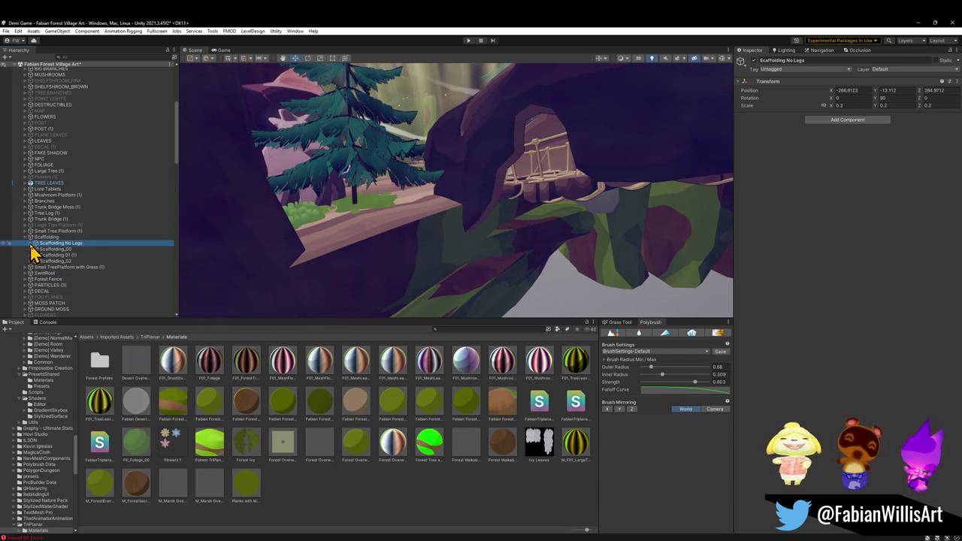
{"action": "key", "text": "f"}
{"action": "left_click", "coordinate": [31, 243]}
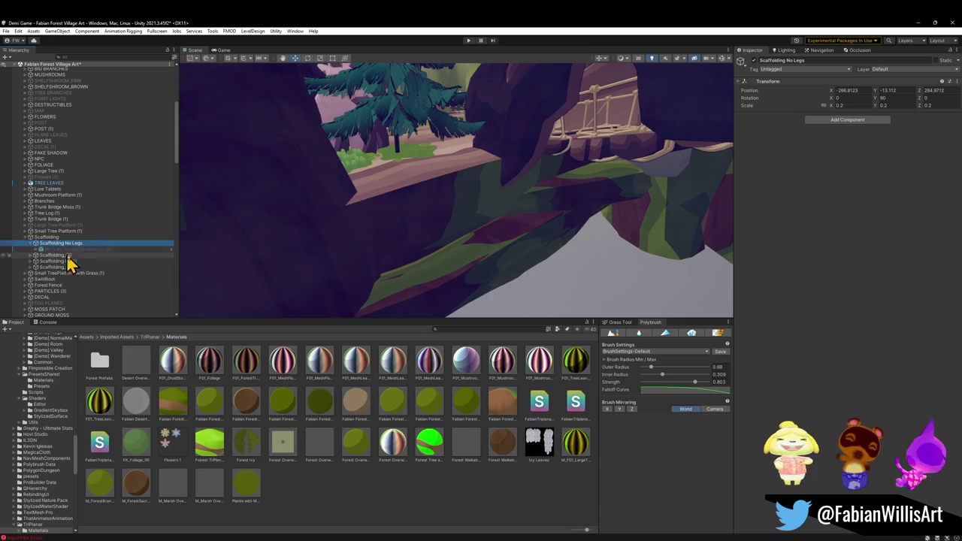
Move PREFAB_Forest_Scaffolding_00 under the rope bridge and scale it to 0.58458.
{"action": "left_click", "coordinate": [53, 249]}
{"action": "key", "text": "f"}
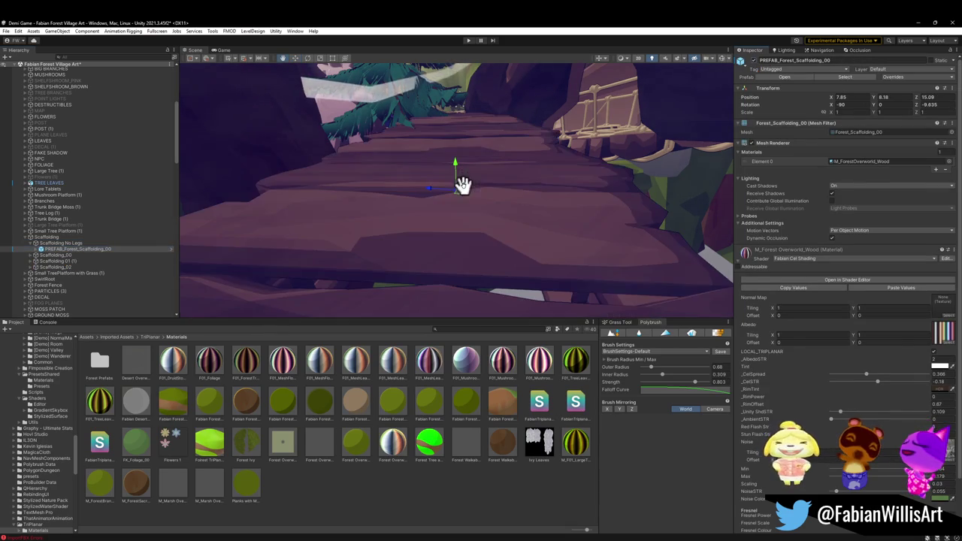
{"action": "scroll", "coordinate": [451, 211], "scroll_direction": "down", "scroll_amount": 3}
{"action": "mouse_move", "coordinate": [440, 215]}
{"action": "left_mouse_down"}
{"action": "mouse_move", "coordinate": [591, 256]}
{"action": "mouse_move", "coordinate": [451, 241]}
{"action": "mouse_move", "coordinate": [473, 247]}
{"action": "left_mouse_up"}
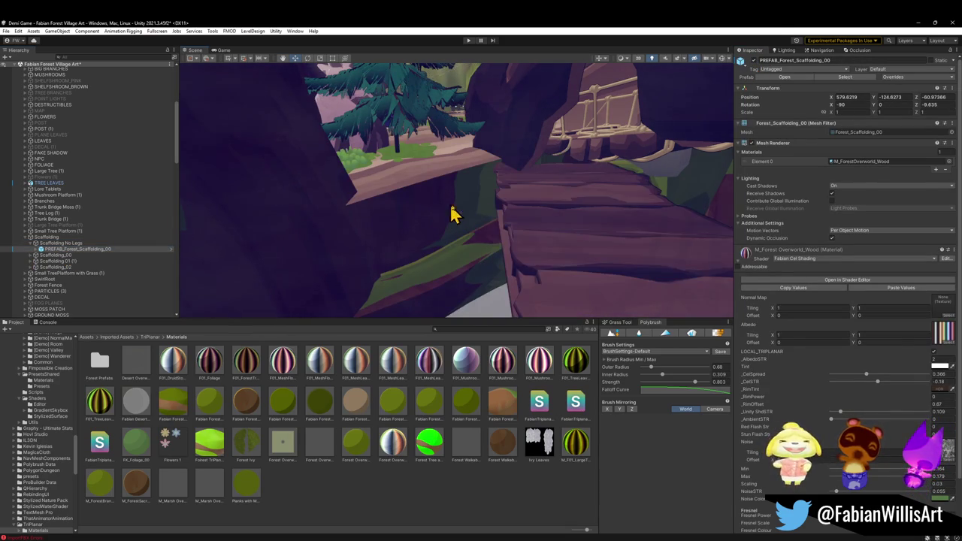
{"action": "key", "text": "w"}
{"action": "mouse_move", "coordinate": [540, 240]}
{"action": "left_mouse_down"}
{"action": "mouse_move", "coordinate": [440, 156]}
{"action": "mouse_move", "coordinate": [446, 172]}
{"action": "mouse_move", "coordinate": [481, 170]}
{"action": "mouse_move", "coordinate": [472, 216]}
{"action": "mouse_move", "coordinate": [483, 228]}
{"action": "mouse_move", "coordinate": [467, 219]}
{"action": "mouse_move", "coordinate": [468, 236]}
{"action": "mouse_move", "coordinate": [456, 236]}
{"action": "mouse_move", "coordinate": [458, 186]}
{"action": "left_mouse_up"}
{"action": "key", "text": "r"}
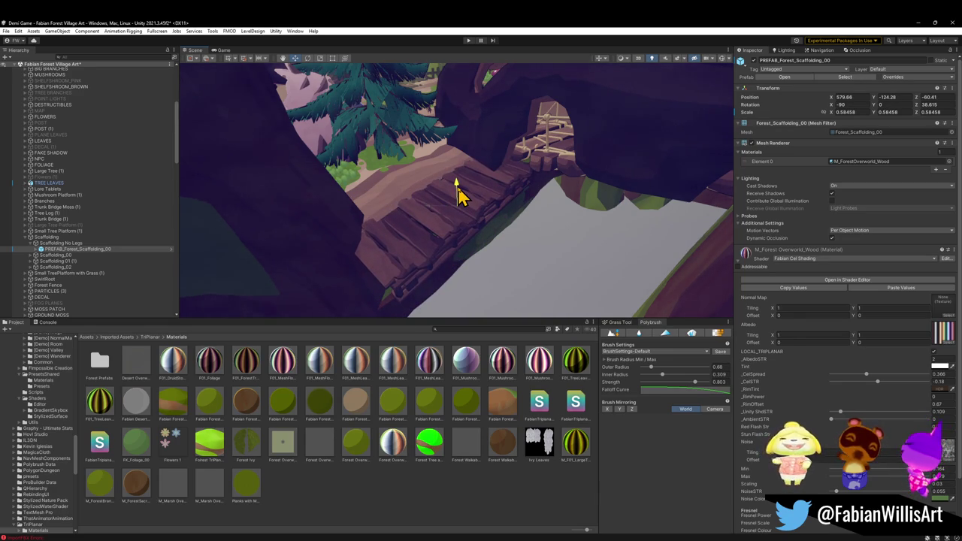
Duplicate the scaffolding piece and move and rotate the copy into place beside it.
{"action": "mouse_move", "coordinate": [457, 215]}
{"action": "left_mouse_down"}
{"action": "mouse_move", "coordinate": [483, 200]}
{"action": "mouse_move", "coordinate": [473, 133]}
{"action": "mouse_move", "coordinate": [466, 146]}
{"action": "mouse_move", "coordinate": [488, 166]}
{"action": "mouse_move", "coordinate": [475, 194]}
{"action": "left_mouse_up"}
{"action": "key", "text": "ctrl+d"}
{"action": "mouse_move", "coordinate": [471, 241]}
{"action": "left_mouse_down"}
{"action": "mouse_move", "coordinate": [430, 258]}
{"action": "mouse_move", "coordinate": [333, 257]}
{"action": "mouse_move", "coordinate": [230, 200]}
{"action": "mouse_move", "coordinate": [380, 200]}
{"action": "mouse_move", "coordinate": [486, 215]}
{"action": "mouse_move", "coordinate": [628, 263]}
{"action": "left_mouse_up"}
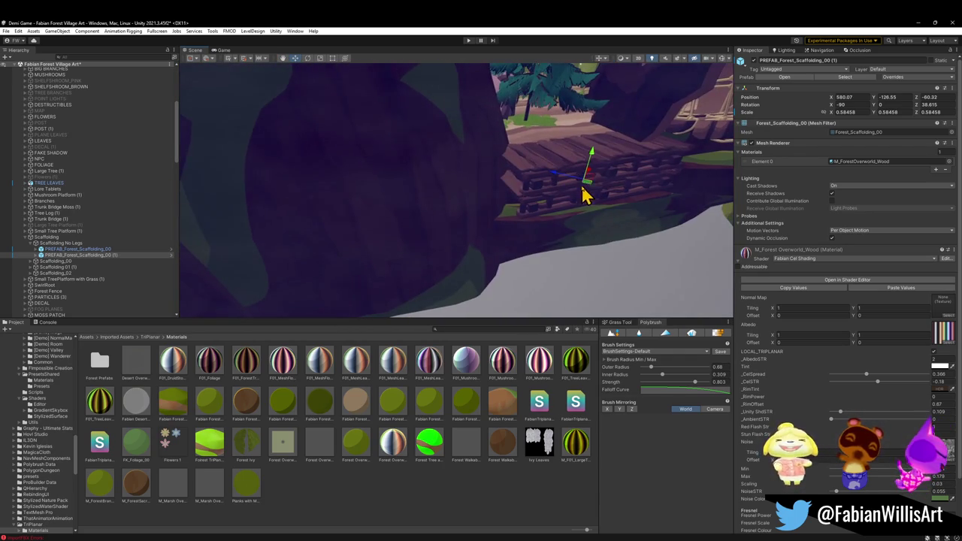
{"action": "mouse_move", "coordinate": [591, 192]}
{"action": "left_mouse_down"}
{"action": "mouse_move", "coordinate": [456, 241]}
{"action": "mouse_move", "coordinate": [496, 257]}
{"action": "mouse_move", "coordinate": [477, 251]}
{"action": "mouse_move", "coordinate": [499, 236]}
{"action": "mouse_move", "coordinate": [499, 210]}
{"action": "mouse_move", "coordinate": [515, 213]}
{"action": "mouse_move", "coordinate": [423, 230]}
{"action": "mouse_move", "coordinate": [406, 198]}
{"action": "mouse_move", "coordinate": [404, 210]}
{"action": "mouse_move", "coordinate": [458, 204]}
{"action": "mouse_move", "coordinate": [459, 221]}
{"action": "mouse_move", "coordinate": [578, 146]}
{"action": "mouse_move", "coordinate": [510, 176]}
{"action": "mouse_move", "coordinate": [511, 208]}
{"action": "mouse_move", "coordinate": [498, 215]}
{"action": "left_mouse_up"}
{"action": "key", "text": "e"}
{"action": "key", "text": "w"}
Add a second scaffolding copy, lowered and placed in front of the original along the walkway.
{"action": "key", "text": "ctrl+d"}
{"action": "mouse_move", "coordinate": [451, 144]}
{"action": "left_mouse_down"}
{"action": "mouse_move", "coordinate": [440, 200]}
{"action": "mouse_move", "coordinate": [406, 209]}
{"action": "mouse_move", "coordinate": [474, 197]}
{"action": "left_mouse_up"}
{"action": "mouse_move", "coordinate": [545, 167]}
{"action": "left_mouse_down"}
{"action": "mouse_move", "coordinate": [518, 176]}
{"action": "mouse_move", "coordinate": [485, 231]}
{"action": "mouse_move", "coordinate": [552, 248]}
{"action": "left_mouse_up"}
{"action": "mouse_move", "coordinate": [481, 221]}
{"action": "left_mouse_down"}
{"action": "mouse_move", "coordinate": [415, 234]}
{"action": "mouse_move", "coordinate": [443, 261]}
{"action": "mouse_move", "coordinate": [404, 245]}
{"action": "mouse_move", "coordinate": [333, 248]}
{"action": "mouse_move", "coordinate": [396, 216]}
{"action": "mouse_move", "coordinate": [449, 224]}
{"action": "mouse_move", "coordinate": [428, 209]}
{"action": "mouse_move", "coordinate": [446, 212]}
{"action": "mouse_move", "coordinate": [381, 214]}
{"action": "mouse_move", "coordinate": [378, 204]}
{"action": "mouse_move", "coordinate": [441, 185]}
{"action": "mouse_move", "coordinate": [425, 203]}
{"action": "mouse_move", "coordinate": [414, 198]}
{"action": "mouse_move", "coordinate": [426, 170]}
{"action": "mouse_move", "coordinate": [430, 178]}
{"action": "mouse_move", "coordinate": [496, 151]}
{"action": "mouse_move", "coordinate": [533, 151]}
{"action": "mouse_move", "coordinate": [456, 175]}
{"action": "mouse_move", "coordinate": [524, 188]}
{"action": "mouse_move", "coordinate": [481, 189]}
{"action": "left_mouse_up"}
{"action": "key", "text": "e"}
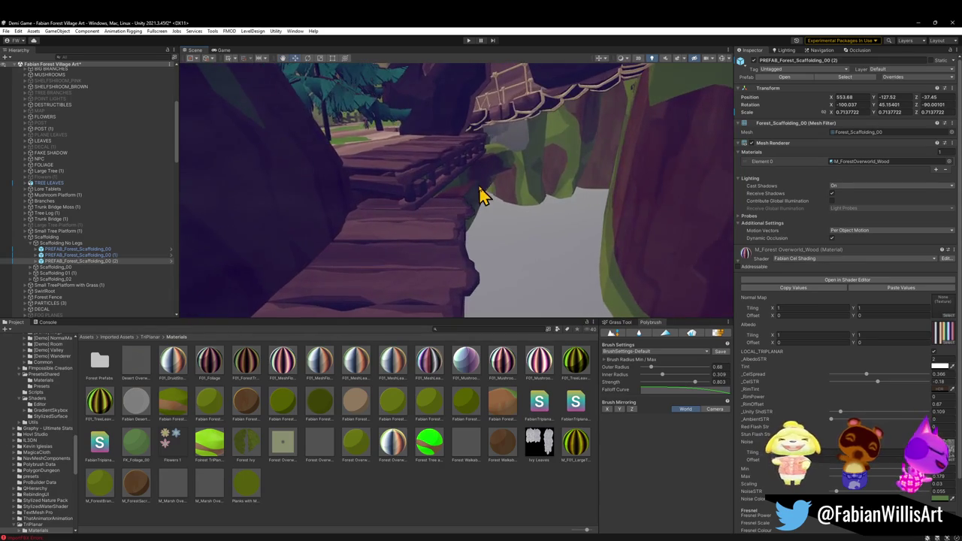
{"action": "left_click", "coordinate": [425, 181], "text": "shift"}
{"action": "left_click", "coordinate": [414, 230], "text": "shift"}
{"action": "mouse_move", "coordinate": [414, 230]}
{"action": "left_mouse_down"}
{"action": "mouse_move", "coordinate": [453, 217]}
{"action": "mouse_move", "coordinate": [378, 245]}
{"action": "mouse_move", "coordinate": [436, 183]}
{"action": "mouse_move", "coordinate": [435, 209]}
{"action": "mouse_move", "coordinate": [499, 178]}
{"action": "mouse_move", "coordinate": [408, 172]}
{"action": "mouse_move", "coordinate": [426, 188]}
{"action": "mouse_move", "coordinate": [439, 170]}
{"action": "mouse_move", "coordinate": [483, 175]}
{"action": "mouse_move", "coordinate": [472, 182]}
{"action": "mouse_move", "coordinate": [552, 213]}
{"action": "mouse_move", "coordinate": [623, 219]}
{"action": "mouse_move", "coordinate": [453, 199]}
{"action": "mouse_move", "coordinate": [556, 209]}
{"action": "left_mouse_up"}
{"action": "left_click_drag", "start_coordinate": [630, 194], "coordinate": [441, 215]}
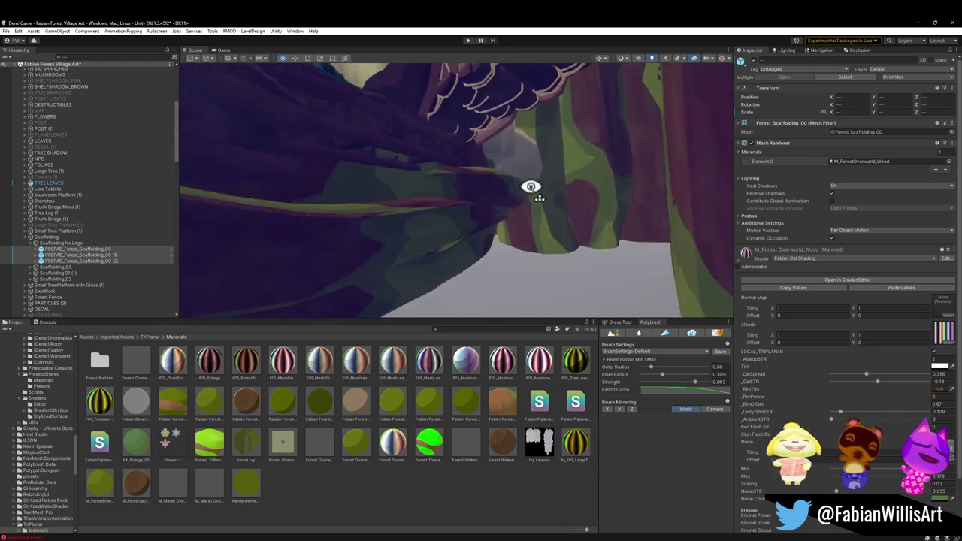
{"action": "left_click_drag", "start_coordinate": [459, 185], "coordinate": [349, 210]}
{"action": "mouse_move", "coordinate": [506, 201]}
{"action": "left_mouse_down"}
{"action": "mouse_move", "coordinate": [441, 210]}
{"action": "mouse_move", "coordinate": [419, 253]}
{"action": "mouse_move", "coordinate": [573, 263]}
{"action": "mouse_move", "coordinate": [466, 221]}
{"action": "mouse_move", "coordinate": [486, 204]}
{"action": "mouse_move", "coordinate": [623, 218]}
{"action": "mouse_move", "coordinate": [503, 236]}
{"action": "mouse_move", "coordinate": [318, 161]}
{"action": "mouse_move", "coordinate": [276, 189]}
{"action": "mouse_move", "coordinate": [423, 253]}
{"action": "mouse_move", "coordinate": [408, 258]}
{"action": "left_mouse_up"}
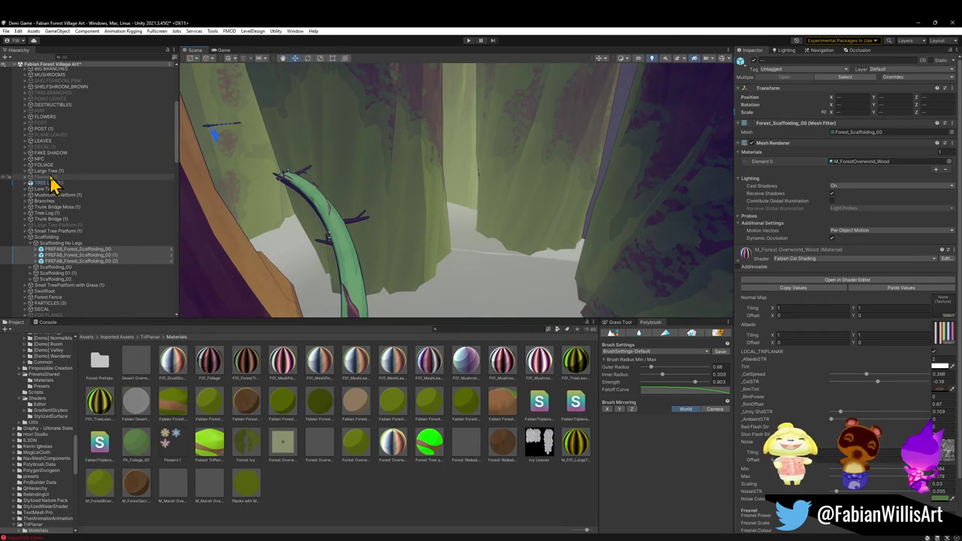
{"action": "left_click", "coordinate": [26, 239]}
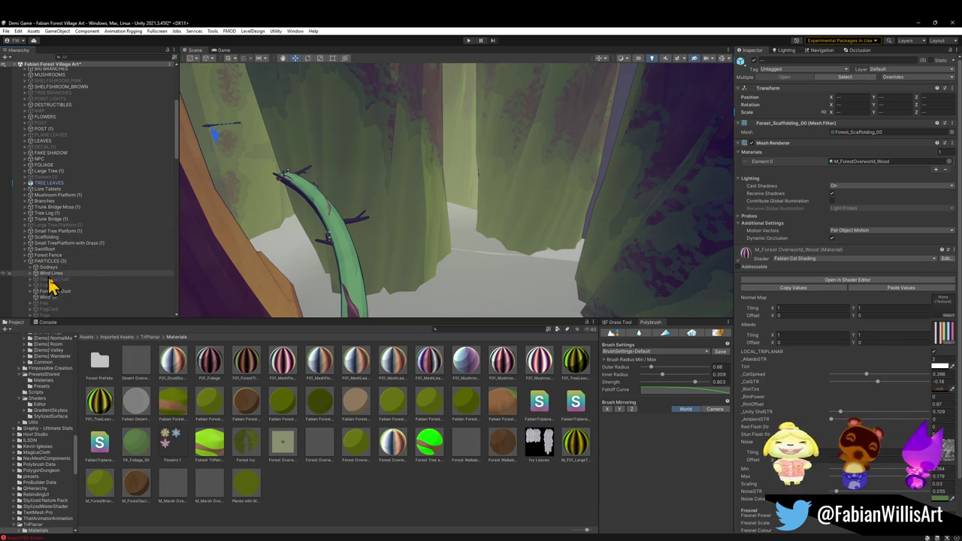
Place the Fog Card plane in the gap between the cliffs and enlarge it to about double size.
{"action": "scroll", "coordinate": [83, 309], "scroll_direction": "down", "scroll_amount": 1}
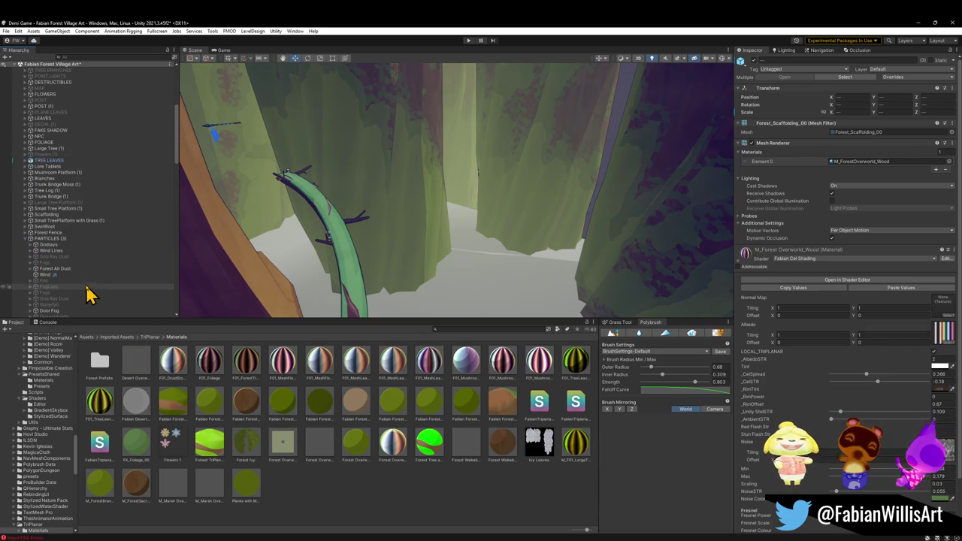
{"action": "left_click", "coordinate": [46, 287]}
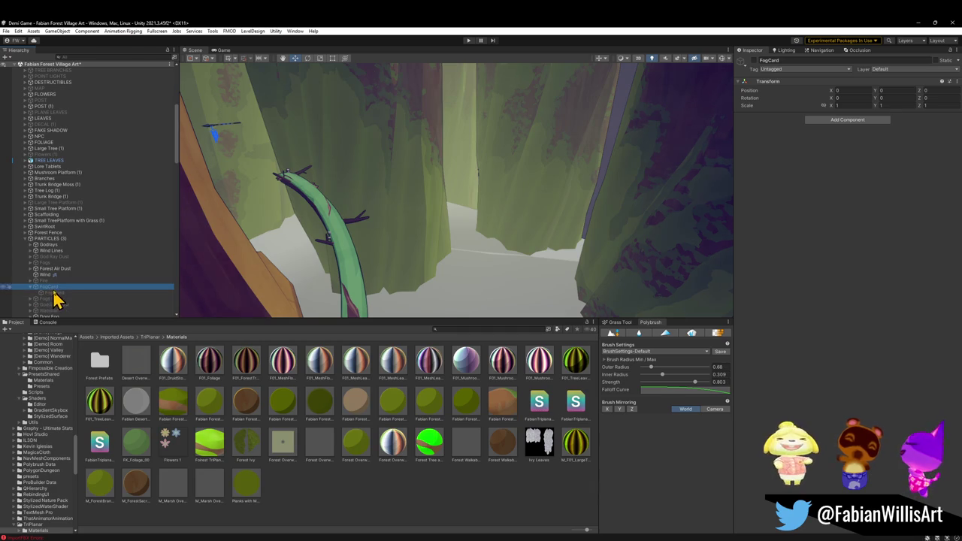
{"action": "left_click_drag", "start_coordinate": [55, 293], "coordinate": [52, 298]}
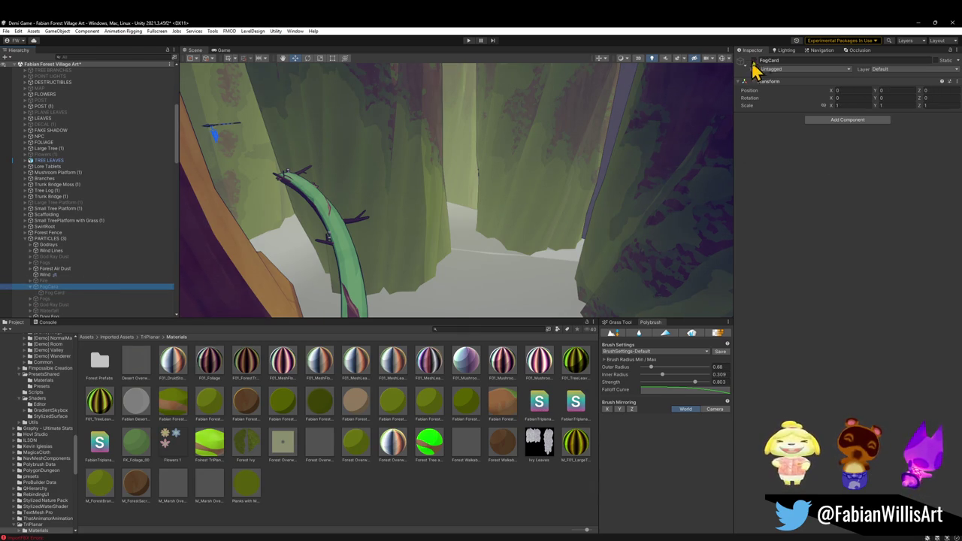
{"action": "left_click", "coordinate": [52, 293]}
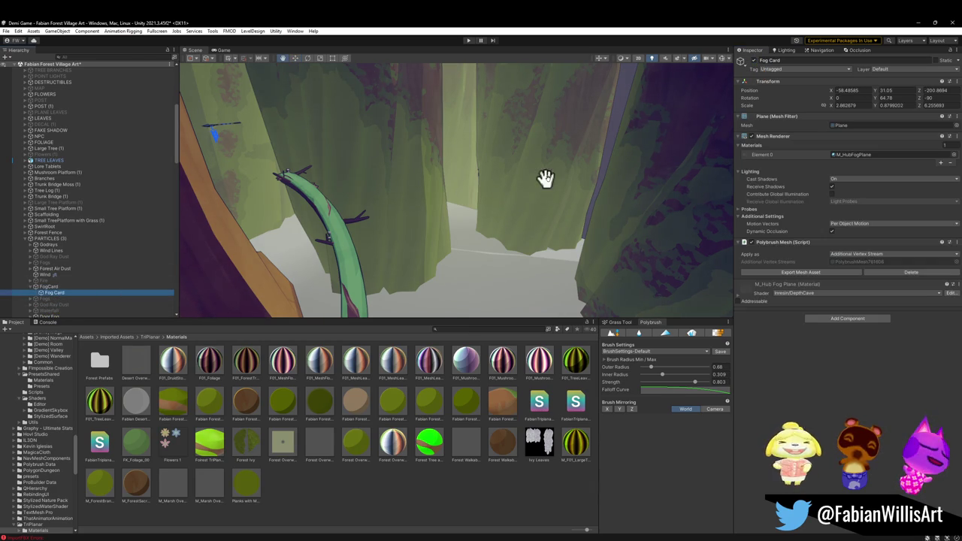
{"action": "key", "text": "ctrl+alt+f"}
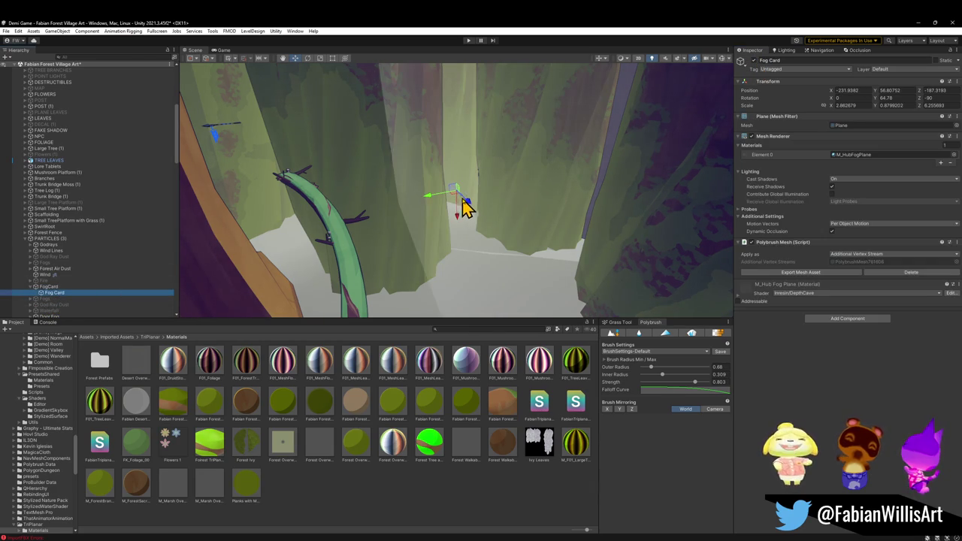
{"action": "mouse_move", "coordinate": [464, 202]}
{"action": "left_mouse_down"}
{"action": "mouse_move", "coordinate": [500, 230]}
{"action": "mouse_move", "coordinate": [548, 232]}
{"action": "mouse_move", "coordinate": [553, 221]}
{"action": "mouse_move", "coordinate": [597, 219]}
{"action": "mouse_move", "coordinate": [569, 223]}
{"action": "left_mouse_up"}
{"action": "key", "text": "r"}
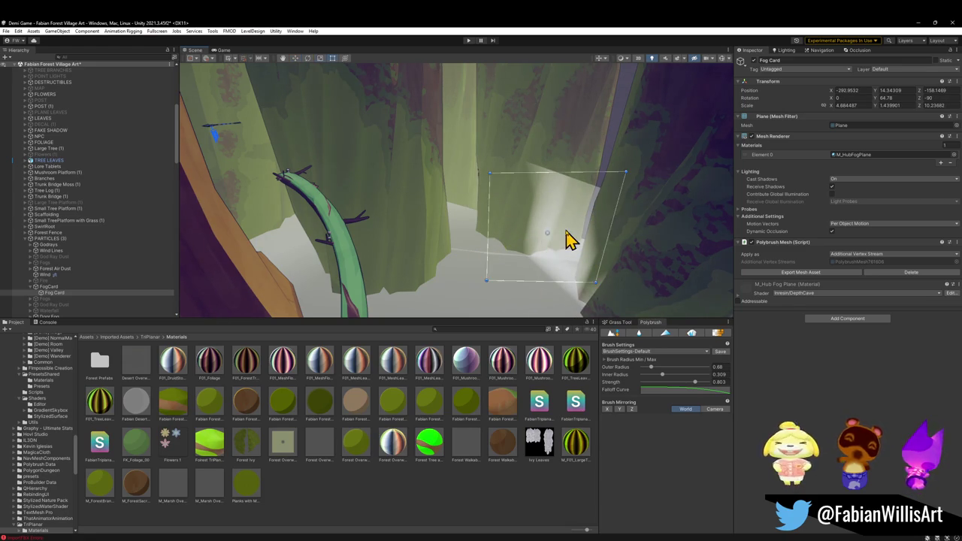
{"action": "key", "text": "t"}
{"action": "key", "text": "f"}
Stretch the Fog Card from its top edge with the Rect tool, undoing each accidental flip.
{"action": "left_click_drag", "start_coordinate": [513, 205], "coordinate": [560, 534]}
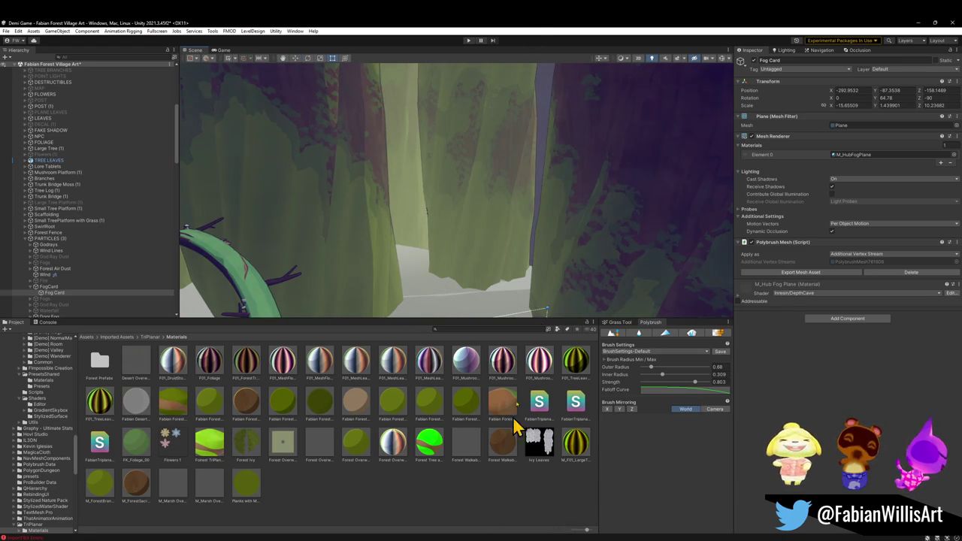
{"action": "key", "text": "ctrl+z"}
{"action": "key", "text": "f"}
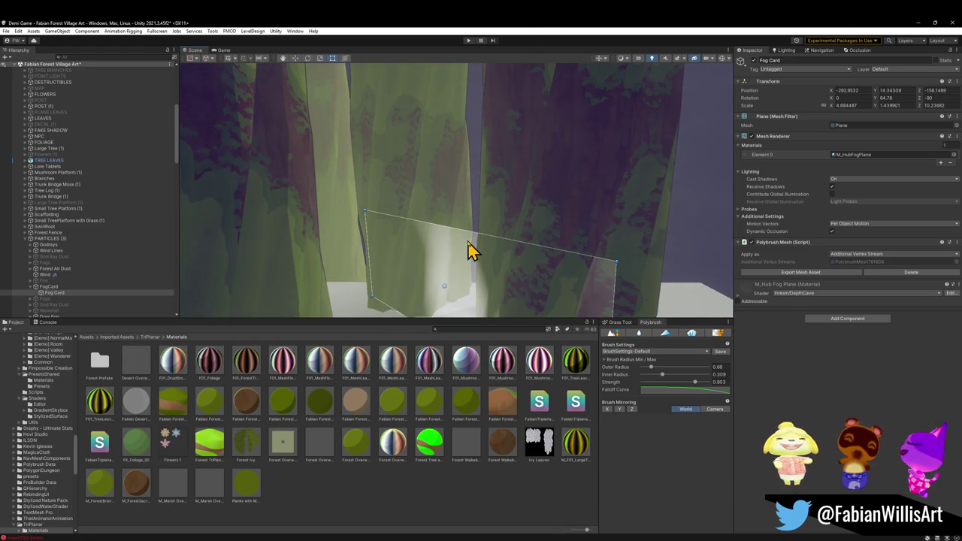
{"action": "mouse_move", "coordinate": [475, 238]}
{"action": "left_mouse_down"}
{"action": "mouse_move", "coordinate": [498, 185]}
{"action": "mouse_move", "coordinate": [560, 535]}
{"action": "left_mouse_up"}
{"action": "mouse_move", "coordinate": [524, 183]}
{"action": "left_mouse_down"}
{"action": "mouse_move", "coordinate": [529, 142]}
{"action": "mouse_move", "coordinate": [505, 189]}
{"action": "mouse_move", "coordinate": [507, 200]}
{"action": "mouse_move", "coordinate": [528, 193]}
{"action": "left_mouse_up"}
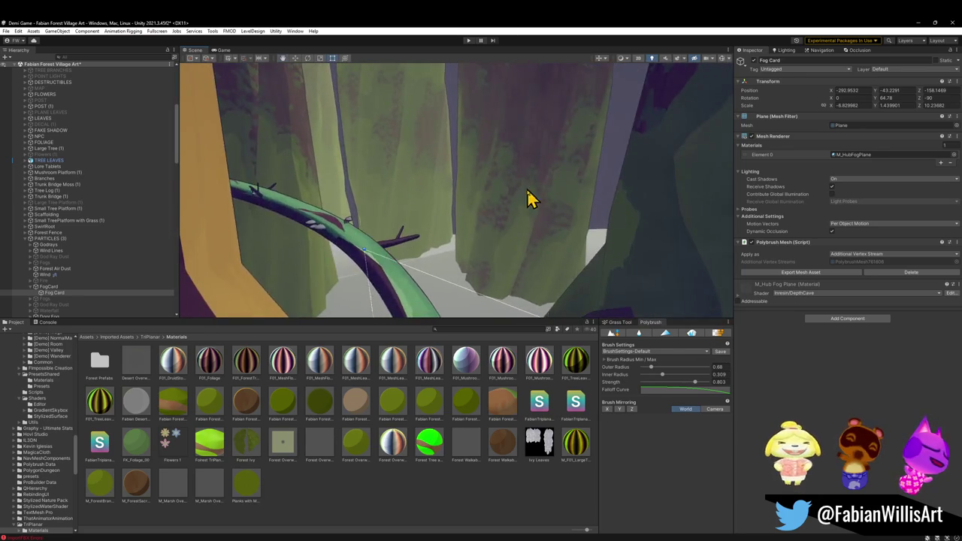
{"action": "key", "text": "ctrl+z"}
{"action": "key", "text": "f"}
{"action": "mouse_move", "coordinate": [457, 243]}
{"action": "left_mouse_down"}
{"action": "mouse_move", "coordinate": [483, 124]}
{"action": "mouse_move", "coordinate": [497, 533]}
{"action": "mouse_move", "coordinate": [466, 232]}
{"action": "mouse_move", "coordinate": [705, 162]}
{"action": "left_mouse_up"}
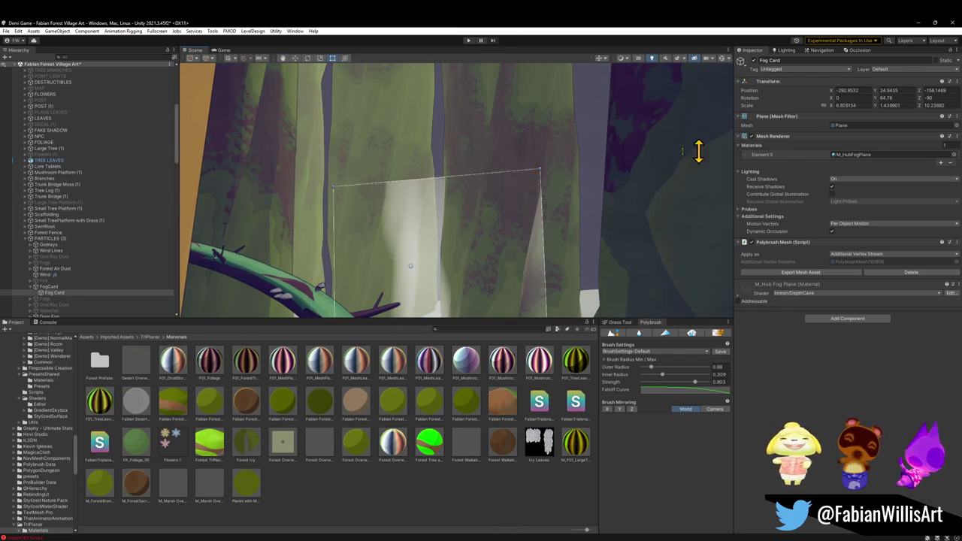
Stretch the Fog Card much taller, to about X scale 18.1 and Y position 61.3.
{"action": "left_click_drag", "start_coordinate": [437, 181], "coordinate": [437, 81]}
{"action": "scroll", "coordinate": [444, 135], "scroll_direction": "down", "scroll_amount": 2}
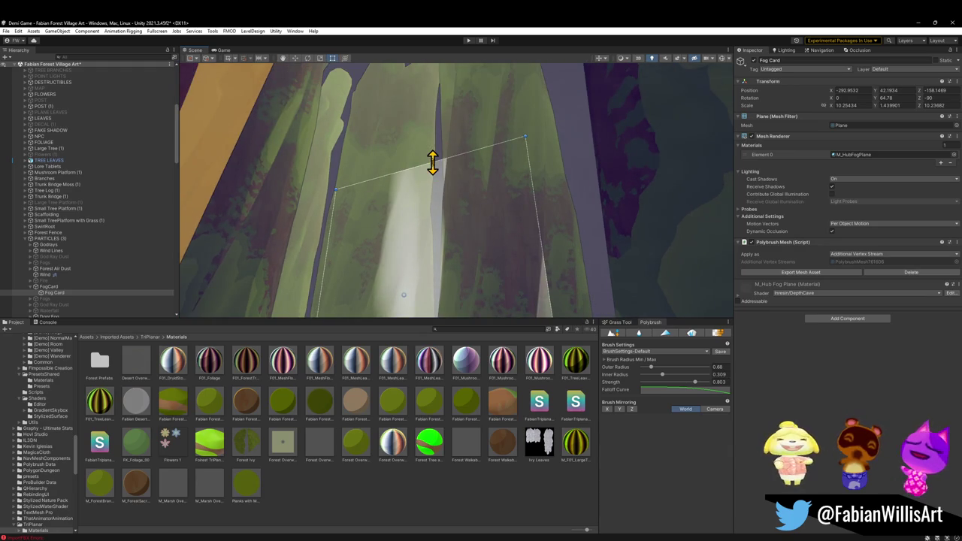
{"action": "left_click_drag", "start_coordinate": [432, 162], "coordinate": [441, 73]}
{"action": "scroll", "coordinate": [449, 130], "scroll_direction": "down", "scroll_amount": 2}
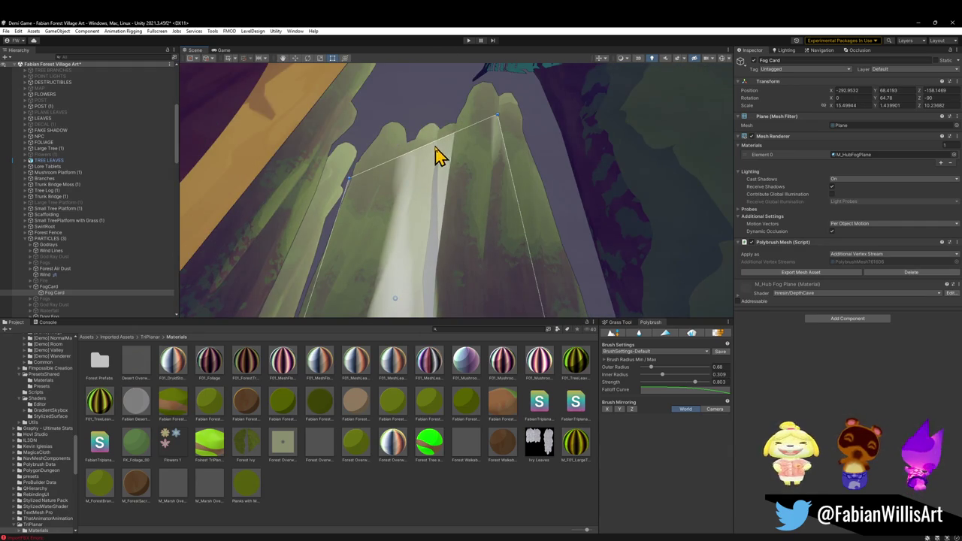
{"action": "mouse_move", "coordinate": [439, 155]}
{"action": "left_mouse_down"}
{"action": "mouse_move", "coordinate": [437, 117]}
{"action": "mouse_move", "coordinate": [471, 264]}
{"action": "left_mouse_up"}
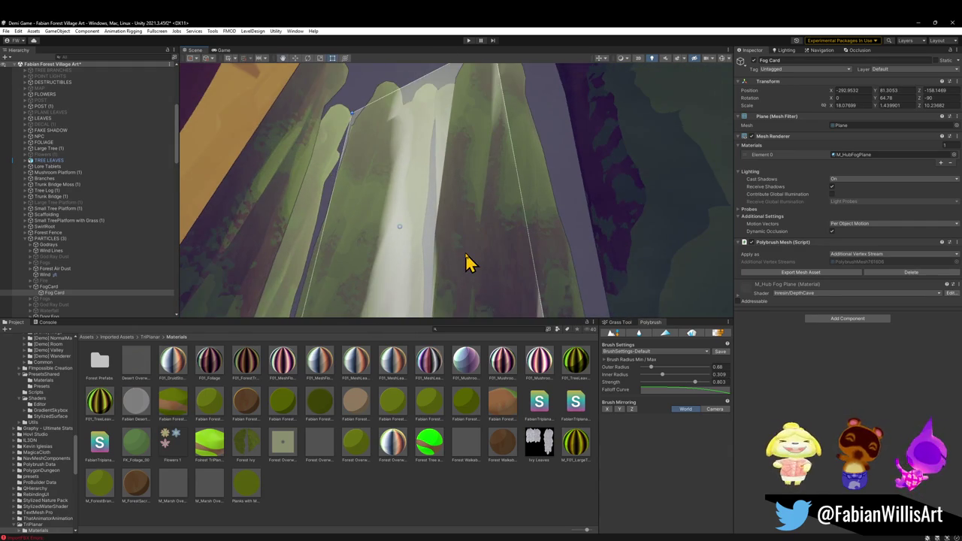
{"action": "mouse_move", "coordinate": [477, 221]}
{"action": "left_mouse_down"}
{"action": "mouse_move", "coordinate": [452, 294]}
{"action": "mouse_move", "coordinate": [520, 318]}
{"action": "mouse_move", "coordinate": [489, 267]}
{"action": "left_mouse_up"}
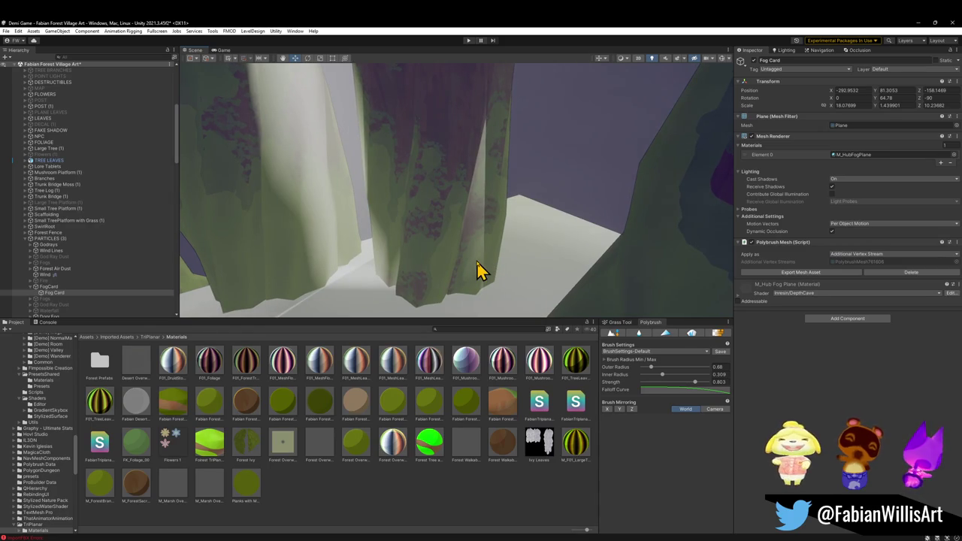
{"action": "left_click", "coordinate": [358, 242]}
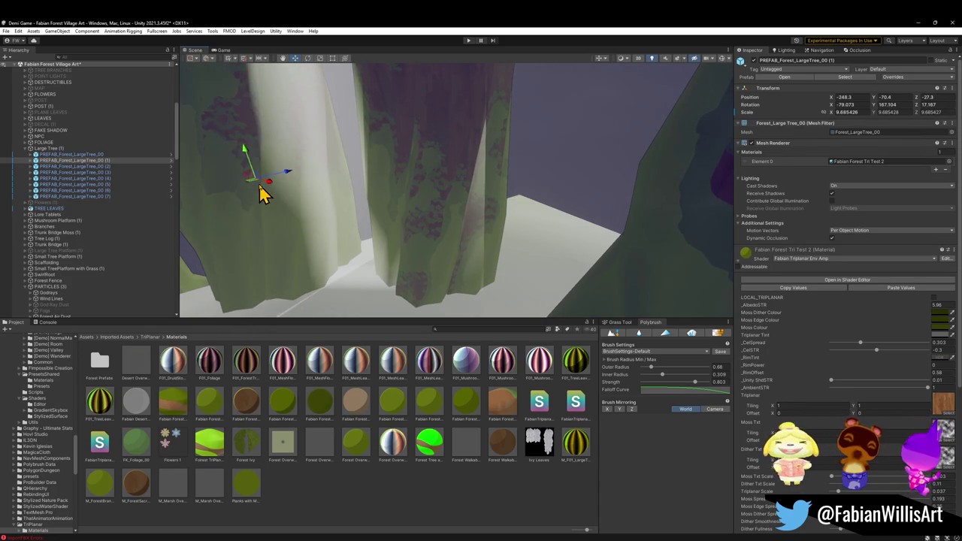
Frame the Fog Card and nudge it along its X axis.
{"action": "left_click", "coordinate": [350, 218]}
{"action": "key", "text": "f"}
{"action": "mouse_move", "coordinate": [354, 144]}
{"action": "left_mouse_down"}
{"action": "mouse_move", "coordinate": [423, 263]}
{"action": "mouse_move", "coordinate": [421, 278]}
{"action": "left_mouse_up"}
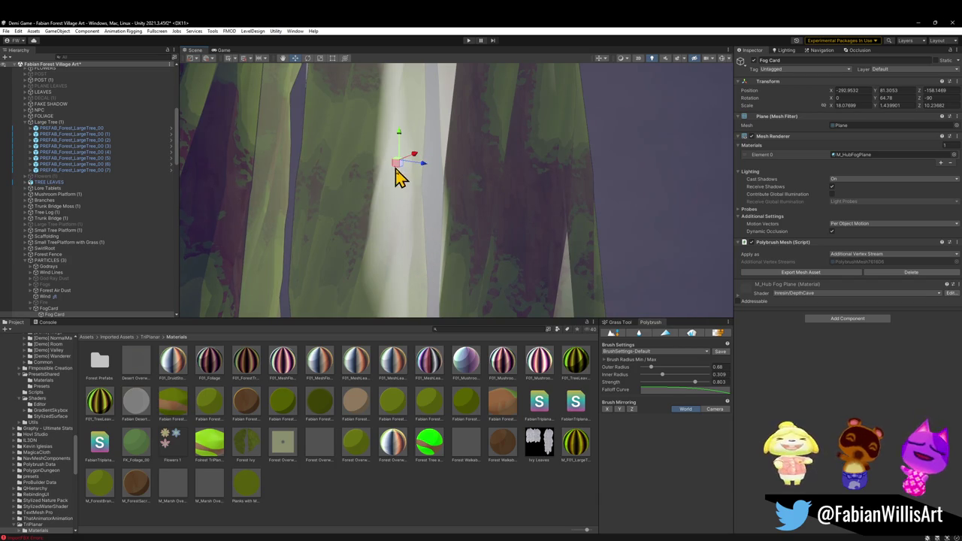
{"action": "mouse_move", "coordinate": [421, 171]}
{"action": "left_mouse_down"}
{"action": "mouse_move", "coordinate": [410, 169]}
{"action": "mouse_move", "coordinate": [486, 243]}
{"action": "mouse_move", "coordinate": [428, 245]}
{"action": "left_mouse_up"}
{"action": "mouse_move", "coordinate": [454, 199]}
{"action": "left_mouse_down"}
{"action": "mouse_move", "coordinate": [415, 189]}
{"action": "mouse_move", "coordinate": [410, 161]}
{"action": "mouse_move", "coordinate": [369, 191]}
{"action": "mouse_move", "coordinate": [398, 208]}
{"action": "mouse_move", "coordinate": [389, 176]}
{"action": "left_mouse_up"}
Duplicate it as Fog Card (1) and place the copy beside the original at about X -227.6.
{"action": "key", "text": "ctrl+d"}
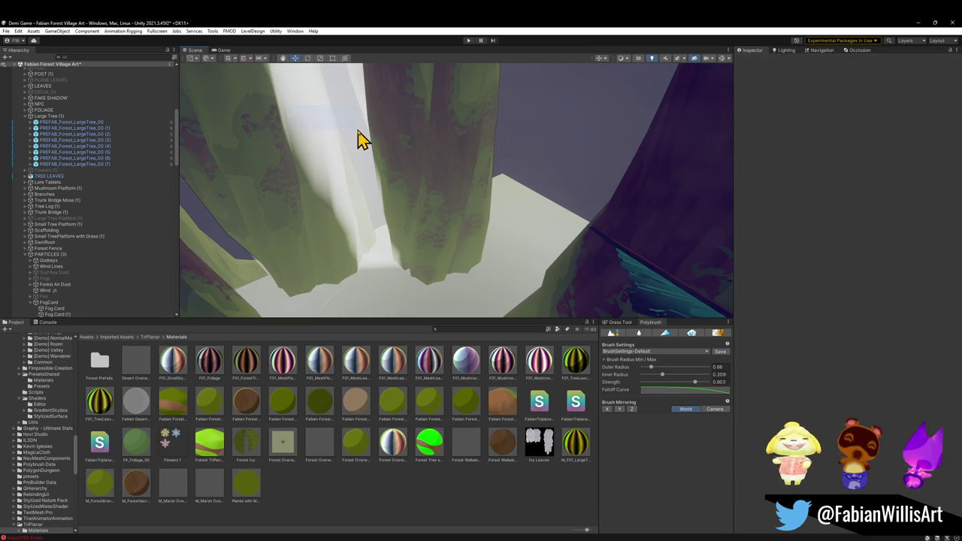
{"action": "mouse_move", "coordinate": [289, 108]}
{"action": "left_mouse_down"}
{"action": "mouse_move", "coordinate": [324, 129]}
{"action": "mouse_move", "coordinate": [476, 125]}
{"action": "mouse_move", "coordinate": [423, 163]}
{"action": "left_mouse_up"}
{"action": "key", "text": "e"}
{"action": "mouse_move", "coordinate": [464, 139]}
{"action": "left_mouse_down"}
{"action": "mouse_move", "coordinate": [542, 138]}
{"action": "mouse_move", "coordinate": [493, 149]}
{"action": "mouse_move", "coordinate": [406, 113]}
{"action": "mouse_move", "coordinate": [414, 138]}
{"action": "mouse_move", "coordinate": [466, 195]}
{"action": "left_mouse_up"}
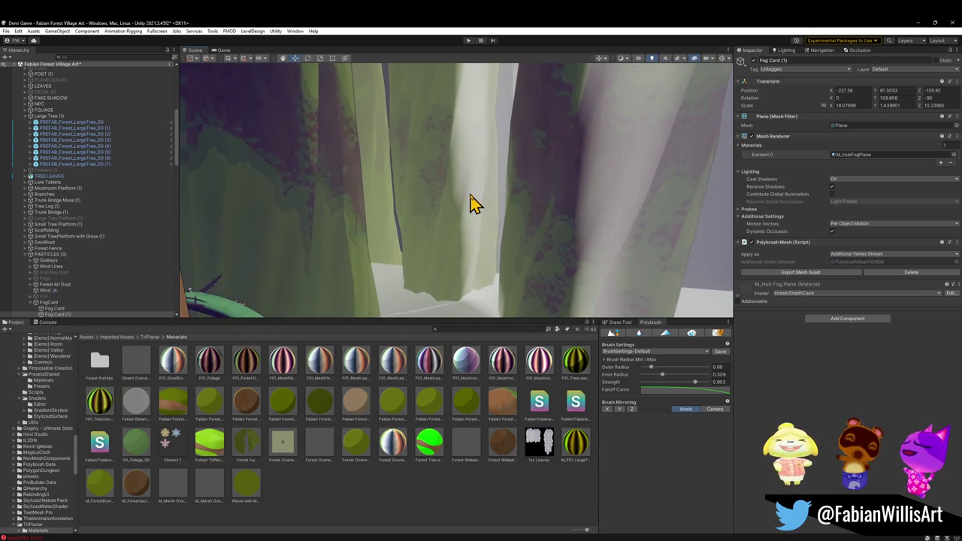
{"action": "left_click", "coordinate": [490, 183]}
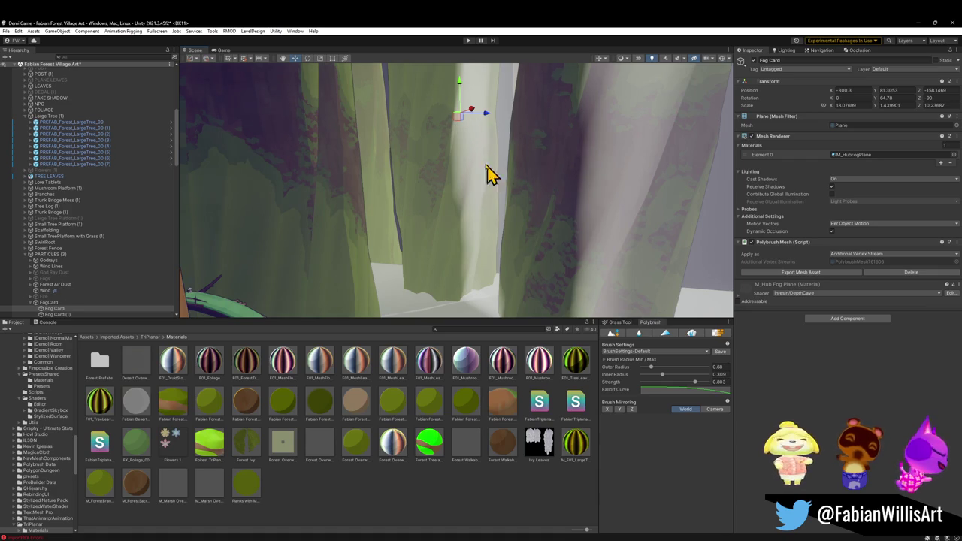
Duplicate the fog card as Fog Card (2), rotate it and move it far along X.
{"action": "key", "text": "ctrl+d"}
{"action": "key", "text": "e"}
{"action": "mouse_move", "coordinate": [462, 120]}
{"action": "left_mouse_down"}
{"action": "mouse_move", "coordinate": [526, 140]}
{"action": "mouse_move", "coordinate": [491, 138]}
{"action": "mouse_move", "coordinate": [498, 180]}
{"action": "left_mouse_up"}
{"action": "key", "text": "w"}
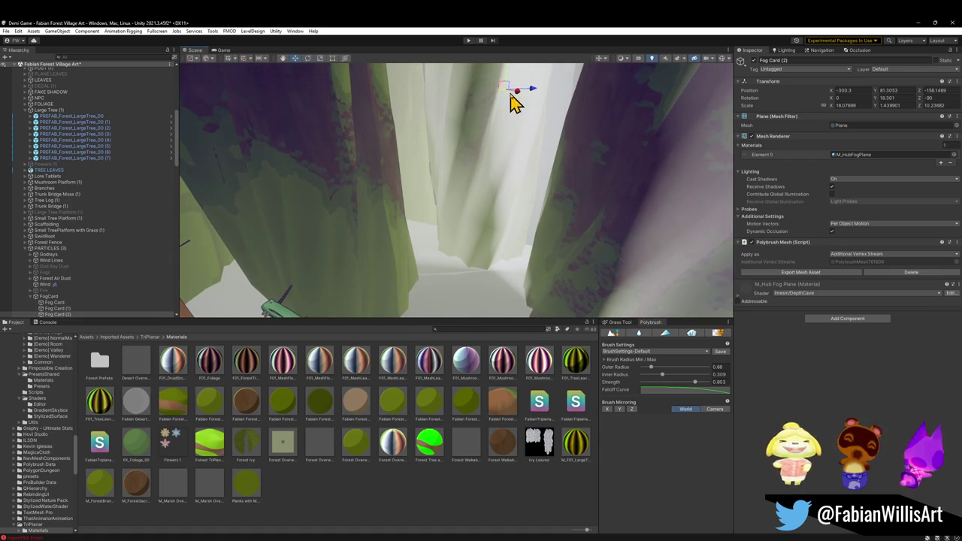
{"action": "mouse_move", "coordinate": [502, 94]}
{"action": "left_mouse_down"}
{"action": "mouse_move", "coordinate": [471, 98]}
{"action": "mouse_move", "coordinate": [423, 84]}
{"action": "mouse_move", "coordinate": [429, 149]}
{"action": "mouse_move", "coordinate": [401, 103]}
{"action": "mouse_move", "coordinate": [428, 128]}
{"action": "left_mouse_up"}
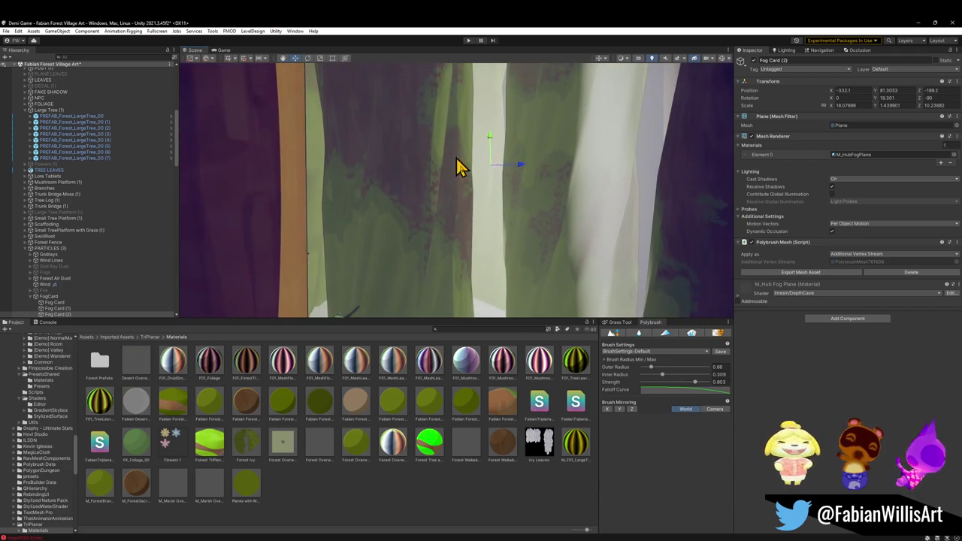
{"action": "left_click", "coordinate": [425, 503]}
Duplicate a large tree branch and move the scaled-up copies to a new spot among the trunks.
{"action": "mouse_move", "coordinate": [451, 248]}
{"action": "left_mouse_down"}
{"action": "mouse_move", "coordinate": [464, 239]}
{"action": "mouse_move", "coordinate": [451, 201]}
{"action": "mouse_move", "coordinate": [477, 271]}
{"action": "mouse_move", "coordinate": [494, 267]}
{"action": "mouse_move", "coordinate": [516, 278]}
{"action": "mouse_move", "coordinate": [498, 254]}
{"action": "left_mouse_up"}
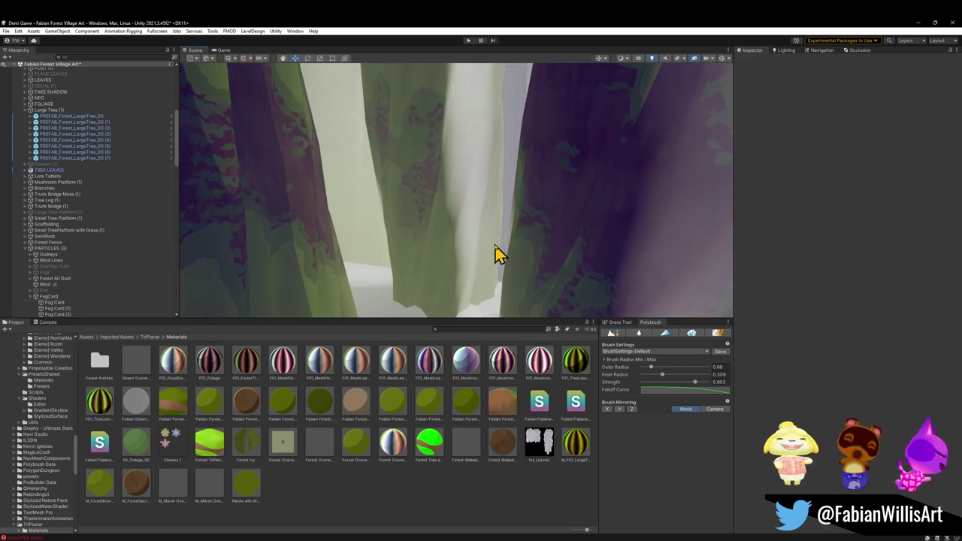
{"action": "left_click", "coordinate": [472, 147]}
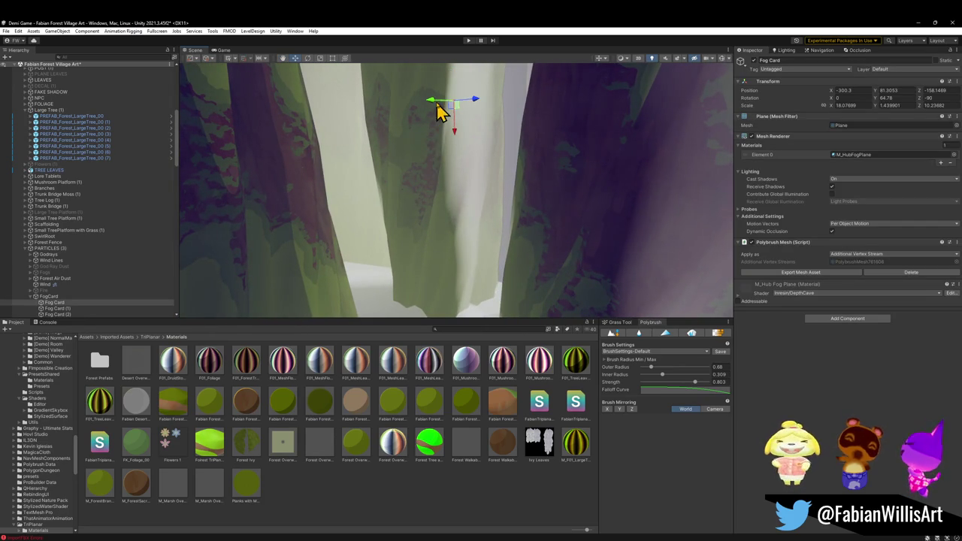
{"action": "mouse_move", "coordinate": [484, 131]}
{"action": "left_mouse_down"}
{"action": "mouse_move", "coordinate": [537, 172]}
{"action": "mouse_move", "coordinate": [488, 176]}
{"action": "mouse_move", "coordinate": [548, 200]}
{"action": "mouse_move", "coordinate": [449, 255]}
{"action": "mouse_move", "coordinate": [481, 153]}
{"action": "mouse_move", "coordinate": [483, 279]}
{"action": "mouse_move", "coordinate": [456, 155]}
{"action": "mouse_move", "coordinate": [440, 301]}
{"action": "mouse_move", "coordinate": [469, 200]}
{"action": "mouse_move", "coordinate": [629, 193]}
{"action": "mouse_move", "coordinate": [643, 214]}
{"action": "mouse_move", "coordinate": [267, 232]}
{"action": "left_mouse_up"}
{"action": "left_click", "coordinate": [461, 269]}
{"action": "key", "text": "ctrl+d"}
Add another branch copy, PREFAB_Forest_LargeTree_00 (11), placed at about X -71.8, Z -39.
{"action": "key", "text": "ctrl+d"}
{"action": "mouse_move", "coordinate": [433, 224]}
{"action": "left_mouse_down"}
{"action": "mouse_move", "coordinate": [290, 233]}
{"action": "mouse_move", "coordinate": [470, 206]}
{"action": "left_mouse_up"}
{"action": "mouse_move", "coordinate": [530, 200]}
{"action": "left_mouse_down"}
{"action": "mouse_move", "coordinate": [333, 168]}
{"action": "mouse_move", "coordinate": [526, 233]}
{"action": "mouse_move", "coordinate": [467, 187]}
{"action": "mouse_move", "coordinate": [432, 178]}
{"action": "mouse_move", "coordinate": [421, 200]}
{"action": "mouse_move", "coordinate": [402, 203]}
{"action": "mouse_move", "coordinate": [398, 219]}
{"action": "mouse_move", "coordinate": [367, 236]}
{"action": "mouse_move", "coordinate": [406, 272]}
{"action": "left_mouse_up"}
{"action": "mouse_move", "coordinate": [605, 230]}
{"action": "left_mouse_down"}
{"action": "mouse_move", "coordinate": [269, 161]}
{"action": "mouse_move", "coordinate": [446, 200]}
{"action": "mouse_move", "coordinate": [374, 158]}
{"action": "mouse_move", "coordinate": [367, 179]}
{"action": "mouse_move", "coordinate": [430, 183]}
{"action": "mouse_move", "coordinate": [458, 208]}
{"action": "mouse_move", "coordinate": [498, 189]}
{"action": "mouse_move", "coordinate": [464, 188]}
{"action": "mouse_move", "coordinate": [466, 169]}
{"action": "mouse_move", "coordinate": [490, 170]}
{"action": "mouse_move", "coordinate": [429, 189]}
{"action": "mouse_move", "coordinate": [458, 178]}
{"action": "mouse_move", "coordinate": [466, 212]}
{"action": "left_mouse_up"}
{"action": "key", "text": "w"}
{"action": "key", "text": "ctrl+d"}
{"action": "key", "text": "e"}
{"action": "mouse_move", "coordinate": [432, 186]}
{"action": "left_mouse_down"}
{"action": "mouse_move", "coordinate": [494, 189]}
{"action": "mouse_move", "coordinate": [471, 181]}
{"action": "mouse_move", "coordinate": [451, 204]}
{"action": "mouse_move", "coordinate": [506, 178]}
{"action": "mouse_move", "coordinate": [463, 158]}
{"action": "left_mouse_up"}
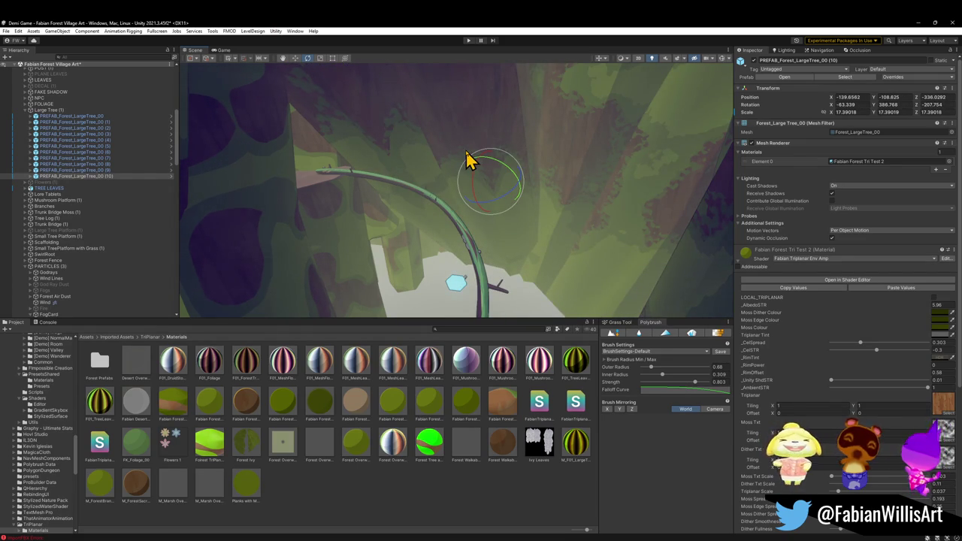
{"action": "mouse_move", "coordinate": [466, 157]}
{"action": "left_mouse_down"}
{"action": "mouse_move", "coordinate": [469, 208]}
{"action": "mouse_move", "coordinate": [449, 193]}
{"action": "mouse_move", "coordinate": [378, 188]}
{"action": "mouse_move", "coordinate": [366, 206]}
{"action": "mouse_move", "coordinate": [348, 142]}
{"action": "mouse_move", "coordinate": [389, 216]}
{"action": "mouse_move", "coordinate": [567, 210]}
{"action": "mouse_move", "coordinate": [604, 228]}
{"action": "left_mouse_up"}
{"action": "key", "text": "w"}
{"action": "mouse_move", "coordinate": [543, 217]}
{"action": "left_mouse_down"}
{"action": "mouse_move", "coordinate": [584, 198]}
{"action": "mouse_move", "coordinate": [476, 185]}
{"action": "mouse_move", "coordinate": [518, 215]}
{"action": "mouse_move", "coordinate": [535, 253]}
{"action": "mouse_move", "coordinate": [620, 210]}
{"action": "mouse_move", "coordinate": [505, 169]}
{"action": "left_mouse_up"}
Duplicate the branch as PREFAB_Forest_LargeTree_00 (11), turn it on Y and lower it among the trunks.
{"action": "key", "text": "ctrl+d"}
{"action": "key", "text": "e"}
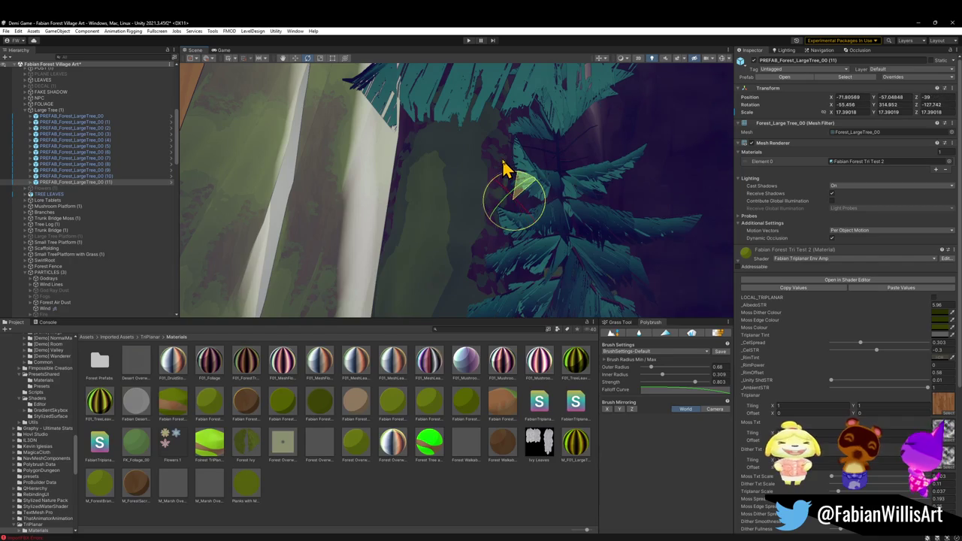
{"action": "mouse_move", "coordinate": [353, 180]}
{"action": "left_mouse_down"}
{"action": "mouse_move", "coordinate": [489, 209]}
{"action": "mouse_move", "coordinate": [477, 217]}
{"action": "mouse_move", "coordinate": [486, 262]}
{"action": "mouse_move", "coordinate": [605, 254]}
{"action": "left_mouse_up"}
{"action": "mouse_move", "coordinate": [539, 248]}
{"action": "left_mouse_down"}
{"action": "mouse_move", "coordinate": [511, 240]}
{"action": "mouse_move", "coordinate": [512, 258]}
{"action": "mouse_move", "coordinate": [514, 242]}
{"action": "left_mouse_up"}
{"action": "mouse_move", "coordinate": [466, 132]}
{"action": "left_mouse_down"}
{"action": "mouse_move", "coordinate": [442, 142]}
{"action": "mouse_move", "coordinate": [454, 147]}
{"action": "left_mouse_up"}
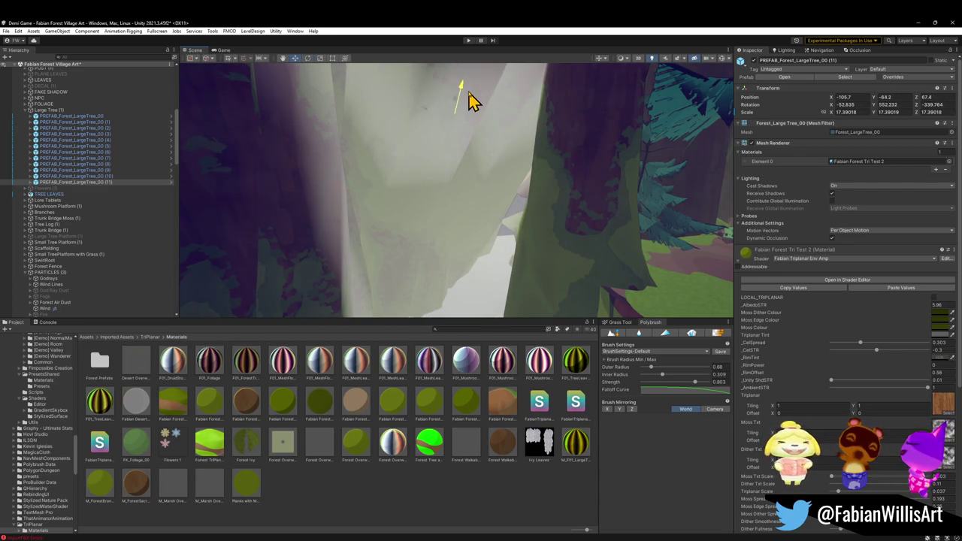
{"action": "mouse_move", "coordinate": [457, 111]}
{"action": "left_mouse_down"}
{"action": "mouse_move", "coordinate": [442, 180]}
{"action": "mouse_move", "coordinate": [614, 195]}
{"action": "mouse_move", "coordinate": [554, 212]}
{"action": "mouse_move", "coordinate": [541, 196]}
{"action": "mouse_move", "coordinate": [447, 164]}
{"action": "mouse_move", "coordinate": [311, 157]}
{"action": "mouse_move", "coordinate": [339, 97]}
{"action": "mouse_move", "coordinate": [276, 58]}
{"action": "mouse_move", "coordinate": [298, 43]}
{"action": "mouse_move", "coordinate": [294, 108]}
{"action": "mouse_move", "coordinate": [338, 157]}
{"action": "mouse_move", "coordinate": [322, 160]}
{"action": "left_mouse_up"}
Select the first large-tree branch, PREFAB_Forest_LargeTree_00, and view it from a wider angle.
{"action": "mouse_move", "coordinate": [457, 196]}
{"action": "left_mouse_down"}
{"action": "mouse_move", "coordinate": [487, 217]}
{"action": "mouse_move", "coordinate": [421, 193]}
{"action": "mouse_move", "coordinate": [413, 163]}
{"action": "mouse_move", "coordinate": [443, 188]}
{"action": "left_mouse_up"}
{"action": "left_click", "coordinate": [442, 188]}
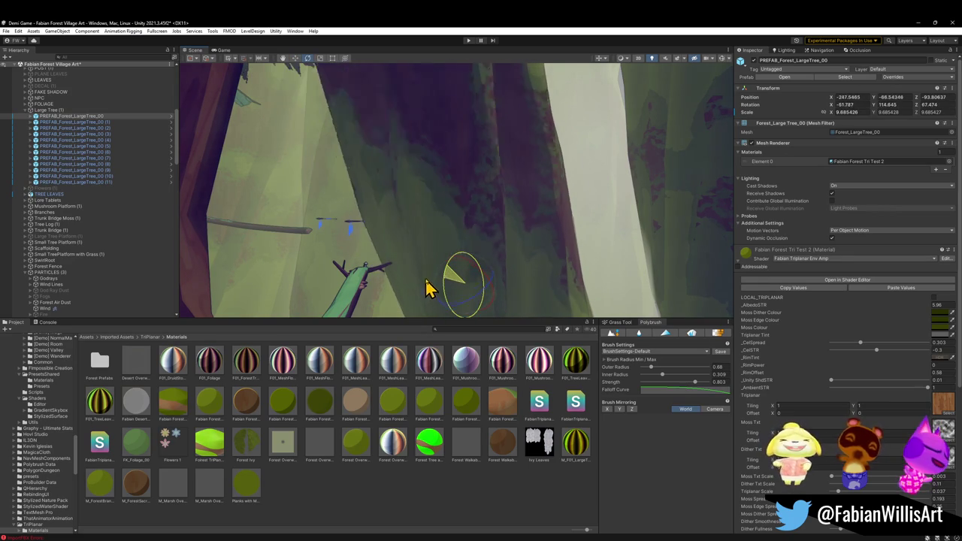
{"action": "mouse_move", "coordinate": [442, 279]}
{"action": "left_mouse_down"}
{"action": "mouse_move", "coordinate": [365, 276]}
{"action": "mouse_move", "coordinate": [367, 288]}
{"action": "mouse_move", "coordinate": [458, 299]}
{"action": "mouse_move", "coordinate": [425, 300]}
{"action": "mouse_move", "coordinate": [428, 223]}
{"action": "mouse_move", "coordinate": [392, 239]}
{"action": "left_mouse_up"}
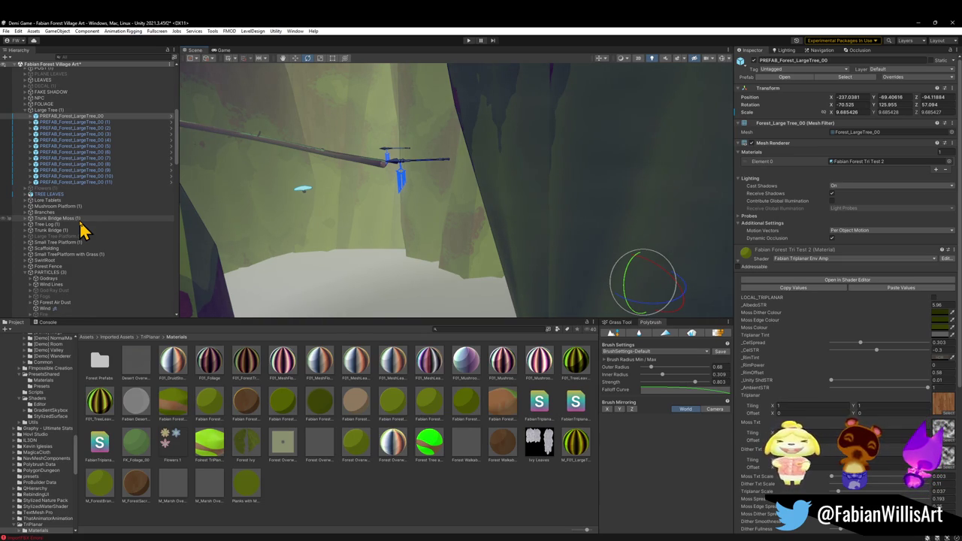
{"action": "mouse_move", "coordinate": [285, 234]}
{"action": "left_mouse_down"}
{"action": "mouse_move", "coordinate": [273, 218]}
{"action": "mouse_move", "coordinate": [458, 228]}
{"action": "mouse_move", "coordinate": [460, 236]}
{"action": "left_mouse_up"}
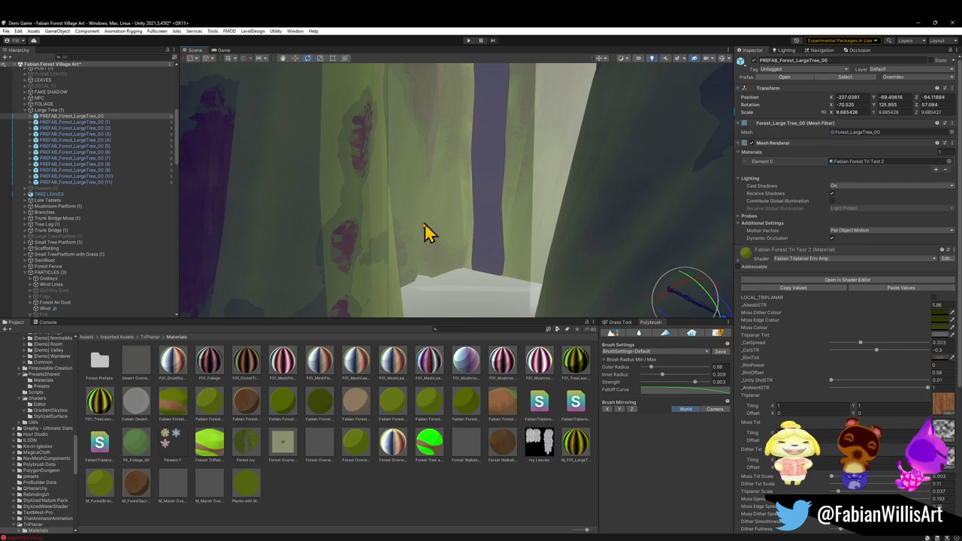
{"action": "mouse_move", "coordinate": [433, 244]}
{"action": "left_mouse_down"}
{"action": "mouse_move", "coordinate": [595, 204]}
{"action": "mouse_move", "coordinate": [564, 178]}
{"action": "mouse_move", "coordinate": [597, 172]}
{"action": "mouse_move", "coordinate": [535, 181]}
{"action": "mouse_move", "coordinate": [549, 174]}
{"action": "mouse_move", "coordinate": [476, 157]}
{"action": "mouse_move", "coordinate": [477, 172]}
{"action": "mouse_move", "coordinate": [506, 191]}
{"action": "mouse_move", "coordinate": [369, 168]}
{"action": "mouse_move", "coordinate": [283, 176]}
{"action": "mouse_move", "coordinate": [354, 228]}
{"action": "mouse_move", "coordinate": [279, 254]}
{"action": "mouse_move", "coordinate": [471, 189]}
{"action": "mouse_move", "coordinate": [428, 191]}
{"action": "mouse_move", "coordinate": [376, 168]}
{"action": "mouse_move", "coordinate": [457, 191]}
{"action": "mouse_move", "coordinate": [447, 160]}
{"action": "mouse_move", "coordinate": [466, 173]}
{"action": "mouse_move", "coordinate": [418, 172]}
{"action": "left_mouse_up"}
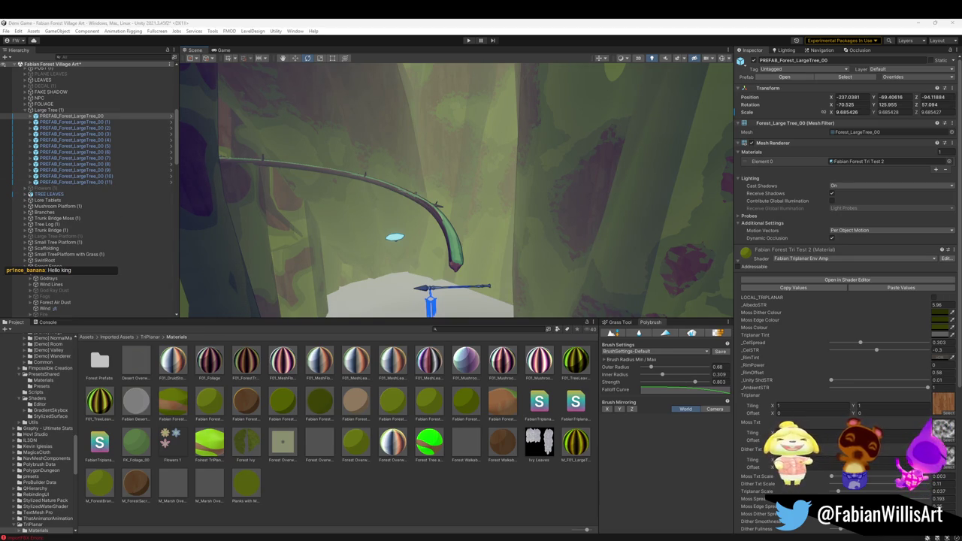
{"action": "mouse_move", "coordinate": [451, 221]}
{"action": "left_mouse_down"}
{"action": "mouse_move", "coordinate": [436, 200]}
{"action": "mouse_move", "coordinate": [463, 196]}
{"action": "mouse_move", "coordinate": [421, 204]}
{"action": "left_mouse_up"}
Duplicate branch PREFAB_Forest_LargeTree_00 (10), then move the new copy right and raise it higher.
{"action": "left_click", "coordinate": [424, 213]}
{"action": "key", "text": "w"}
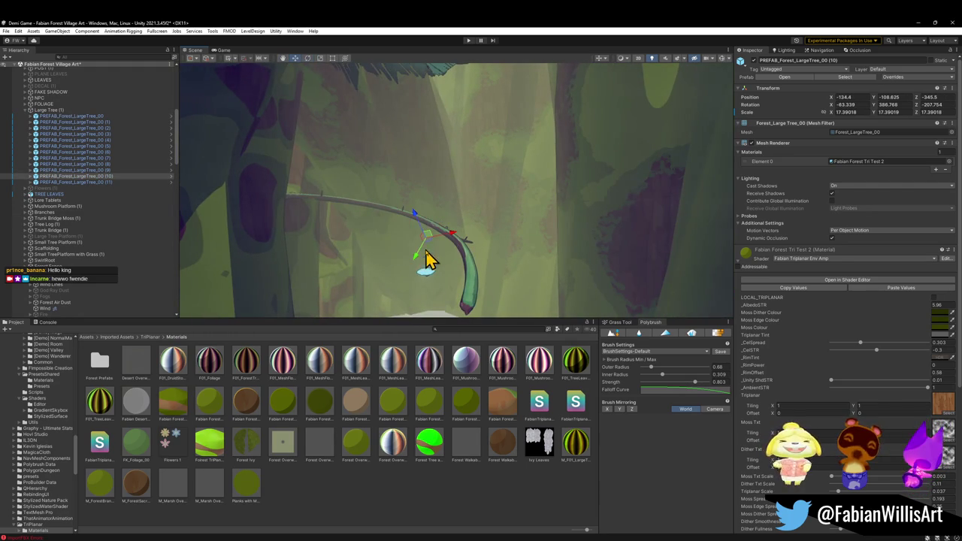
{"action": "key", "text": "ctrl+d"}
{"action": "mouse_move", "coordinate": [429, 251]}
{"action": "left_mouse_down"}
{"action": "mouse_move", "coordinate": [398, 251]}
{"action": "mouse_move", "coordinate": [531, 264]}
{"action": "mouse_move", "coordinate": [482, 270]}
{"action": "mouse_move", "coordinate": [623, 273]}
{"action": "left_mouse_up"}
{"action": "key", "text": "e"}
{"action": "key", "text": "w"}
{"action": "mouse_move", "coordinate": [522, 251]}
{"action": "left_mouse_down"}
{"action": "mouse_move", "coordinate": [519, 274]}
{"action": "mouse_move", "coordinate": [584, 221]}
{"action": "mouse_move", "coordinate": [438, 257]}
{"action": "mouse_move", "coordinate": [522, 269]}
{"action": "mouse_move", "coordinate": [470, 278]}
{"action": "left_mouse_up"}
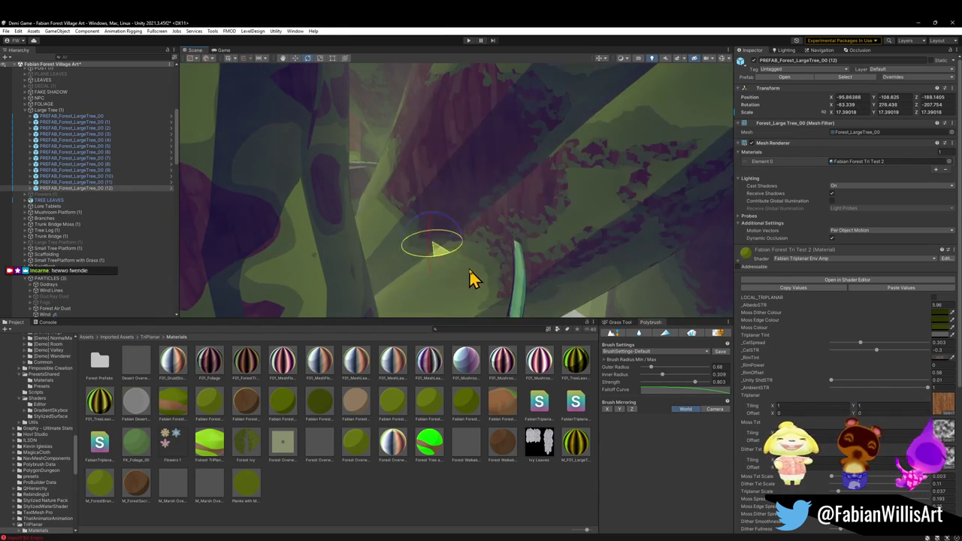
{"action": "mouse_move", "coordinate": [436, 235]}
{"action": "left_mouse_down"}
{"action": "mouse_move", "coordinate": [429, 161]}
{"action": "mouse_move", "coordinate": [424, 189]}
{"action": "mouse_move", "coordinate": [351, 25]}
{"action": "mouse_move", "coordinate": [455, 163]}
{"action": "mouse_move", "coordinate": [456, 155]}
{"action": "mouse_move", "coordinate": [440, 213]}
{"action": "mouse_move", "coordinate": [463, 102]}
{"action": "mouse_move", "coordinate": [461, 118]}
{"action": "mouse_move", "coordinate": [532, 126]}
{"action": "mouse_move", "coordinate": [505, 140]}
{"action": "mouse_move", "coordinate": [488, 196]}
{"action": "mouse_move", "coordinate": [546, 240]}
{"action": "mouse_move", "coordinate": [535, 225]}
{"action": "mouse_move", "coordinate": [541, 183]}
{"action": "mouse_move", "coordinate": [530, 151]}
{"action": "mouse_move", "coordinate": [543, 142]}
{"action": "mouse_move", "coordinate": [524, 137]}
{"action": "mouse_move", "coordinate": [524, 99]}
{"action": "mouse_move", "coordinate": [487, 135]}
{"action": "mouse_move", "coordinate": [496, 67]}
{"action": "mouse_move", "coordinate": [527, 178]}
{"action": "mouse_move", "coordinate": [421, 182]}
{"action": "mouse_move", "coordinate": [561, 170]}
{"action": "mouse_move", "coordinate": [511, 150]}
{"action": "mouse_move", "coordinate": [498, 163]}
{"action": "mouse_move", "coordinate": [442, 94]}
{"action": "left_mouse_up"}
Rotate the new branch copy (12) and inspect its curve between the trunks.
{"action": "key", "text": "e"}
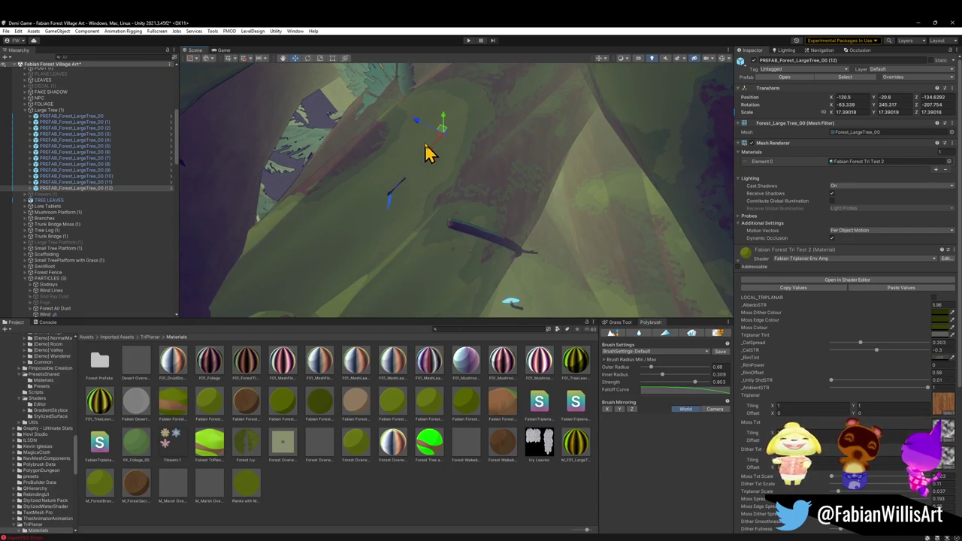
{"action": "mouse_move", "coordinate": [421, 129]}
{"action": "left_mouse_down"}
{"action": "mouse_move", "coordinate": [397, 122]}
{"action": "mouse_move", "coordinate": [419, 206]}
{"action": "mouse_move", "coordinate": [353, 197]}
{"action": "mouse_move", "coordinate": [521, 241]}
{"action": "mouse_move", "coordinate": [529, 230]}
{"action": "mouse_move", "coordinate": [501, 230]}
{"action": "mouse_move", "coordinate": [429, 200]}
{"action": "mouse_move", "coordinate": [363, 203]}
{"action": "mouse_move", "coordinate": [371, 218]}
{"action": "mouse_move", "coordinate": [262, 224]}
{"action": "mouse_move", "coordinate": [323, 208]}
{"action": "mouse_move", "coordinate": [379, 146]}
{"action": "mouse_move", "coordinate": [399, 180]}
{"action": "mouse_move", "coordinate": [413, 88]}
{"action": "mouse_move", "coordinate": [413, 140]}
{"action": "mouse_move", "coordinate": [464, 166]}
{"action": "mouse_move", "coordinate": [433, 232]}
{"action": "mouse_move", "coordinate": [485, 206]}
{"action": "mouse_move", "coordinate": [561, 221]}
{"action": "mouse_move", "coordinate": [478, 217]}
{"action": "mouse_move", "coordinate": [464, 230]}
{"action": "mouse_move", "coordinate": [391, 213]}
{"action": "mouse_move", "coordinate": [752, 124]}
{"action": "left_mouse_up"}
{"action": "mouse_move", "coordinate": [755, 66]}
{"action": "left_mouse_down"}
{"action": "mouse_move", "coordinate": [509, 151]}
{"action": "mouse_move", "coordinate": [404, 155]}
{"action": "mouse_move", "coordinate": [413, 88]}
{"action": "mouse_move", "coordinate": [467, 124]}
{"action": "left_mouse_up"}
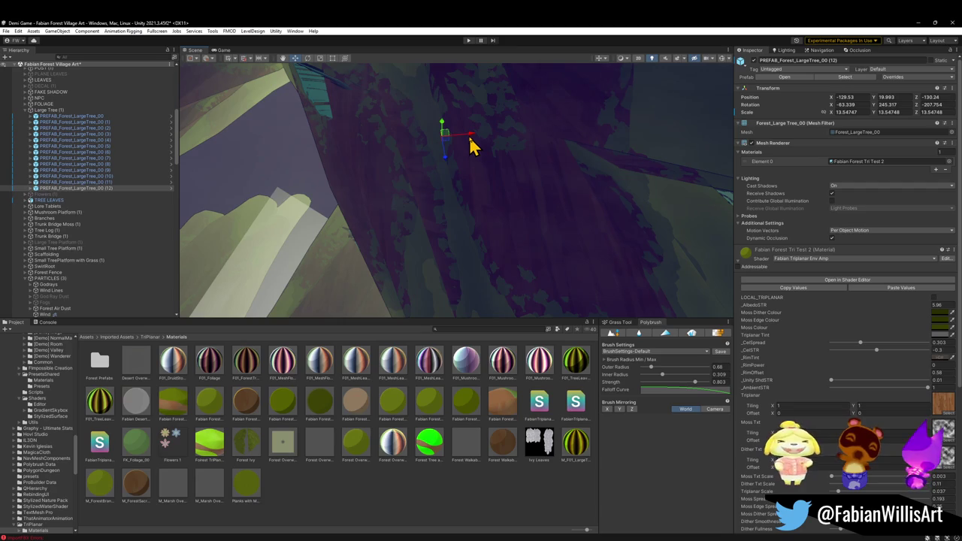
{"action": "mouse_move", "coordinate": [440, 141]}
{"action": "left_mouse_down"}
{"action": "mouse_move", "coordinate": [504, 168]}
{"action": "mouse_move", "coordinate": [432, 150]}
{"action": "mouse_move", "coordinate": [436, 275]}
{"action": "mouse_move", "coordinate": [487, 268]}
{"action": "left_mouse_up"}
{"action": "left_click_drag", "start_coordinate": [482, 236], "coordinate": [417, 168]}
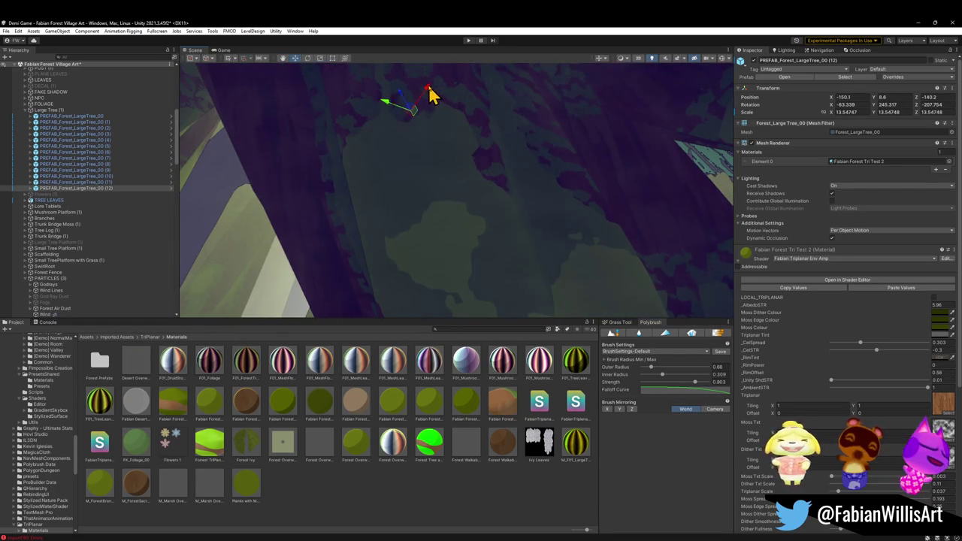
{"action": "mouse_move", "coordinate": [412, 123]}
{"action": "left_mouse_down"}
{"action": "mouse_move", "coordinate": [533, 206]}
{"action": "mouse_move", "coordinate": [518, 255]}
{"action": "mouse_move", "coordinate": [500, 247]}
{"action": "mouse_move", "coordinate": [498, 255]}
{"action": "mouse_move", "coordinate": [609, 258]}
{"action": "mouse_move", "coordinate": [448, 212]}
{"action": "mouse_move", "coordinate": [654, 209]}
{"action": "mouse_move", "coordinate": [556, 204]}
{"action": "mouse_move", "coordinate": [509, 157]}
{"action": "mouse_move", "coordinate": [423, 122]}
{"action": "mouse_move", "coordinate": [395, 94]}
{"action": "mouse_move", "coordinate": [467, 64]}
{"action": "left_mouse_up"}
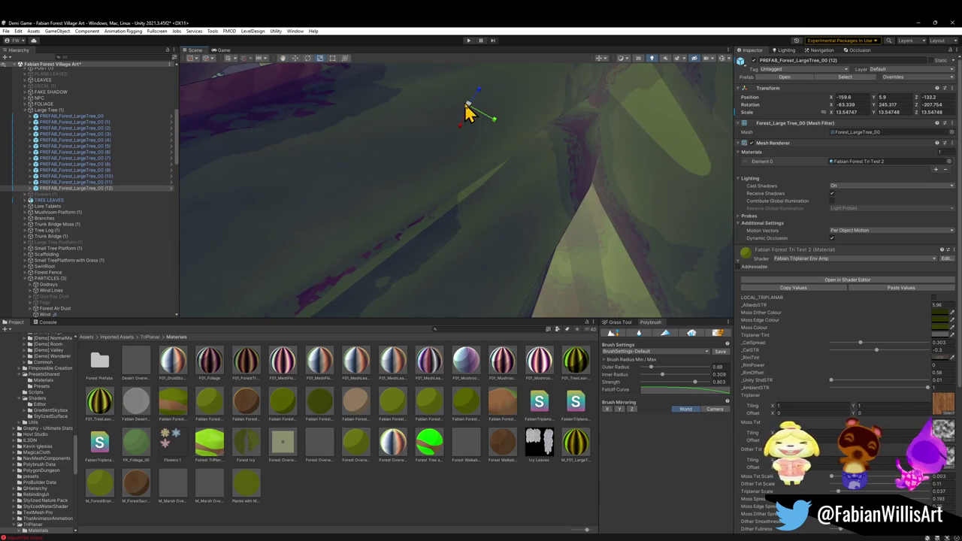
Shrink branch PREFAB_Forest_LargeTree_00 (12), lower it toward the trunks and slide it along X.
{"action": "key", "text": "ctrl+z"}
{"action": "mouse_move", "coordinate": [462, 118]}
{"action": "left_mouse_down"}
{"action": "mouse_move", "coordinate": [484, 225]}
{"action": "mouse_move", "coordinate": [369, 221]}
{"action": "mouse_move", "coordinate": [369, 266]}
{"action": "mouse_move", "coordinate": [415, 285]}
{"action": "mouse_move", "coordinate": [544, 215]}
{"action": "mouse_move", "coordinate": [453, 142]}
{"action": "mouse_move", "coordinate": [507, 147]}
{"action": "mouse_move", "coordinate": [536, 116]}
{"action": "left_mouse_up"}
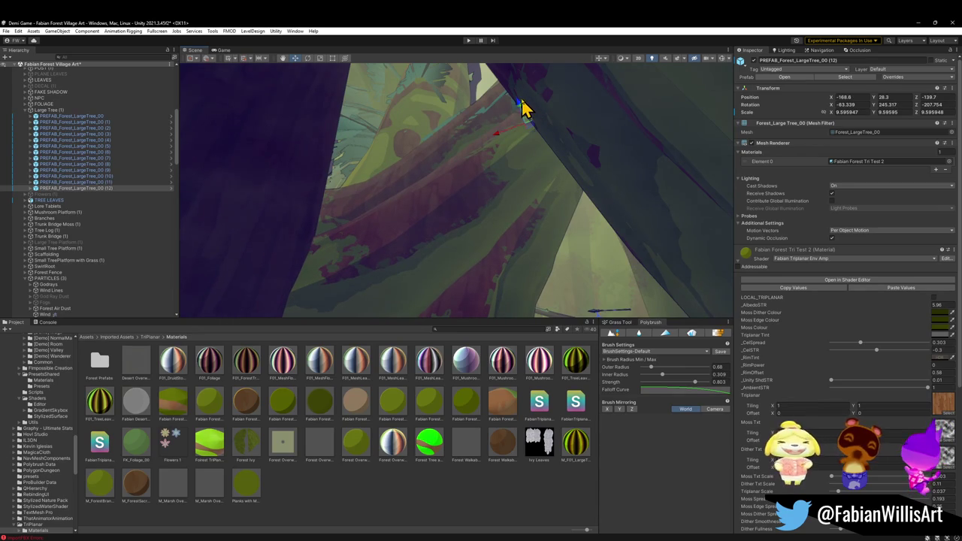
{"action": "mouse_move", "coordinate": [526, 112]}
{"action": "left_mouse_down"}
{"action": "mouse_move", "coordinate": [559, 258]}
{"action": "mouse_move", "coordinate": [502, 194]}
{"action": "mouse_move", "coordinate": [565, 162]}
{"action": "mouse_move", "coordinate": [563, 176]}
{"action": "mouse_move", "coordinate": [583, 156]}
{"action": "left_mouse_up"}
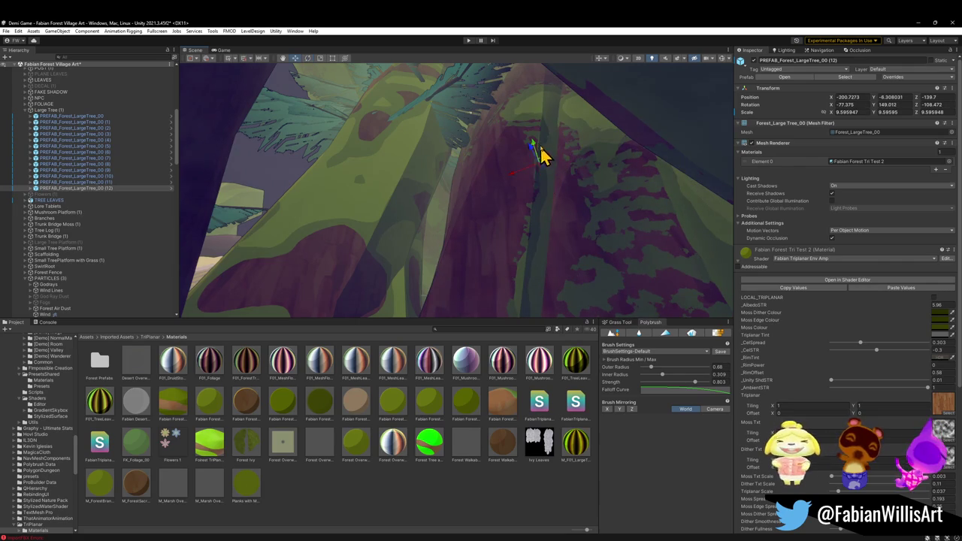
{"action": "mouse_move", "coordinate": [534, 150]}
{"action": "left_mouse_down"}
{"action": "mouse_move", "coordinate": [544, 263]}
{"action": "mouse_move", "coordinate": [539, 257]}
{"action": "mouse_move", "coordinate": [535, 271]}
{"action": "mouse_move", "coordinate": [543, 206]}
{"action": "mouse_move", "coordinate": [565, 185]}
{"action": "left_mouse_up"}
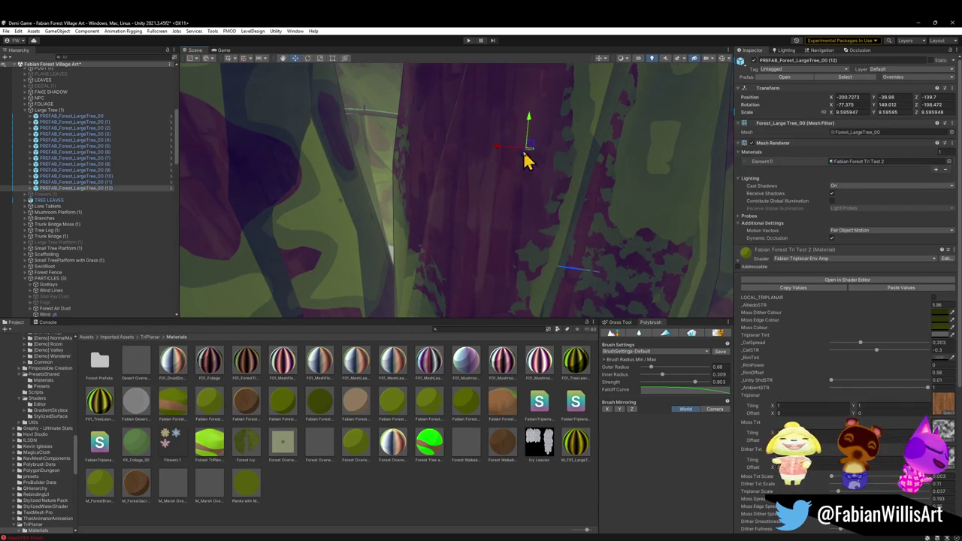
{"action": "mouse_move", "coordinate": [499, 157]}
{"action": "left_mouse_down"}
{"action": "mouse_move", "coordinate": [752, 204]}
{"action": "mouse_move", "coordinate": [450, 170]}
{"action": "mouse_move", "coordinate": [328, 142]}
{"action": "mouse_move", "coordinate": [336, 149]}
{"action": "left_mouse_up"}
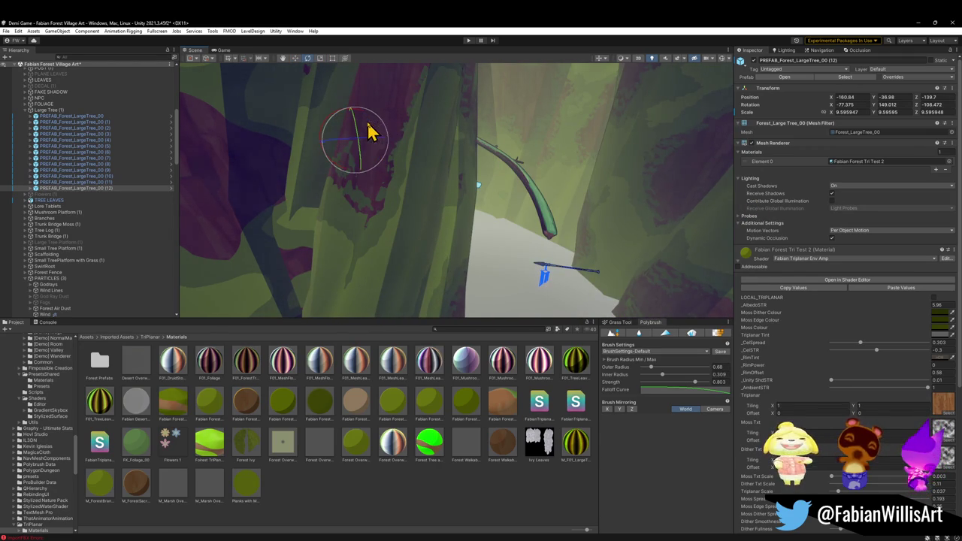
Rotate the branch to a new angle across the trunks and fine-tune it.
{"action": "left_click_drag", "start_coordinate": [329, 127], "coordinate": [394, 135]}
{"action": "mouse_move", "coordinate": [451, 168]}
{"action": "left_mouse_down", "text": "alt"}
{"action": "mouse_move", "coordinate": [471, 171]}
{"action": "mouse_move", "coordinate": [486, 157]}
{"action": "mouse_move", "coordinate": [439, 183]}
{"action": "mouse_move", "coordinate": [563, 157]}
{"action": "mouse_move", "coordinate": [583, 138]}
{"action": "mouse_move", "coordinate": [548, 127]}
{"action": "mouse_move", "coordinate": [489, 152]}
{"action": "mouse_move", "coordinate": [356, 129]}
{"action": "mouse_move", "coordinate": [414, 172]}
{"action": "mouse_move", "coordinate": [396, 174]}
{"action": "left_mouse_up", "text": "alt"}
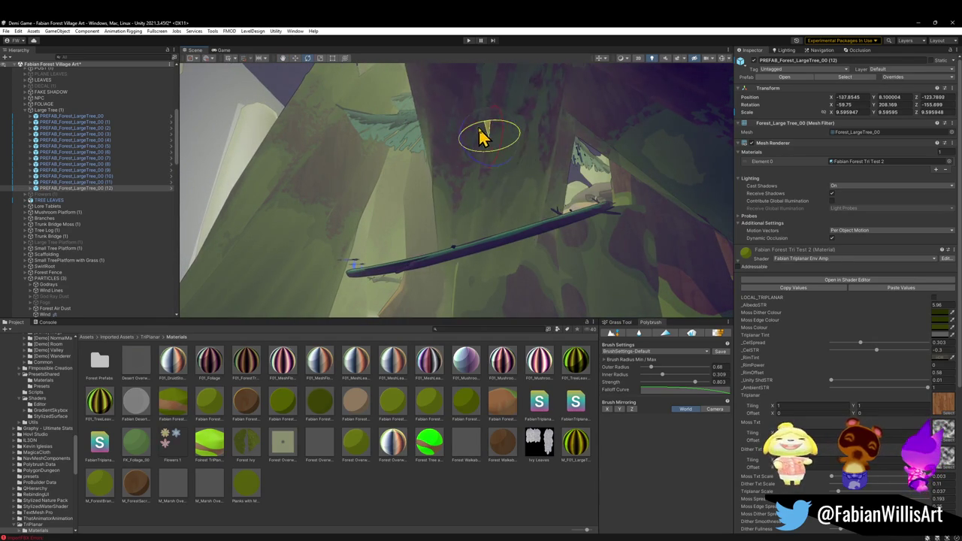
{"action": "mouse_move", "coordinate": [474, 157]}
{"action": "left_mouse_down", "text": "alt"}
{"action": "mouse_move", "coordinate": [461, 187]}
{"action": "mouse_move", "coordinate": [507, 168]}
{"action": "mouse_move", "coordinate": [520, 193]}
{"action": "mouse_move", "coordinate": [544, 195]}
{"action": "mouse_move", "coordinate": [542, 233]}
{"action": "mouse_move", "coordinate": [580, 215]}
{"action": "mouse_move", "coordinate": [523, 192]}
{"action": "mouse_move", "coordinate": [597, 180]}
{"action": "mouse_move", "coordinate": [588, 161]}
{"action": "mouse_move", "coordinate": [578, 171]}
{"action": "left_mouse_up", "text": "alt"}
Duplicate the branch and rotate the copy to Rotation Y 284.658.
{"action": "key", "text": "ctrl+d"}
{"action": "left_click_drag", "start_coordinate": [360, 100], "coordinate": [225, 115]}
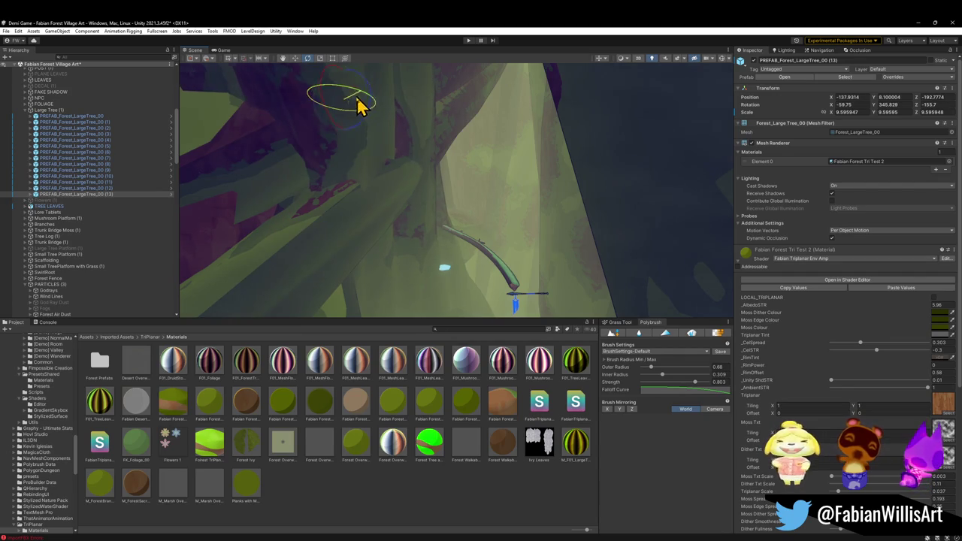
{"action": "left_click_drag", "start_coordinate": [361, 104], "coordinate": [299, 116]}
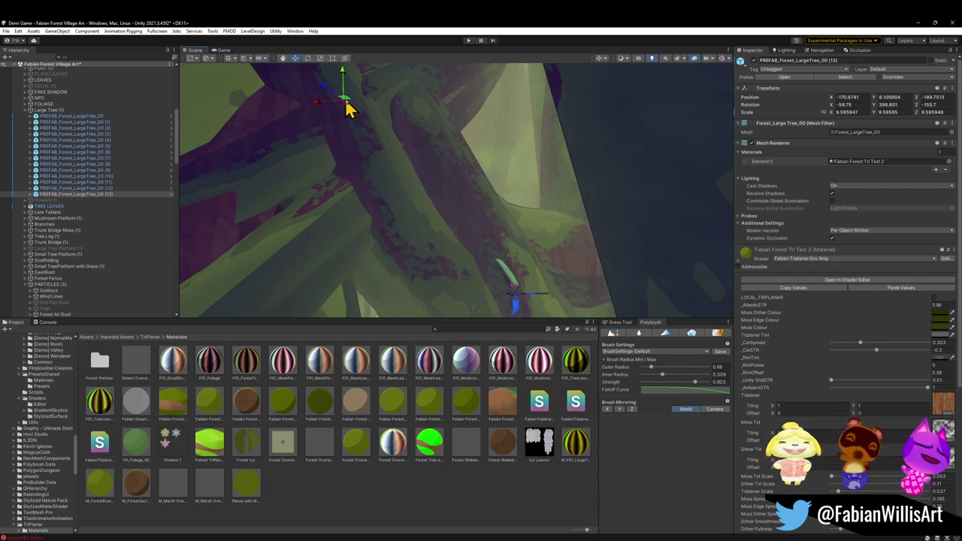
{"action": "mouse_move", "coordinate": [571, 148]}
{"action": "left_mouse_down", "text": "alt"}
{"action": "mouse_move", "coordinate": [580, 144]}
{"action": "mouse_move", "coordinate": [591, 165]}
{"action": "mouse_move", "coordinate": [589, 146]}
{"action": "mouse_move", "coordinate": [533, 132]}
{"action": "mouse_move", "coordinate": [249, 154]}
{"action": "mouse_move", "coordinate": [399, 198]}
{"action": "mouse_move", "coordinate": [309, 241]}
{"action": "mouse_move", "coordinate": [206, 248]}
{"action": "mouse_move", "coordinate": [189, 227]}
{"action": "mouse_move", "coordinate": [158, 251]}
{"action": "left_mouse_up", "text": "alt"}
Select PREFAB_Forest_LargeTree_00 (12), zoom in to inspect it, then clear the selection.
{"action": "left_click", "coordinate": [369, 147]}
{"action": "mouse_move", "coordinate": [369, 147]}
{"action": "left_mouse_down", "text": "alt"}
{"action": "mouse_move", "coordinate": [424, 176]}
{"action": "mouse_move", "coordinate": [410, 131]}
{"action": "mouse_move", "coordinate": [406, 169]}
{"action": "mouse_move", "coordinate": [414, 155]}
{"action": "mouse_move", "coordinate": [428, 215]}
{"action": "mouse_move", "coordinate": [400, 215]}
{"action": "mouse_move", "coordinate": [519, 251]}
{"action": "mouse_move", "coordinate": [462, 218]}
{"action": "mouse_move", "coordinate": [646, 168]}
{"action": "mouse_move", "coordinate": [546, 243]}
{"action": "mouse_move", "coordinate": [563, 243]}
{"action": "mouse_move", "coordinate": [577, 262]}
{"action": "mouse_move", "coordinate": [608, 256]}
{"action": "mouse_move", "coordinate": [604, 276]}
{"action": "mouse_move", "coordinate": [481, 215]}
{"action": "mouse_move", "coordinate": [365, 215]}
{"action": "mouse_move", "coordinate": [514, 217]}
{"action": "mouse_move", "coordinate": [454, 213]}
{"action": "mouse_move", "coordinate": [483, 215]}
{"action": "mouse_move", "coordinate": [460, 236]}
{"action": "left_mouse_up", "text": "alt"}
{"action": "scroll", "coordinate": [426, 215], "scroll_direction": "up", "scroll_amount": 5}
{"action": "scroll", "coordinate": [422, 214], "scroll_direction": "up", "scroll_amount": 2}
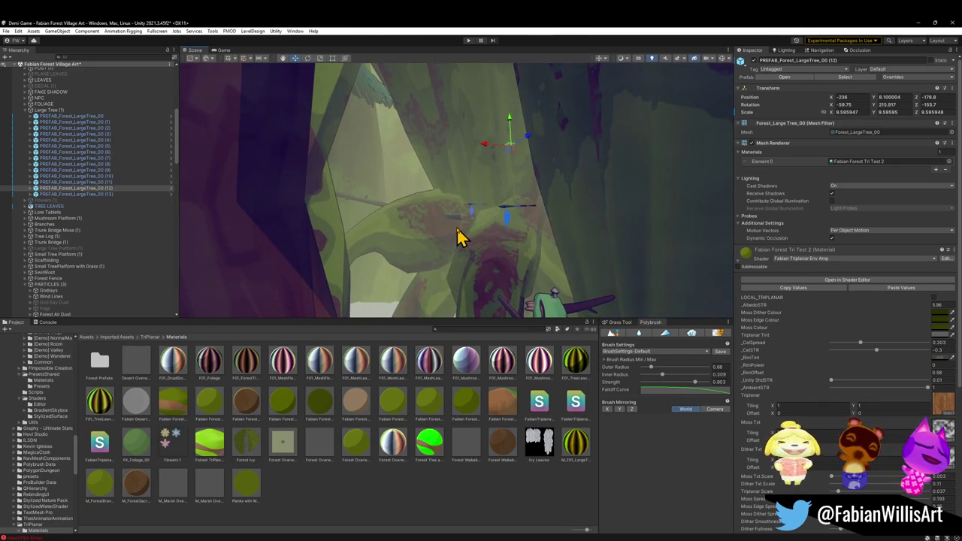
{"action": "left_click", "coordinate": [460, 236]}
Enlarge the original PREFAB_Forest_LargeTree_00 to about 14.65 scale and move it to X about -285.
{"action": "mouse_move", "coordinate": [462, 198]}
{"action": "left_mouse_down", "text": "alt"}
{"action": "mouse_move", "coordinate": [429, 183]}
{"action": "mouse_move", "coordinate": [443, 212]}
{"action": "mouse_move", "coordinate": [423, 193]}
{"action": "mouse_move", "coordinate": [362, 186]}
{"action": "mouse_move", "coordinate": [488, 221]}
{"action": "mouse_move", "coordinate": [498, 217]}
{"action": "mouse_move", "coordinate": [506, 182]}
{"action": "mouse_move", "coordinate": [511, 208]}
{"action": "left_mouse_up", "text": "alt"}
{"action": "key", "text": "e"}
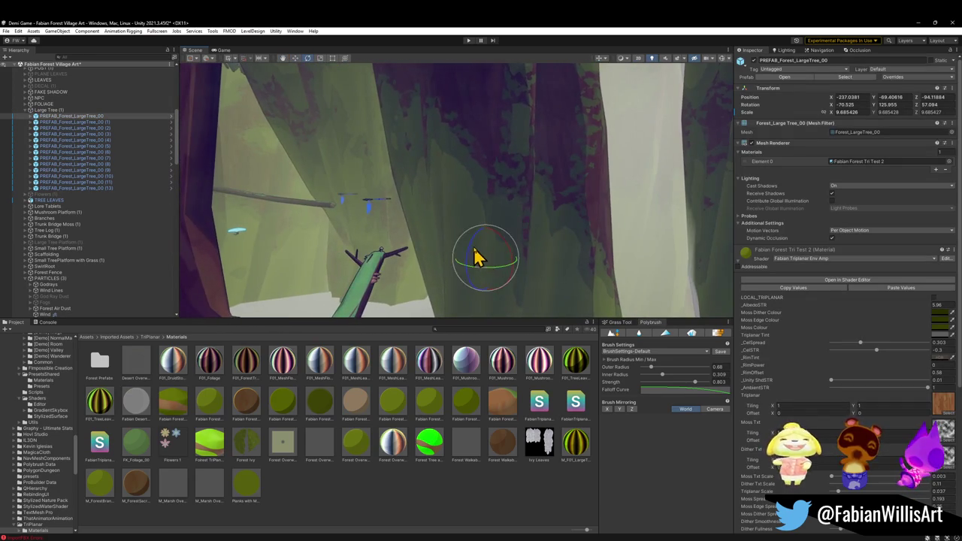
{"action": "mouse_move", "coordinate": [463, 258]}
{"action": "left_mouse_down"}
{"action": "mouse_move", "coordinate": [508, 258]}
{"action": "mouse_move", "coordinate": [522, 241]}
{"action": "mouse_move", "coordinate": [656, 256]}
{"action": "mouse_move", "coordinate": [490, 247]}
{"action": "mouse_move", "coordinate": [452, 232]}
{"action": "mouse_move", "coordinate": [471, 225]}
{"action": "mouse_move", "coordinate": [580, 243]}
{"action": "mouse_move", "coordinate": [606, 233]}
{"action": "mouse_move", "coordinate": [486, 219]}
{"action": "mouse_move", "coordinate": [487, 229]}
{"action": "left_mouse_up"}
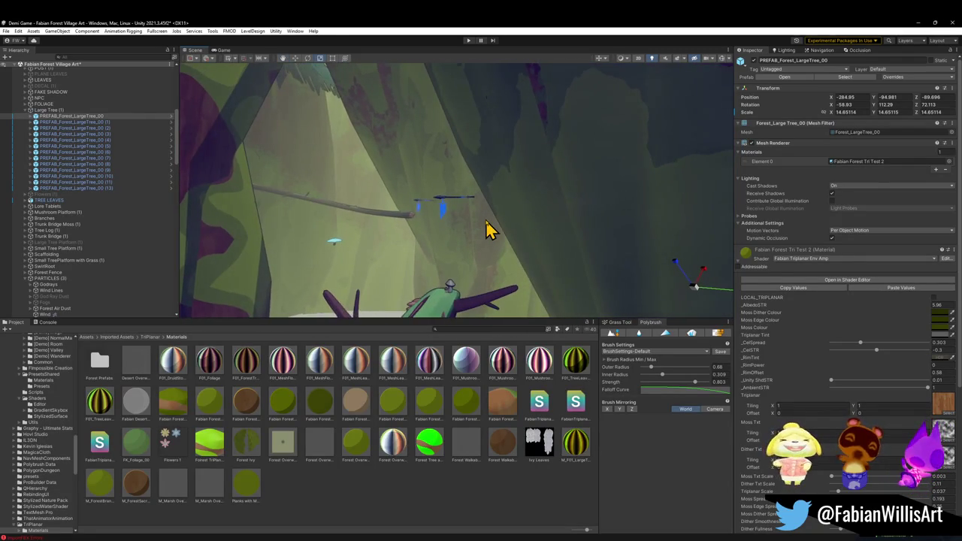
{"action": "left_click", "coordinate": [442, 516]}
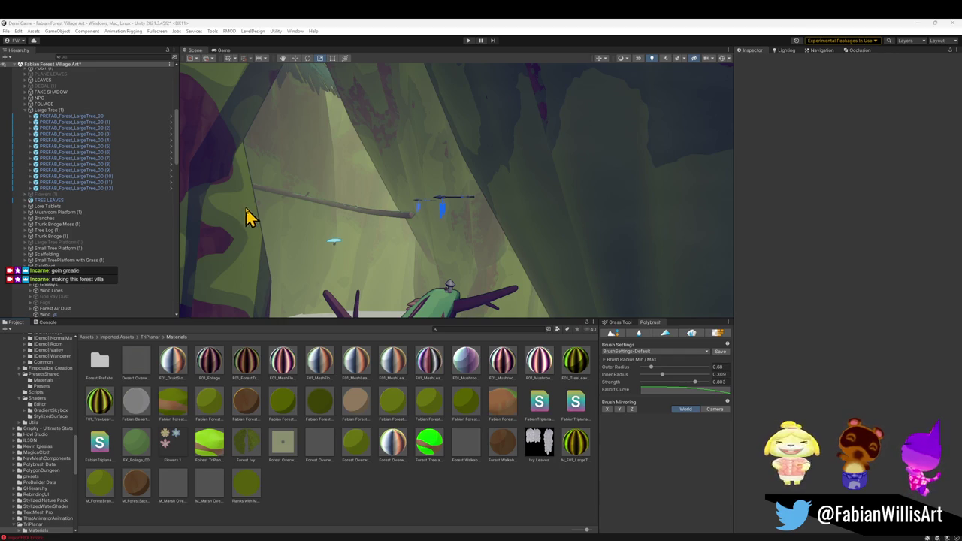
{"action": "mouse_move", "coordinate": [462, 142]}
{"action": "left_mouse_down"}
{"action": "mouse_move", "coordinate": [343, 179]}
{"action": "mouse_move", "coordinate": [455, 236]}
{"action": "mouse_move", "coordinate": [447, 243]}
{"action": "mouse_move", "coordinate": [584, 255]}
{"action": "mouse_move", "coordinate": [558, 264]}
{"action": "left_mouse_up"}
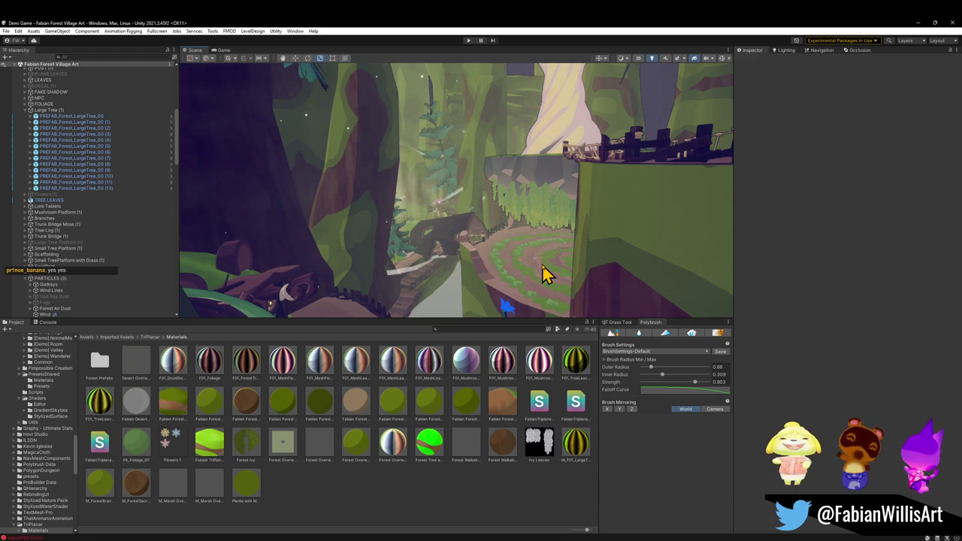
{"action": "mouse_move", "coordinate": [471, 220]}
{"action": "left_mouse_down"}
{"action": "mouse_move", "coordinate": [451, 243]}
{"action": "mouse_move", "coordinate": [463, 219]}
{"action": "mouse_move", "coordinate": [482, 239]}
{"action": "mouse_move", "coordinate": [503, 243]}
{"action": "mouse_move", "coordinate": [556, 208]}
{"action": "mouse_move", "coordinate": [551, 183]}
{"action": "mouse_move", "coordinate": [550, 197]}
{"action": "left_mouse_up"}
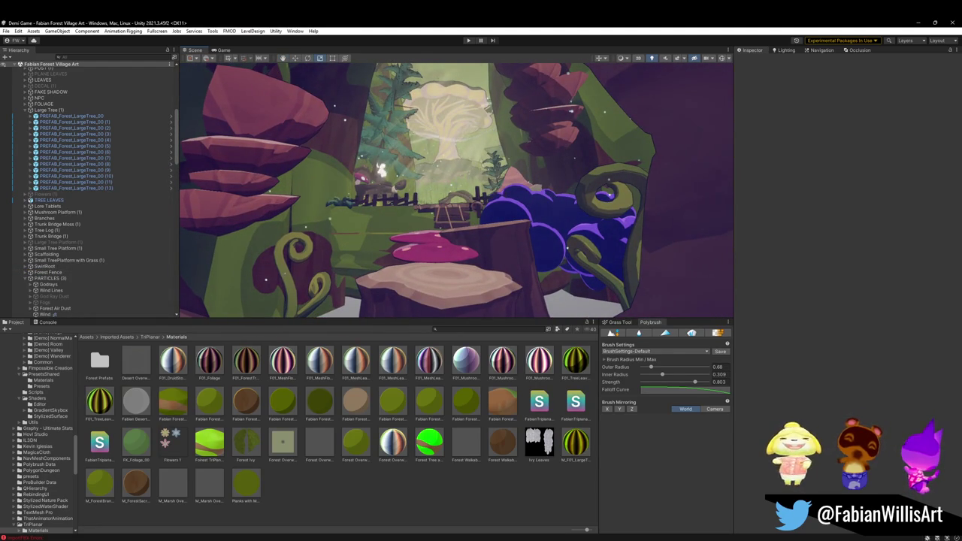
{"action": "mouse_move", "coordinate": [531, 188]}
{"action": "left_mouse_down"}
{"action": "mouse_move", "coordinate": [617, 196]}
{"action": "mouse_move", "coordinate": [583, 231]}
{"action": "mouse_move", "coordinate": [629, 213]}
{"action": "mouse_move", "coordinate": [624, 222]}
{"action": "left_mouse_up"}
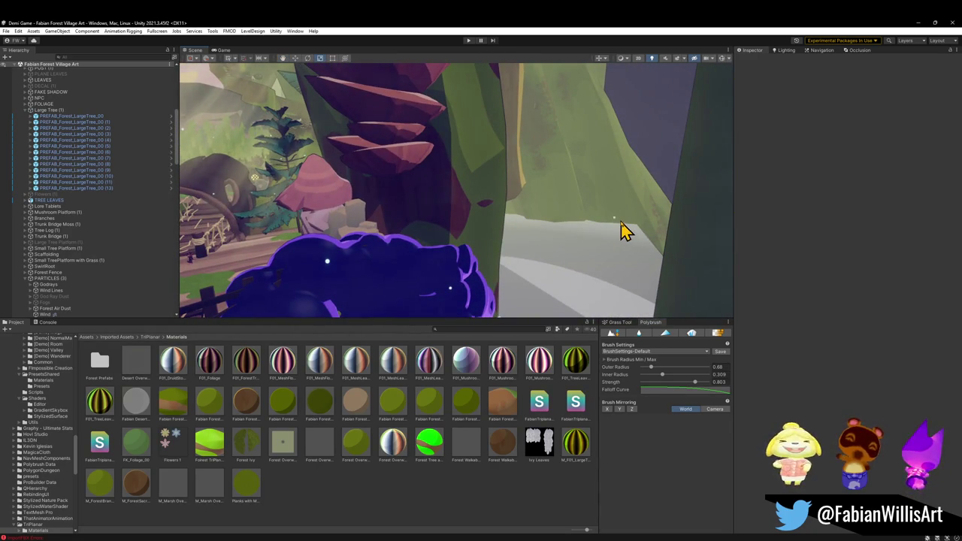
Select the blue moss blob Moss.001 and deactivate it to hide it.
{"action": "left_click_drag", "start_coordinate": [397, 265], "coordinate": [414, 279]}
{"action": "left_click", "coordinate": [442, 282]}
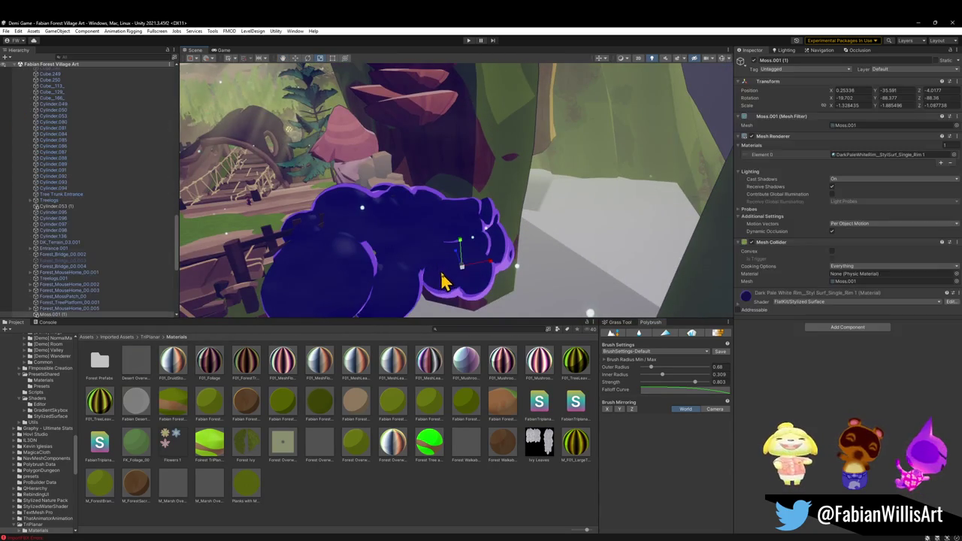
{"action": "left_click", "coordinate": [408, 275]}
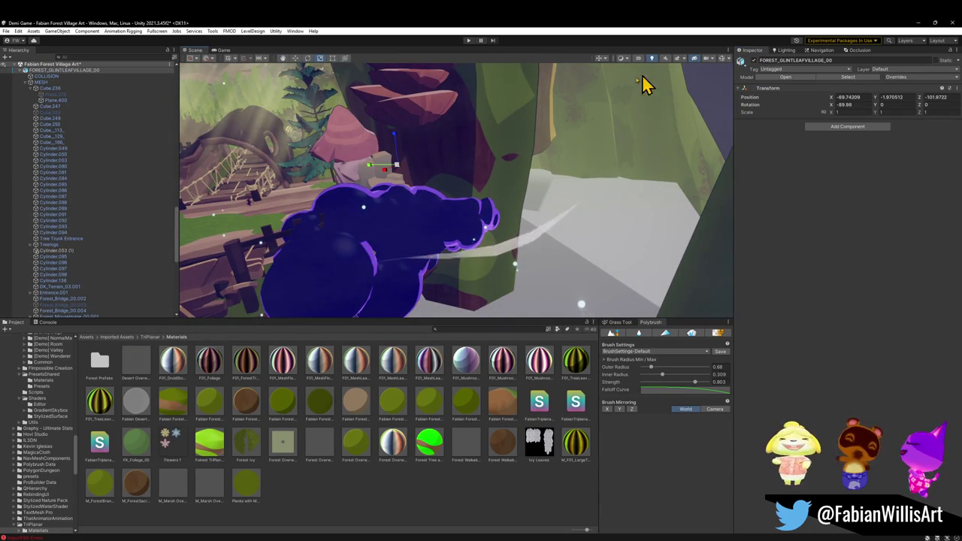
{"action": "left_click", "coordinate": [412, 273]}
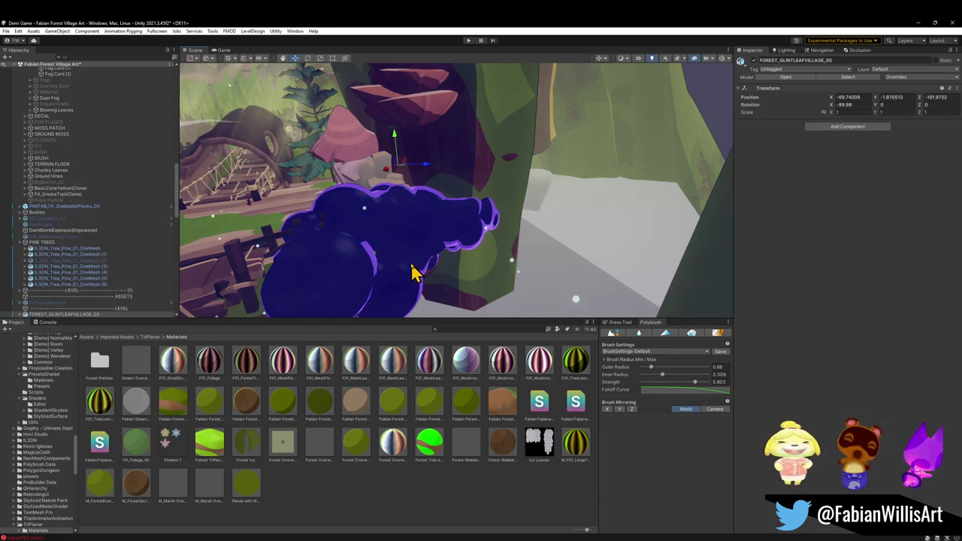
{"action": "left_click", "coordinate": [406, 273]}
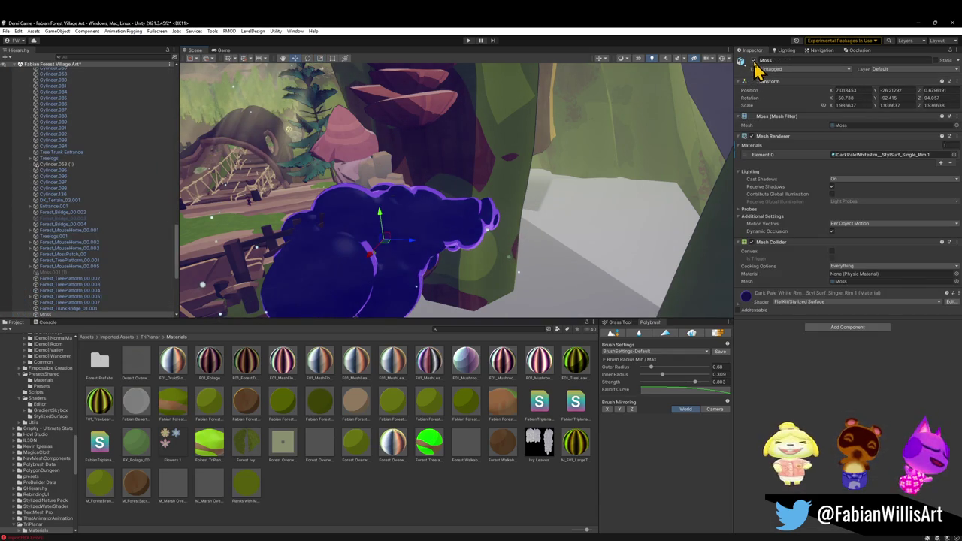
{"action": "scroll", "coordinate": [455, 225], "scroll_direction": "down", "scroll_amount": 3}
{"action": "left_click", "coordinate": [455, 259]}
{"action": "left_click", "coordinate": [456, 256]}
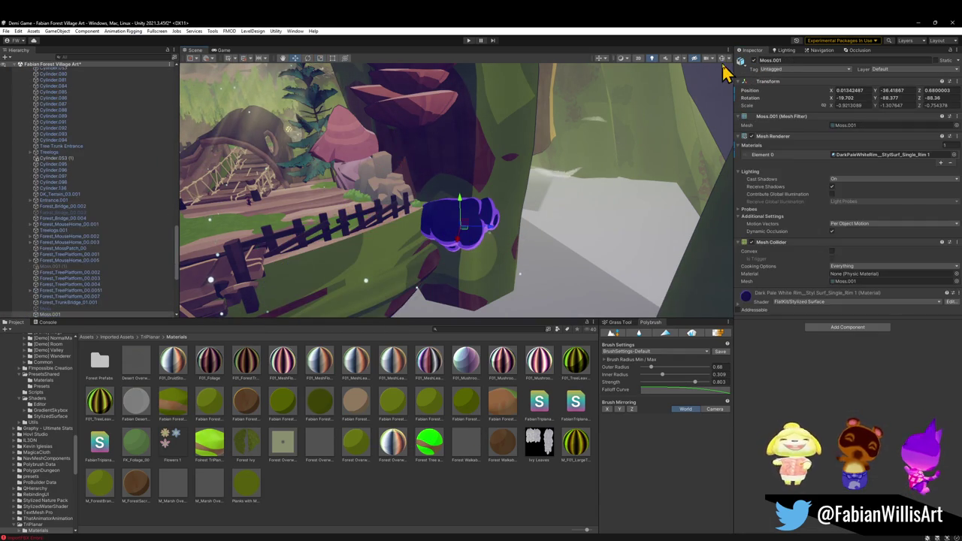
{"action": "left_click", "coordinate": [754, 60]}
Select the remaining copy Moss.001 (1) among the overlapping objects, then clear the selection.
{"action": "mouse_move", "coordinate": [489, 320]}
{"action": "left_mouse_down"}
{"action": "mouse_move", "coordinate": [468, 243]}
{"action": "mouse_move", "coordinate": [456, 258]}
{"action": "mouse_move", "coordinate": [454, 204]}
{"action": "mouse_move", "coordinate": [476, 188]}
{"action": "mouse_move", "coordinate": [548, 194]}
{"action": "left_mouse_up"}
{"action": "left_click", "coordinate": [639, 215]}
{"action": "left_click", "coordinate": [638, 217]}
{"action": "left_click", "coordinate": [639, 218]}
{"action": "left_click", "coordinate": [638, 219]}
{"action": "left_click", "coordinate": [633, 220]}
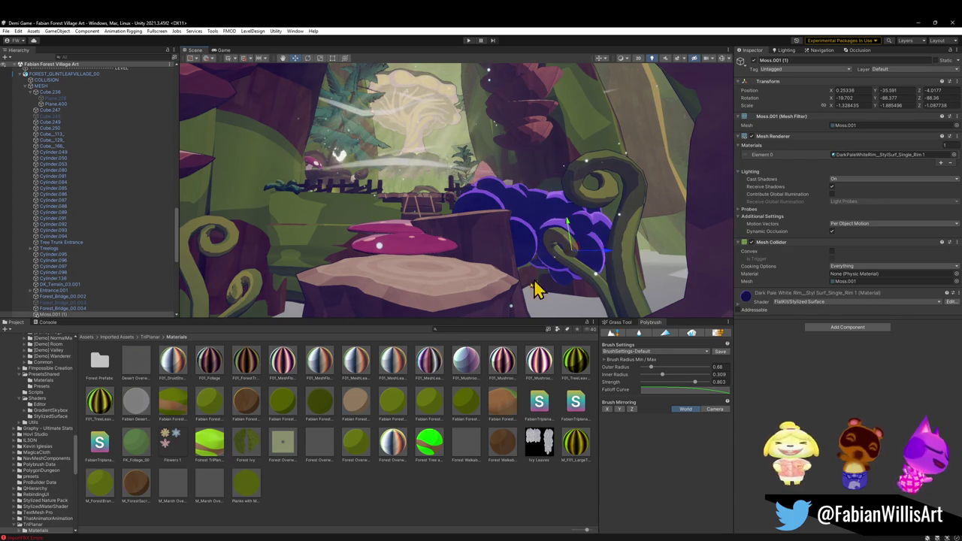
{"action": "left_click", "coordinate": [431, 520]}
Select branch PREFAB_Forest_LargeTree_00 (12), rotate it to a new angle and reposition it.
{"action": "mouse_move", "coordinate": [409, 275]}
{"action": "left_mouse_down"}
{"action": "mouse_move", "coordinate": [434, 254]}
{"action": "mouse_move", "coordinate": [486, 317]}
{"action": "mouse_move", "coordinate": [481, 296]}
{"action": "mouse_move", "coordinate": [519, 279]}
{"action": "mouse_move", "coordinate": [501, 218]}
{"action": "left_mouse_up"}
{"action": "left_click", "coordinate": [501, 217]}
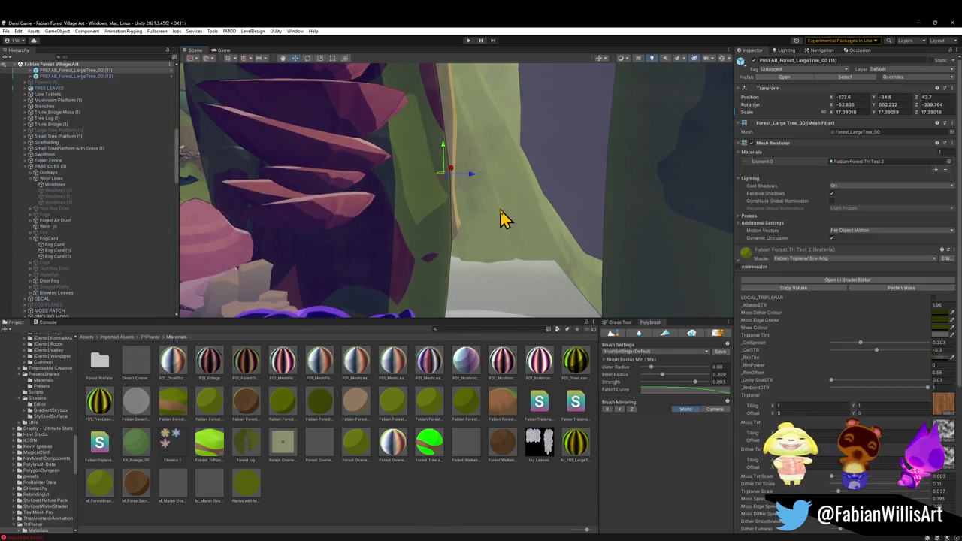
{"action": "mouse_move", "coordinate": [442, 173]}
{"action": "left_mouse_down"}
{"action": "mouse_move", "coordinate": [458, 316]}
{"action": "mouse_move", "coordinate": [513, 281]}
{"action": "mouse_move", "coordinate": [525, 220]}
{"action": "mouse_move", "coordinate": [535, 226]}
{"action": "mouse_move", "coordinate": [481, 223]}
{"action": "mouse_move", "coordinate": [539, 279]}
{"action": "mouse_move", "coordinate": [543, 296]}
{"action": "mouse_move", "coordinate": [549, 139]}
{"action": "mouse_move", "coordinate": [526, 194]}
{"action": "mouse_move", "coordinate": [441, 158]}
{"action": "mouse_move", "coordinate": [429, 172]}
{"action": "mouse_move", "coordinate": [427, 314]}
{"action": "mouse_move", "coordinate": [406, 299]}
{"action": "mouse_move", "coordinate": [438, 260]}
{"action": "mouse_move", "coordinate": [558, 355]}
{"action": "mouse_move", "coordinate": [500, 193]}
{"action": "mouse_move", "coordinate": [579, 290]}
{"action": "mouse_move", "coordinate": [619, 251]}
{"action": "mouse_move", "coordinate": [537, 259]}
{"action": "mouse_move", "coordinate": [533, 247]}
{"action": "mouse_move", "coordinate": [449, 225]}
{"action": "mouse_move", "coordinate": [386, 250]}
{"action": "mouse_move", "coordinate": [383, 145]}
{"action": "mouse_move", "coordinate": [387, 189]}
{"action": "mouse_move", "coordinate": [369, 150]}
{"action": "mouse_move", "coordinate": [430, 208]}
{"action": "mouse_move", "coordinate": [475, 280]}
{"action": "mouse_move", "coordinate": [484, 204]}
{"action": "mouse_move", "coordinate": [462, 151]}
{"action": "mouse_move", "coordinate": [451, 155]}
{"action": "mouse_move", "coordinate": [453, 353]}
{"action": "mouse_move", "coordinate": [419, 481]}
{"action": "mouse_move", "coordinate": [428, 275]}
{"action": "mouse_move", "coordinate": [453, 198]}
{"action": "mouse_move", "coordinate": [470, 185]}
{"action": "mouse_move", "coordinate": [470, 262]}
{"action": "mouse_move", "coordinate": [473, 189]}
{"action": "mouse_move", "coordinate": [475, 215]}
{"action": "left_mouse_up"}
{"action": "left_click_drag", "start_coordinate": [470, 269], "coordinate": [532, 257]}
{"action": "key", "text": "w"}
{"action": "mouse_move", "coordinate": [461, 252]}
{"action": "left_mouse_down"}
{"action": "mouse_move", "coordinate": [522, 279]}
{"action": "mouse_move", "coordinate": [499, 272]}
{"action": "mouse_move", "coordinate": [509, 266]}
{"action": "mouse_move", "coordinate": [409, 236]}
{"action": "mouse_move", "coordinate": [490, 221]}
{"action": "mouse_move", "coordinate": [430, 198]}
{"action": "mouse_move", "coordinate": [454, 181]}
{"action": "mouse_move", "coordinate": [477, 189]}
{"action": "mouse_move", "coordinate": [498, 243]}
{"action": "mouse_move", "coordinate": [546, 241]}
{"action": "mouse_move", "coordinate": [579, 277]}
{"action": "mouse_move", "coordinate": [539, 301]}
{"action": "mouse_move", "coordinate": [576, 251]}
{"action": "mouse_move", "coordinate": [587, 268]}
{"action": "mouse_move", "coordinate": [577, 262]}
{"action": "mouse_move", "coordinate": [569, 168]}
{"action": "mouse_move", "coordinate": [616, 97]}
{"action": "mouse_move", "coordinate": [576, 172]}
{"action": "mouse_move", "coordinate": [608, 133]}
{"action": "mouse_move", "coordinate": [668, 90]}
{"action": "mouse_move", "coordinate": [616, 113]}
{"action": "left_mouse_up"}
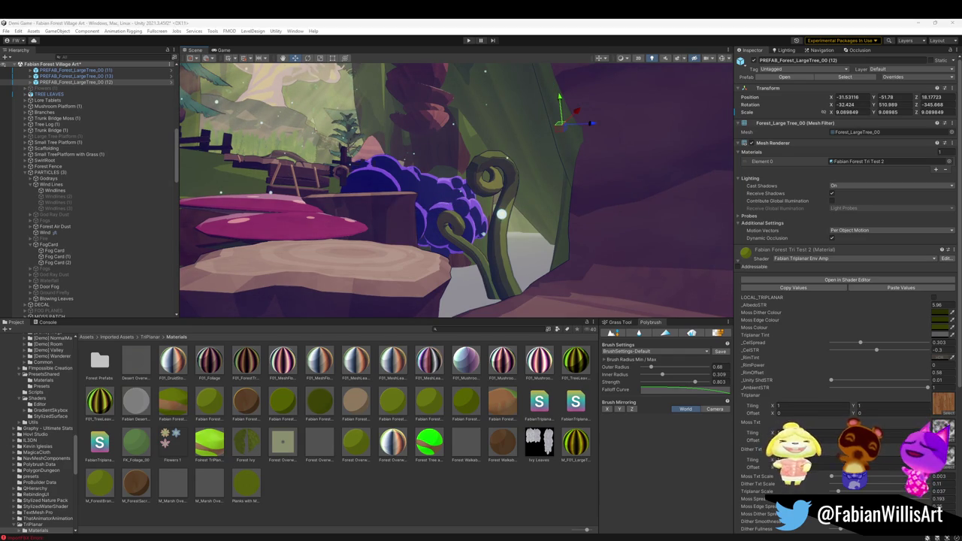
Raise branch (12) above the village canopy to a Y position of about -33.25.
{"action": "mouse_move", "coordinate": [421, 173]}
{"action": "left_mouse_down"}
{"action": "mouse_move", "coordinate": [453, 140]}
{"action": "mouse_move", "coordinate": [421, 179]}
{"action": "mouse_move", "coordinate": [469, 188]}
{"action": "mouse_move", "coordinate": [602, 158]}
{"action": "left_mouse_up"}
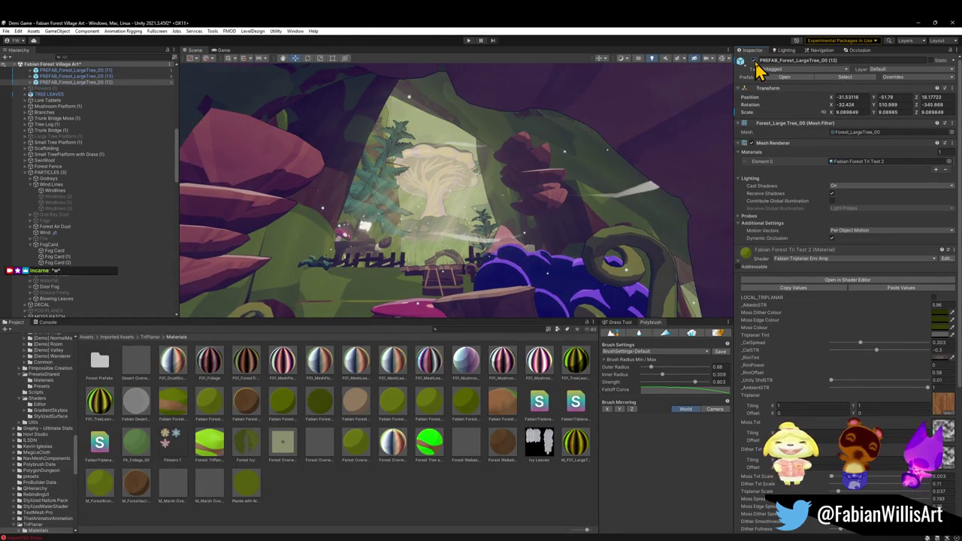
{"action": "mouse_move", "coordinate": [705, 94]}
{"action": "left_mouse_down"}
{"action": "mouse_move", "coordinate": [537, 172]}
{"action": "mouse_move", "coordinate": [603, 172]}
{"action": "left_mouse_up"}
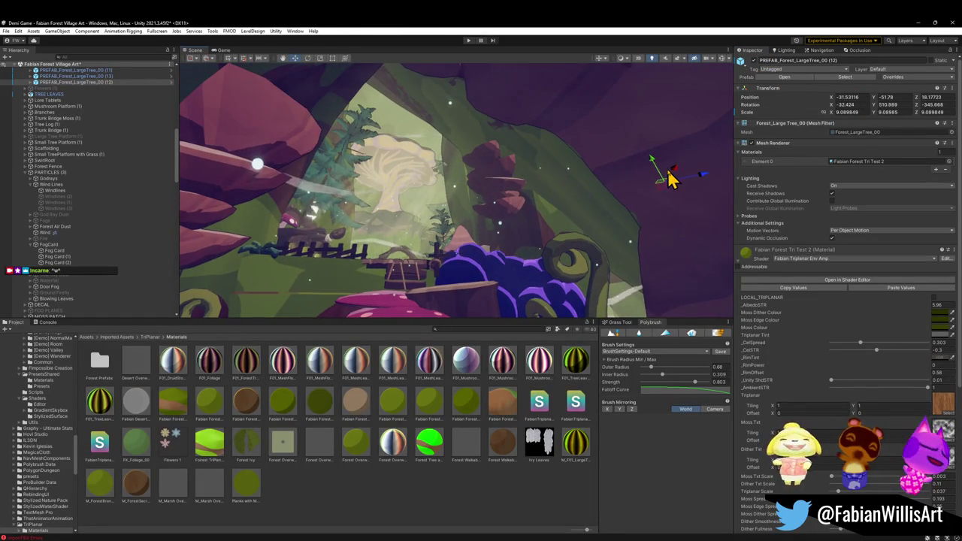
{"action": "left_click", "coordinate": [657, 143]}
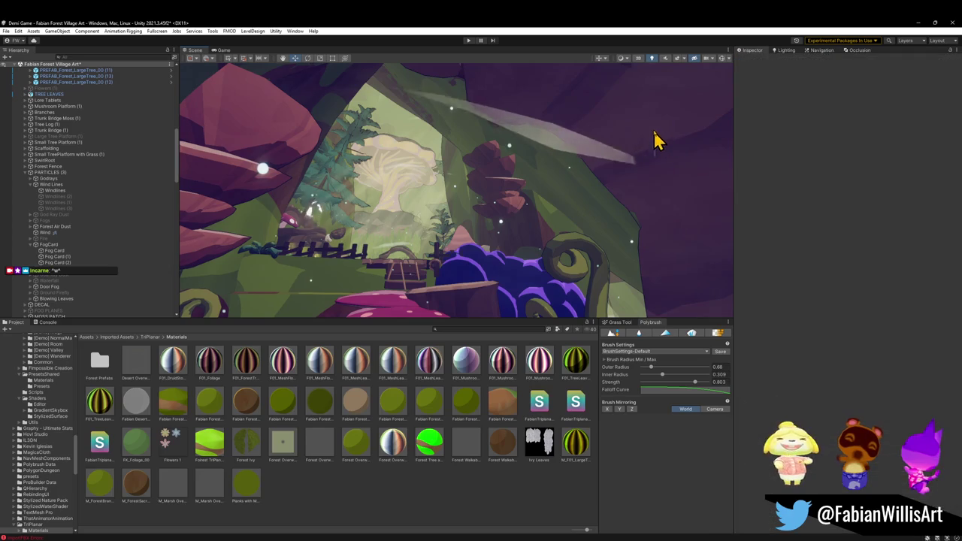
{"action": "left_click", "coordinate": [654, 128]}
{"action": "mouse_move", "coordinate": [655, 128]}
{"action": "left_mouse_down"}
{"action": "mouse_move", "coordinate": [677, 91]}
{"action": "mouse_move", "coordinate": [660, 86]}
{"action": "left_mouse_up"}
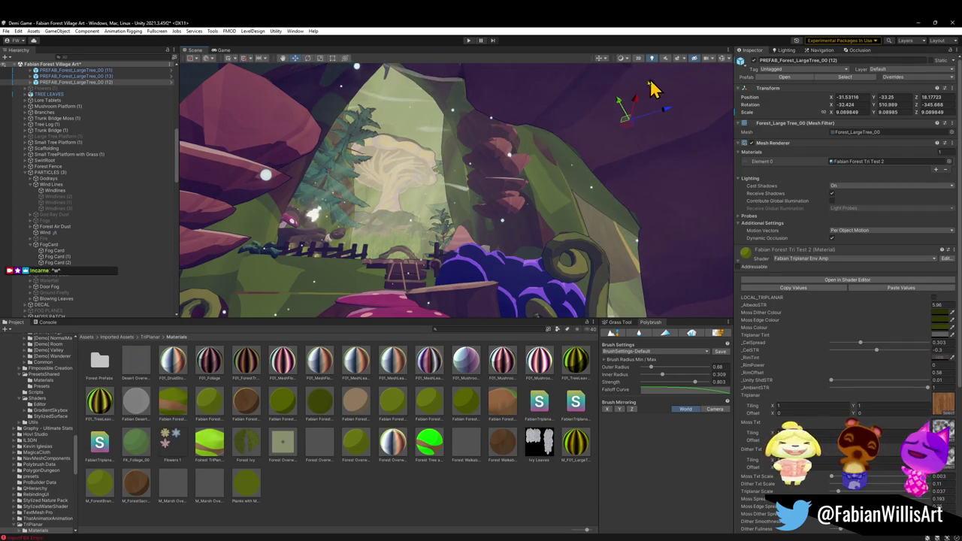
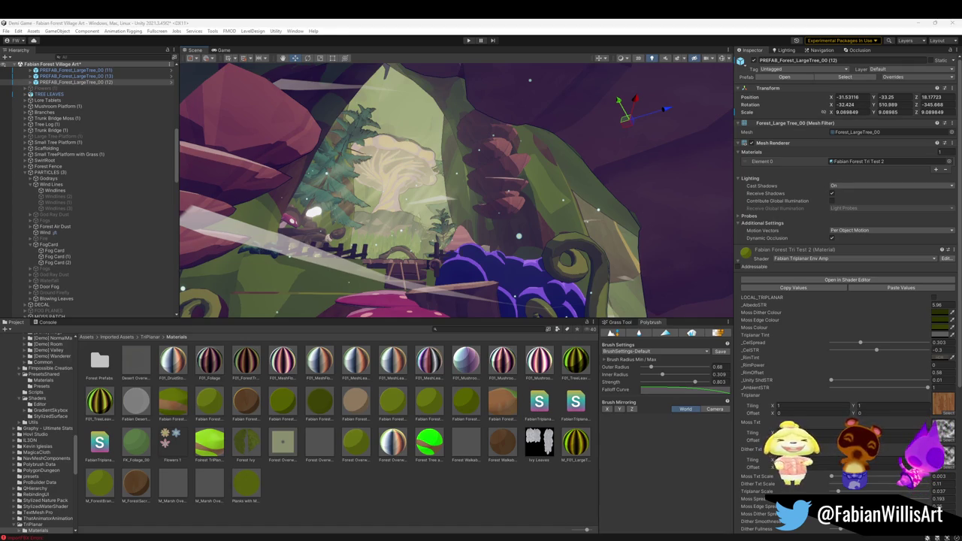
Fly past the mushroom and fence, over the rope bridge, up to the pink rock and trunk, then look down at the path.
{"action": "key", "text": "w"}
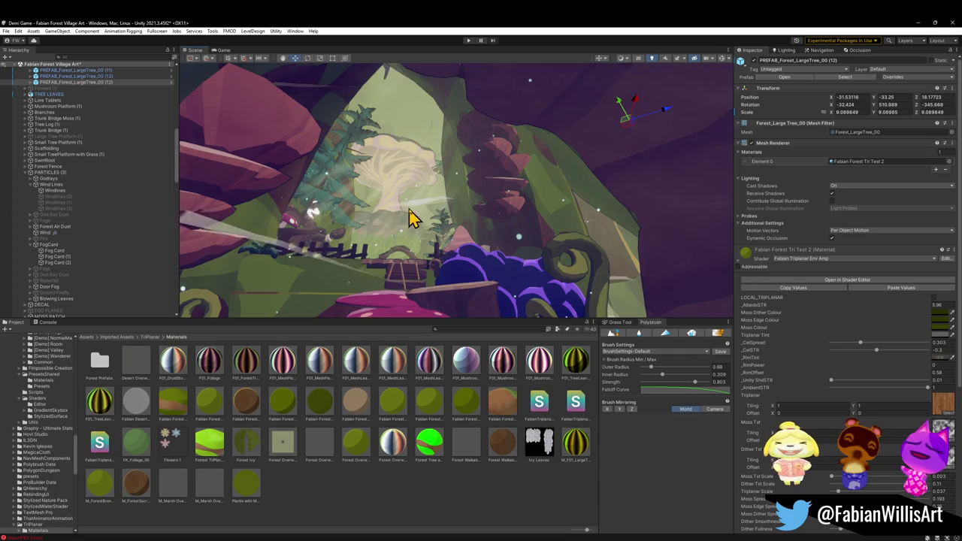
{"action": "key", "text": "w"}
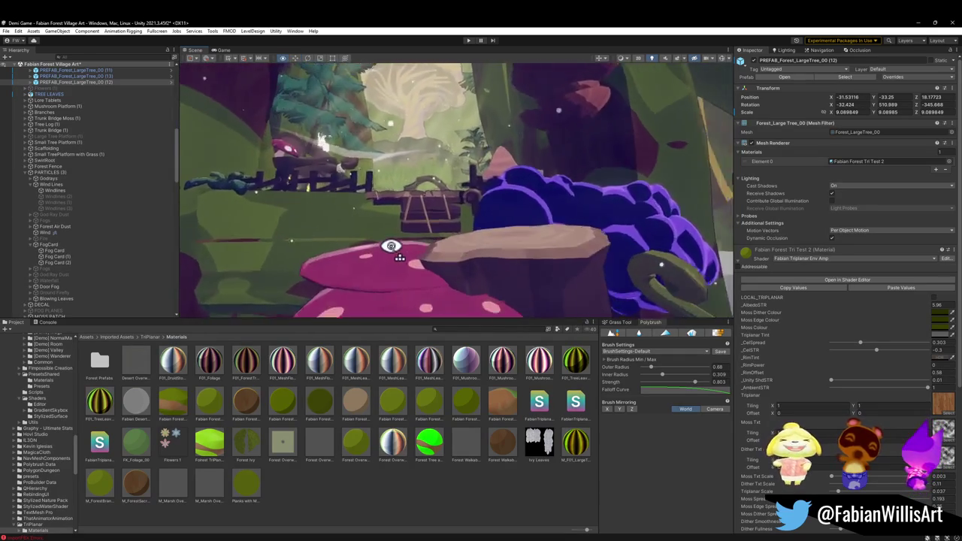
{"action": "key", "text": "w"}
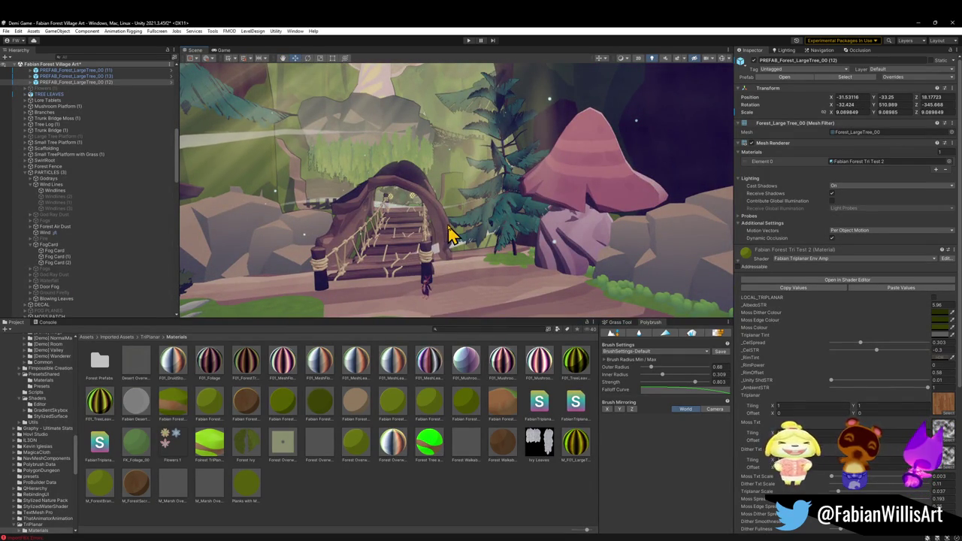
{"action": "key", "text": "a"}
{"action": "key", "text": "w"}
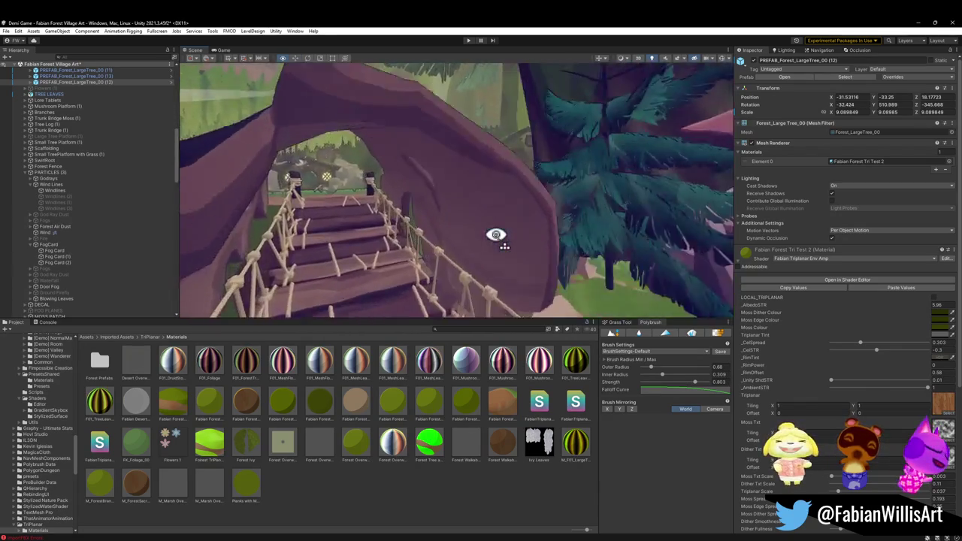
{"action": "mouse_move", "coordinate": [608, 240]}
{"action": "left_mouse_down"}
{"action": "mouse_move", "coordinate": [404, 215]}
{"action": "mouse_move", "coordinate": [515, 233]}
{"action": "mouse_move", "coordinate": [284, 239]}
{"action": "mouse_move", "coordinate": [282, 230]}
{"action": "mouse_move", "coordinate": [299, 229]}
{"action": "mouse_move", "coordinate": [316, 233]}
{"action": "mouse_move", "coordinate": [114, 245]}
{"action": "left_mouse_up"}
{"action": "key", "text": "w"}
{"action": "mouse_move", "coordinate": [53, 233]}
{"action": "left_mouse_down"}
{"action": "mouse_move", "coordinate": [30, 225]}
{"action": "mouse_move", "coordinate": [134, 270]}
{"action": "mouse_move", "coordinate": [286, 253]}
{"action": "mouse_move", "coordinate": [366, 238]}
{"action": "mouse_move", "coordinate": [368, 228]}
{"action": "mouse_move", "coordinate": [557, 240]}
{"action": "mouse_move", "coordinate": [593, 221]}
{"action": "mouse_move", "coordinate": [561, 224]}
{"action": "mouse_move", "coordinate": [569, 232]}
{"action": "mouse_move", "coordinate": [327, 222]}
{"action": "mouse_move", "coordinate": [518, 282]}
{"action": "mouse_move", "coordinate": [502, 271]}
{"action": "mouse_move", "coordinate": [503, 240]}
{"action": "mouse_move", "coordinate": [490, 218]}
{"action": "mouse_move", "coordinate": [479, 240]}
{"action": "mouse_move", "coordinate": [414, 254]}
{"action": "mouse_move", "coordinate": [348, 224]}
{"action": "mouse_move", "coordinate": [281, 210]}
{"action": "mouse_move", "coordinate": [215, 224]}
{"action": "left_mouse_up"}
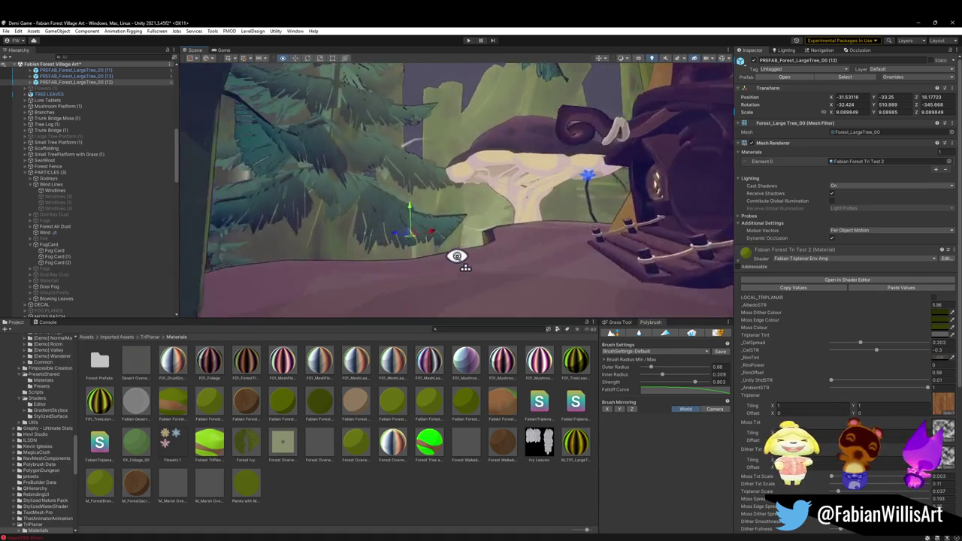
{"action": "mouse_move", "coordinate": [419, 281]}
{"action": "left_mouse_down"}
{"action": "mouse_move", "coordinate": [327, 294]}
{"action": "mouse_move", "coordinate": [452, 310]}
{"action": "mouse_move", "coordinate": [444, 204]}
{"action": "left_mouse_up"}
Select and frame a walkway fence piece, then move it lower on the bridge and rotate it.
{"action": "left_click", "coordinate": [398, 251]}
{"action": "key", "text": "f"}
{"action": "mouse_move", "coordinate": [636, 151]}
{"action": "left_mouse_down"}
{"action": "mouse_move", "coordinate": [709, 188]}
{"action": "mouse_move", "coordinate": [624, 260]}
{"action": "left_mouse_up"}
{"action": "left_click", "coordinate": [624, 260]}
{"action": "key", "text": "f"}
{"action": "mouse_move", "coordinate": [575, 204]}
{"action": "left_mouse_down"}
{"action": "mouse_move", "coordinate": [548, 238]}
{"action": "mouse_move", "coordinate": [527, 135]}
{"action": "mouse_move", "coordinate": [507, 233]}
{"action": "mouse_move", "coordinate": [539, 189]}
{"action": "mouse_move", "coordinate": [634, 165]}
{"action": "mouse_move", "coordinate": [547, 216]}
{"action": "left_mouse_up"}
{"action": "mouse_move", "coordinate": [490, 194]}
{"action": "left_mouse_down"}
{"action": "mouse_move", "coordinate": [520, 251]}
{"action": "mouse_move", "coordinate": [672, 290]}
{"action": "mouse_move", "coordinate": [691, 276]}
{"action": "mouse_move", "coordinate": [490, 253]}
{"action": "mouse_move", "coordinate": [487, 237]}
{"action": "mouse_move", "coordinate": [573, 259]}
{"action": "mouse_move", "coordinate": [537, 254]}
{"action": "mouse_move", "coordinate": [511, 224]}
{"action": "mouse_move", "coordinate": [527, 239]}
{"action": "mouse_move", "coordinate": [522, 273]}
{"action": "mouse_move", "coordinate": [519, 250]}
{"action": "mouse_move", "coordinate": [436, 234]}
{"action": "mouse_move", "coordinate": [451, 249]}
{"action": "mouse_move", "coordinate": [417, 258]}
{"action": "mouse_move", "coordinate": [436, 243]}
{"action": "mouse_move", "coordinate": [421, 221]}
{"action": "mouse_move", "coordinate": [396, 217]}
{"action": "mouse_move", "coordinate": [429, 236]}
{"action": "mouse_move", "coordinate": [411, 224]}
{"action": "mouse_move", "coordinate": [391, 228]}
{"action": "mouse_move", "coordinate": [387, 239]}
{"action": "mouse_move", "coordinate": [432, 223]}
{"action": "mouse_move", "coordinate": [442, 255]}
{"action": "mouse_move", "coordinate": [553, 283]}
{"action": "mouse_move", "coordinate": [542, 286]}
{"action": "left_mouse_up"}
{"action": "key", "text": "e"}
{"action": "key", "text": "w"}
Duplicate the fence and rotate and move the copy along the walkway.
{"action": "key", "text": "ctrl+d"}
{"action": "key", "text": "e"}
{"action": "key", "text": "w"}
{"action": "key", "text": "e"}
{"action": "mouse_move", "coordinate": [472, 291]}
{"action": "left_mouse_down"}
{"action": "mouse_move", "coordinate": [462, 287]}
{"action": "mouse_move", "coordinate": [486, 269]}
{"action": "mouse_move", "coordinate": [477, 232]}
{"action": "mouse_move", "coordinate": [528, 270]}
{"action": "mouse_move", "coordinate": [455, 288]}
{"action": "mouse_move", "coordinate": [425, 312]}
{"action": "mouse_move", "coordinate": [511, 279]}
{"action": "mouse_move", "coordinate": [489, 286]}
{"action": "mouse_move", "coordinate": [494, 198]}
{"action": "mouse_move", "coordinate": [484, 223]}
{"action": "mouse_move", "coordinate": [528, 221]}
{"action": "mouse_move", "coordinate": [485, 225]}
{"action": "mouse_move", "coordinate": [491, 236]}
{"action": "mouse_move", "coordinate": [484, 221]}
{"action": "mouse_move", "coordinate": [498, 225]}
{"action": "left_mouse_up"}
{"action": "key", "text": "w"}
Add two more fence copies, angling them and sliding the last further along the walkway.
{"action": "key", "text": "ctrl+d"}
{"action": "key", "text": "e"}
{"action": "key", "text": "w"}
{"action": "key", "text": "e"}
{"action": "key", "text": "w"}
{"action": "mouse_move", "coordinate": [537, 140]}
{"action": "left_mouse_down", "text": "alt"}
{"action": "mouse_move", "coordinate": [526, 156]}
{"action": "mouse_move", "coordinate": [536, 161]}
{"action": "left_mouse_up", "text": "alt"}
{"action": "key", "text": "ctrl+d"}
{"action": "mouse_move", "coordinate": [580, 200]}
{"action": "left_mouse_down"}
{"action": "mouse_move", "coordinate": [496, 230]}
{"action": "mouse_move", "coordinate": [488, 277]}
{"action": "mouse_move", "coordinate": [549, 286]}
{"action": "mouse_move", "coordinate": [536, 290]}
{"action": "left_mouse_up"}
Nudge the latest fence copy into place, then duplicate and position another along the edge.
{"action": "key", "text": "e"}
{"action": "key", "text": "w"}
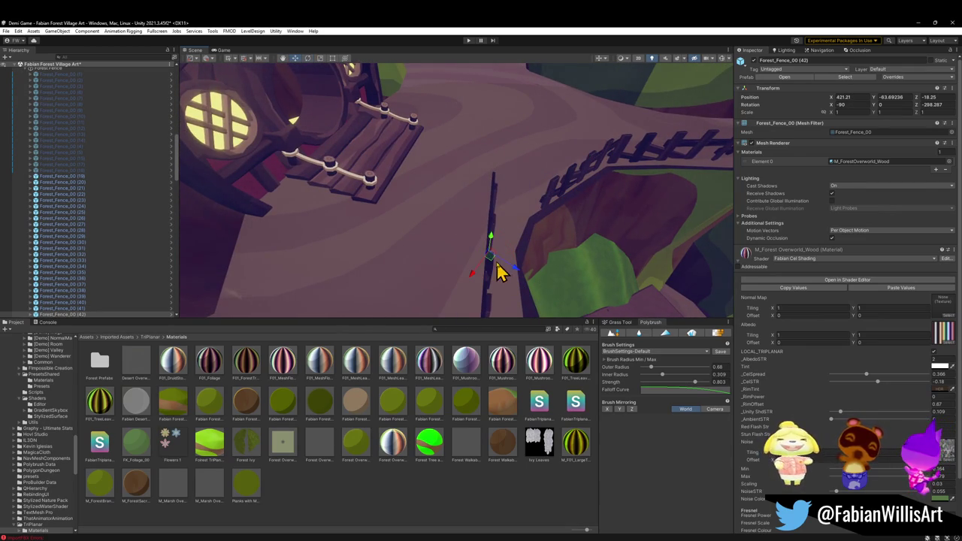
{"action": "mouse_move", "coordinate": [489, 266]}
{"action": "left_mouse_down"}
{"action": "mouse_move", "coordinate": [517, 270]}
{"action": "mouse_move", "coordinate": [516, 296]}
{"action": "mouse_move", "coordinate": [505, 290]}
{"action": "mouse_move", "coordinate": [526, 268]}
{"action": "mouse_move", "coordinate": [515, 266]}
{"action": "mouse_move", "coordinate": [522, 256]}
{"action": "mouse_move", "coordinate": [459, 215]}
{"action": "mouse_move", "coordinate": [416, 236]}
{"action": "mouse_move", "coordinate": [504, 228]}
{"action": "mouse_move", "coordinate": [441, 236]}
{"action": "mouse_move", "coordinate": [456, 258]}
{"action": "left_mouse_up"}
{"action": "key", "text": "e"}
{"action": "key", "text": "w"}
{"action": "key", "text": "ctrl+d"}
{"action": "key", "text": "e"}
{"action": "key", "text": "w"}
{"action": "mouse_move", "coordinate": [419, 241]}
{"action": "left_mouse_down"}
{"action": "mouse_move", "coordinate": [479, 253]}
{"action": "mouse_move", "coordinate": [457, 237]}
{"action": "mouse_move", "coordinate": [397, 254]}
{"action": "mouse_move", "coordinate": [383, 241]}
{"action": "mouse_move", "coordinate": [381, 268]}
{"action": "mouse_move", "coordinate": [408, 275]}
{"action": "mouse_move", "coordinate": [396, 280]}
{"action": "mouse_move", "coordinate": [419, 271]}
{"action": "mouse_move", "coordinate": [376, 261]}
{"action": "mouse_move", "coordinate": [421, 238]}
{"action": "mouse_move", "coordinate": [414, 200]}
{"action": "mouse_move", "coordinate": [442, 190]}
{"action": "mouse_move", "coordinate": [534, 217]}
{"action": "mouse_move", "coordinate": [552, 238]}
{"action": "mouse_move", "coordinate": [530, 218]}
{"action": "mouse_move", "coordinate": [560, 222]}
{"action": "mouse_move", "coordinate": [481, 233]}
{"action": "mouse_move", "coordinate": [507, 254]}
{"action": "mouse_move", "coordinate": [486, 273]}
{"action": "mouse_move", "coordinate": [507, 258]}
{"action": "mouse_move", "coordinate": [527, 269]}
{"action": "mouse_move", "coordinate": [567, 260]}
{"action": "mouse_move", "coordinate": [389, 219]}
{"action": "mouse_move", "coordinate": [529, 215]}
{"action": "mouse_move", "coordinate": [480, 238]}
{"action": "mouse_move", "coordinate": [504, 244]}
{"action": "left_mouse_up"}
Duplicate another fence post and angle it into place, undoing one wrong rotation.
{"action": "key", "text": "ctrl+d"}
{"action": "key", "text": "e"}
{"action": "key", "text": "w"}
{"action": "key", "text": "e"}
{"action": "key", "text": "w"}
{"action": "key", "text": "e"}
{"action": "key", "text": "ctrl+z"}
{"action": "key", "text": "w"}
{"action": "key", "text": "e"}
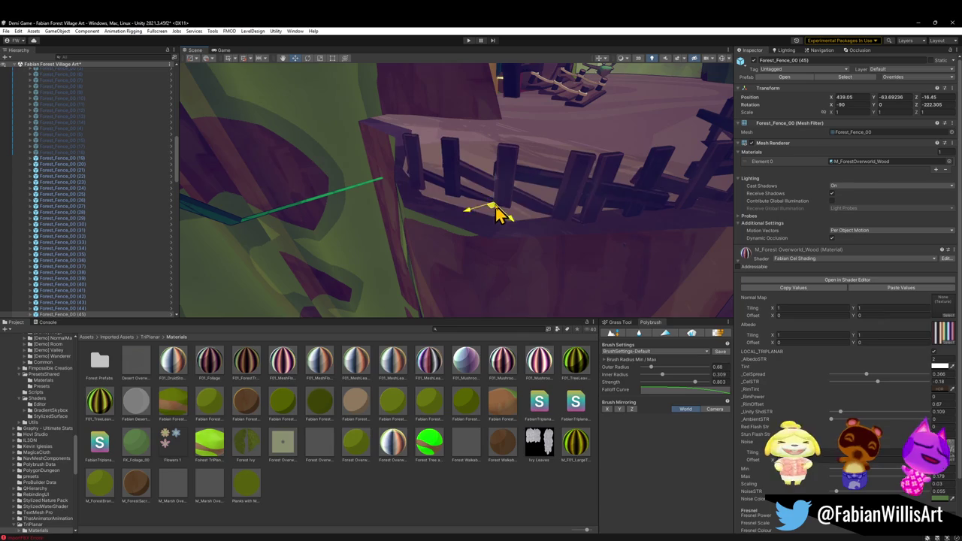
Orbit around the treehouse walkway and clearing below to review the fence line.
{"action": "left_click_drag", "start_coordinate": [485, 207], "coordinate": [518, 191]}
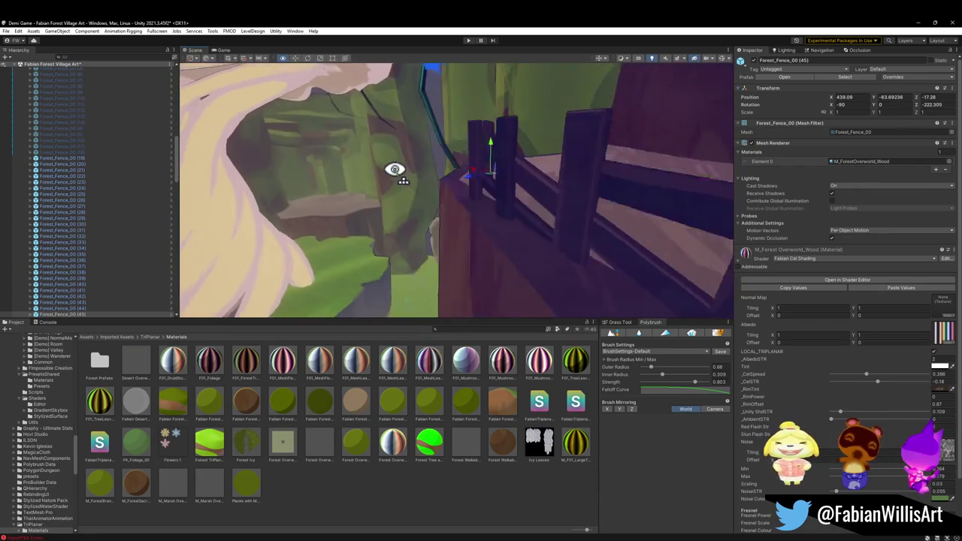
{"action": "mouse_move", "coordinate": [462, 171]}
{"action": "left_mouse_down"}
{"action": "mouse_move", "coordinate": [602, 165]}
{"action": "mouse_move", "coordinate": [625, 151]}
{"action": "mouse_move", "coordinate": [516, 123]}
{"action": "mouse_move", "coordinate": [534, 120]}
{"action": "mouse_move", "coordinate": [531, 113]}
{"action": "mouse_move", "coordinate": [442, 119]}
{"action": "left_mouse_up"}
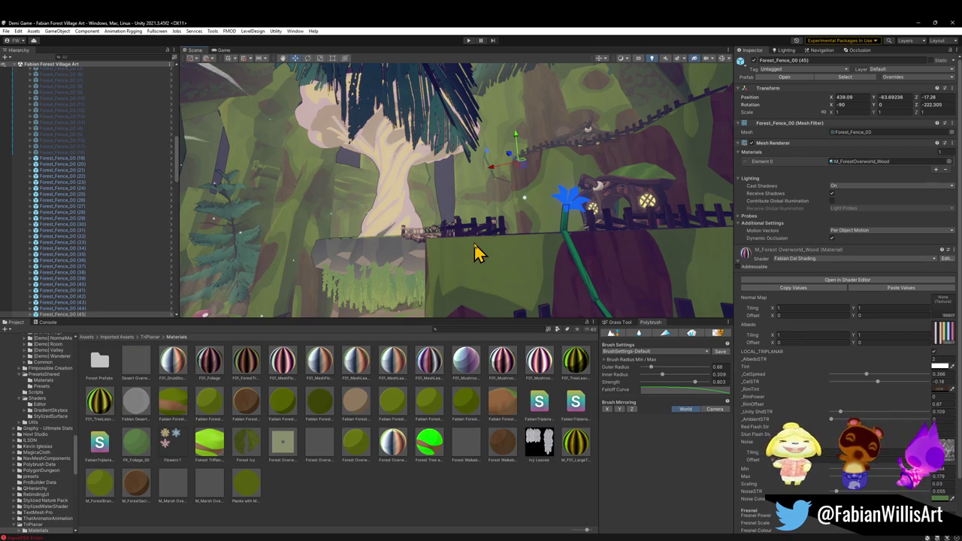
{"action": "left_click_drag", "start_coordinate": [473, 242], "coordinate": [505, 216]}
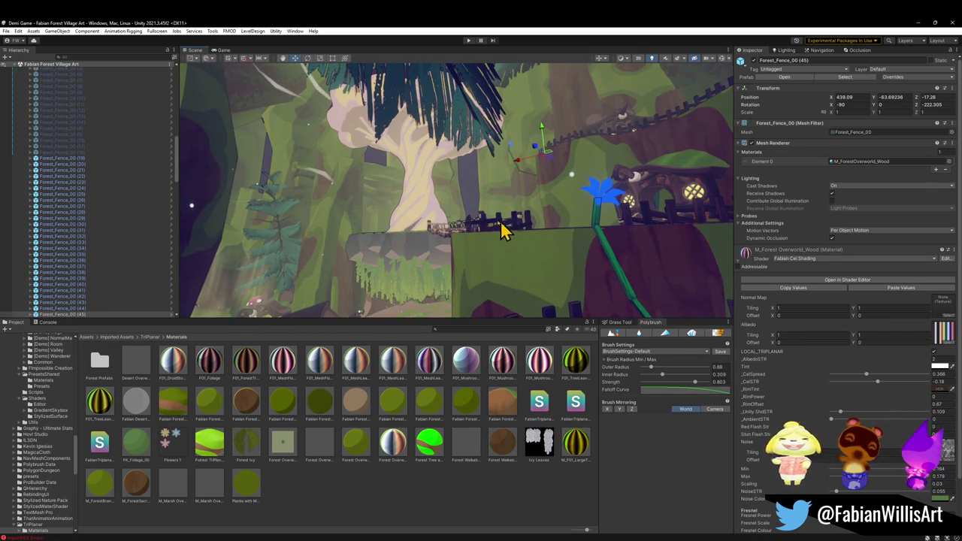
{"action": "left_click_drag", "start_coordinate": [490, 251], "coordinate": [458, 243]}
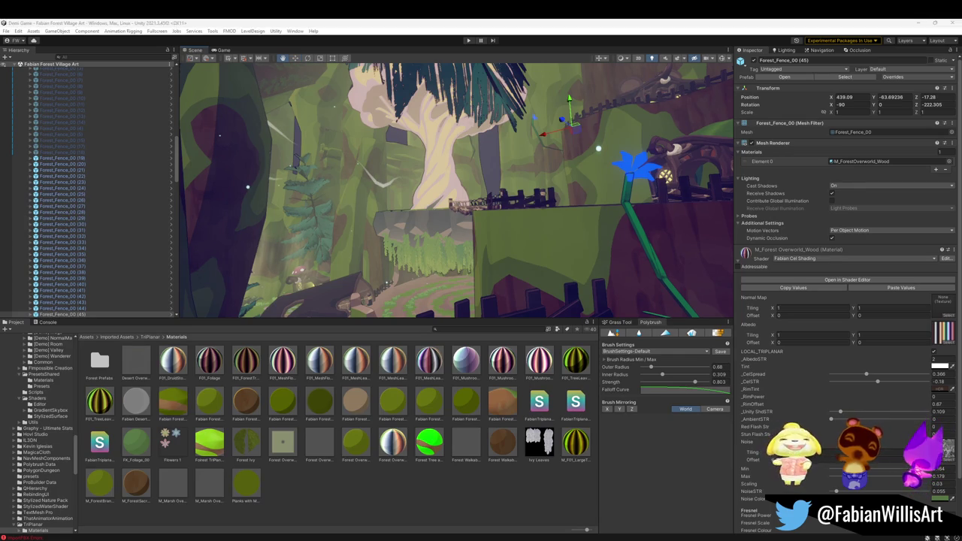
{"action": "mouse_move", "coordinate": [417, 276]}
{"action": "left_mouse_down"}
{"action": "mouse_move", "coordinate": [423, 219]}
{"action": "mouse_move", "coordinate": [421, 248]}
{"action": "mouse_move", "coordinate": [404, 245]}
{"action": "mouse_move", "coordinate": [468, 219]}
{"action": "mouse_move", "coordinate": [481, 249]}
{"action": "mouse_move", "coordinate": [459, 215]}
{"action": "mouse_move", "coordinate": [438, 236]}
{"action": "mouse_move", "coordinate": [386, 253]}
{"action": "mouse_move", "coordinate": [392, 211]}
{"action": "mouse_move", "coordinate": [378, 241]}
{"action": "mouse_move", "coordinate": [466, 269]}
{"action": "mouse_move", "coordinate": [444, 281]}
{"action": "mouse_move", "coordinate": [403, 245]}
{"action": "mouse_move", "coordinate": [406, 272]}
{"action": "mouse_move", "coordinate": [399, 262]}
{"action": "mouse_move", "coordinate": [188, 244]}
{"action": "left_mouse_up"}
Duplicate the fence and rotate the copy onto the grassy ledge.
{"action": "key", "text": "ctrl+d"}
{"action": "key", "text": "e"}
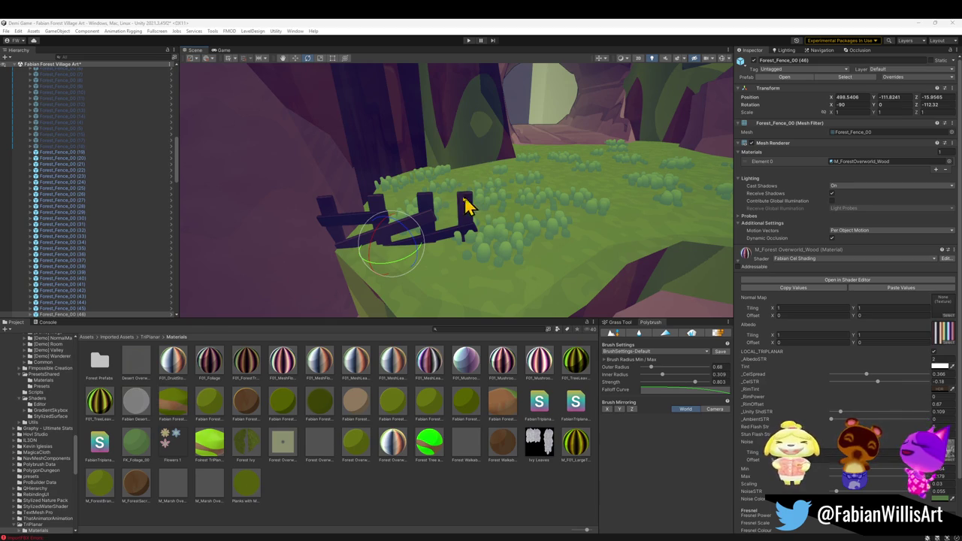
{"action": "mouse_move", "coordinate": [458, 226]}
{"action": "left_mouse_down"}
{"action": "mouse_move", "coordinate": [477, 215]}
{"action": "mouse_move", "coordinate": [369, 228]}
{"action": "mouse_move", "coordinate": [388, 208]}
{"action": "mouse_move", "coordinate": [414, 229]}
{"action": "mouse_move", "coordinate": [390, 227]}
{"action": "mouse_move", "coordinate": [406, 243]}
{"action": "mouse_move", "coordinate": [386, 247]}
{"action": "mouse_move", "coordinate": [393, 234]}
{"action": "mouse_move", "coordinate": [378, 238]}
{"action": "mouse_move", "coordinate": [449, 248]}
{"action": "mouse_move", "coordinate": [453, 260]}
{"action": "mouse_move", "coordinate": [506, 249]}
{"action": "mouse_move", "coordinate": [451, 246]}
{"action": "mouse_move", "coordinate": [511, 251]}
{"action": "mouse_move", "coordinate": [558, 277]}
{"action": "mouse_move", "coordinate": [541, 243]}
{"action": "mouse_move", "coordinate": [559, 226]}
{"action": "mouse_move", "coordinate": [516, 221]}
{"action": "mouse_move", "coordinate": [422, 237]}
{"action": "mouse_move", "coordinate": [544, 236]}
{"action": "mouse_move", "coordinate": [584, 230]}
{"action": "mouse_move", "coordinate": [486, 221]}
{"action": "mouse_move", "coordinate": [585, 215]}
{"action": "mouse_move", "coordinate": [457, 213]}
{"action": "mouse_move", "coordinate": [454, 225]}
{"action": "mouse_move", "coordinate": [384, 250]}
{"action": "mouse_move", "coordinate": [558, 245]}
{"action": "mouse_move", "coordinate": [451, 238]}
{"action": "left_mouse_up"}
{"action": "key", "text": "w"}
Add another fence copy along the ledge, angling it and shifting it right.
{"action": "key", "text": "ctrl+d"}
{"action": "key", "text": "e"}
{"action": "key", "text": "w"}
{"action": "key", "text": "e"}
{"action": "key", "text": "w"}
{"action": "mouse_move", "coordinate": [367, 245]}
{"action": "left_mouse_down"}
{"action": "mouse_move", "coordinate": [455, 247]}
{"action": "mouse_move", "coordinate": [466, 276]}
{"action": "left_mouse_up"}
Place one more fence piece at a new spot on the ledge and delete Forest_Fence_00 (50).
{"action": "key", "text": "ctrl+d"}
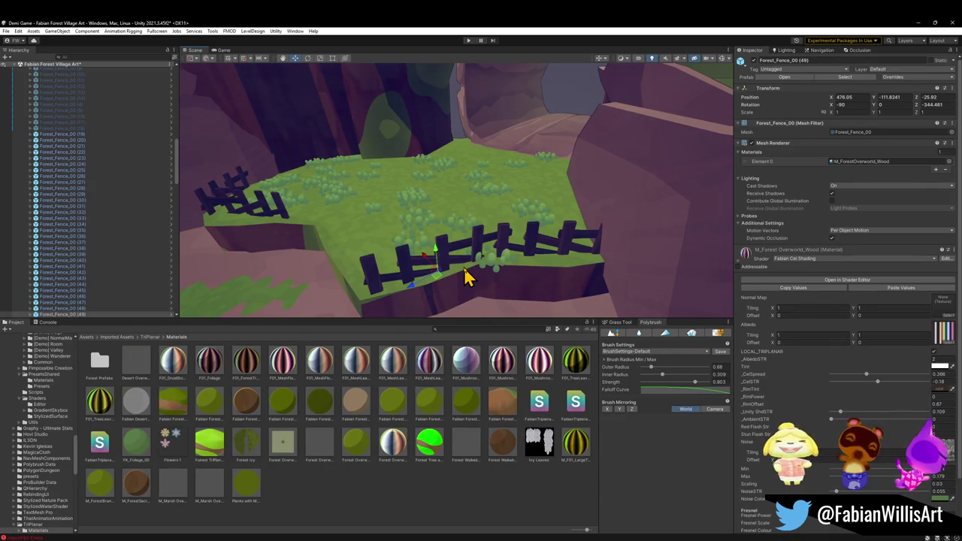
{"action": "mouse_move", "coordinate": [470, 233]}
{"action": "left_mouse_down"}
{"action": "mouse_move", "coordinate": [455, 248]}
{"action": "mouse_move", "coordinate": [585, 206]}
{"action": "left_mouse_up"}
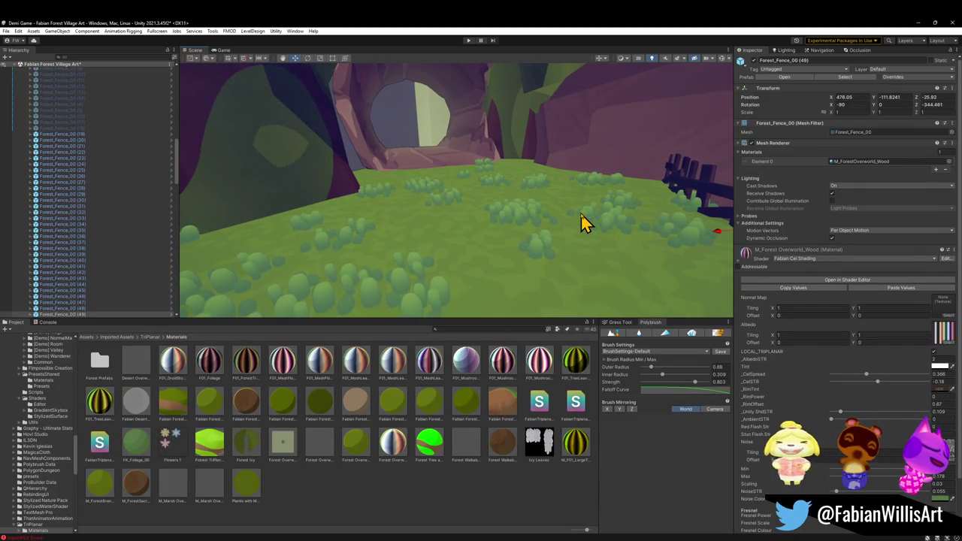
{"action": "mouse_move", "coordinate": [546, 233]}
{"action": "left_mouse_down"}
{"action": "mouse_move", "coordinate": [552, 217]}
{"action": "mouse_move", "coordinate": [569, 218]}
{"action": "mouse_move", "coordinate": [565, 236]}
{"action": "left_mouse_up"}
{"action": "left_click", "coordinate": [504, 215]}
{"action": "key", "text": "w"}
{"action": "mouse_move", "coordinate": [504, 215]}
{"action": "left_mouse_down"}
{"action": "mouse_move", "coordinate": [473, 260]}
{"action": "mouse_move", "coordinate": [507, 259]}
{"action": "mouse_move", "coordinate": [430, 283]}
{"action": "mouse_move", "coordinate": [418, 258]}
{"action": "left_mouse_up"}
{"action": "key", "text": "e"}
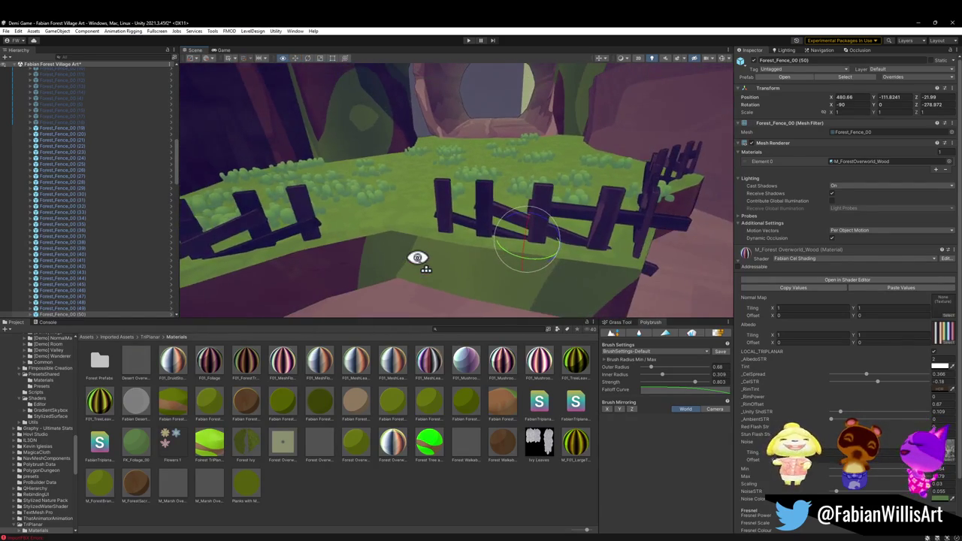
{"action": "key", "text": "Delete"}
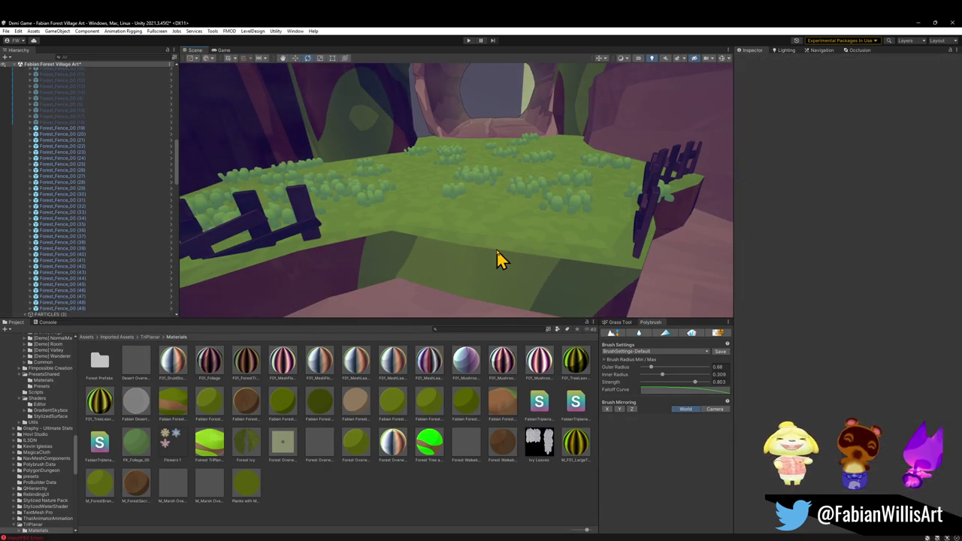
Fly toward the cave and fence area and select FOREST_GLINTLEAFVILLAGE_00 by its hanging foliage.
{"action": "mouse_move", "coordinate": [505, 259]}
{"action": "left_mouse_down"}
{"action": "mouse_move", "coordinate": [496, 208]}
{"action": "mouse_move", "coordinate": [554, 226]}
{"action": "mouse_move", "coordinate": [569, 208]}
{"action": "mouse_move", "coordinate": [594, 204]}
{"action": "mouse_move", "coordinate": [451, 221]}
{"action": "mouse_move", "coordinate": [518, 219]}
{"action": "mouse_move", "coordinate": [610, 197]}
{"action": "mouse_move", "coordinate": [468, 211]}
{"action": "mouse_move", "coordinate": [488, 213]}
{"action": "left_mouse_up"}
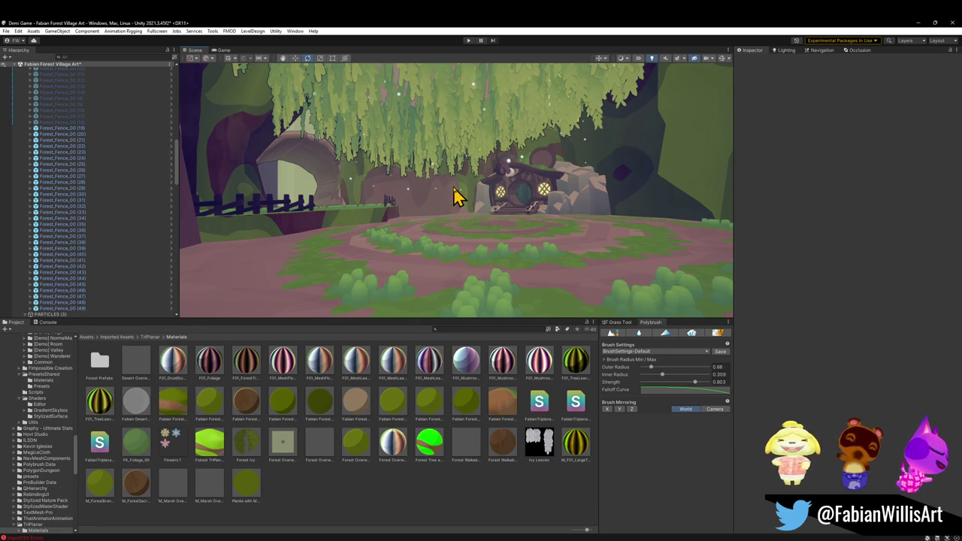
{"action": "left_click", "coordinate": [405, 165]}
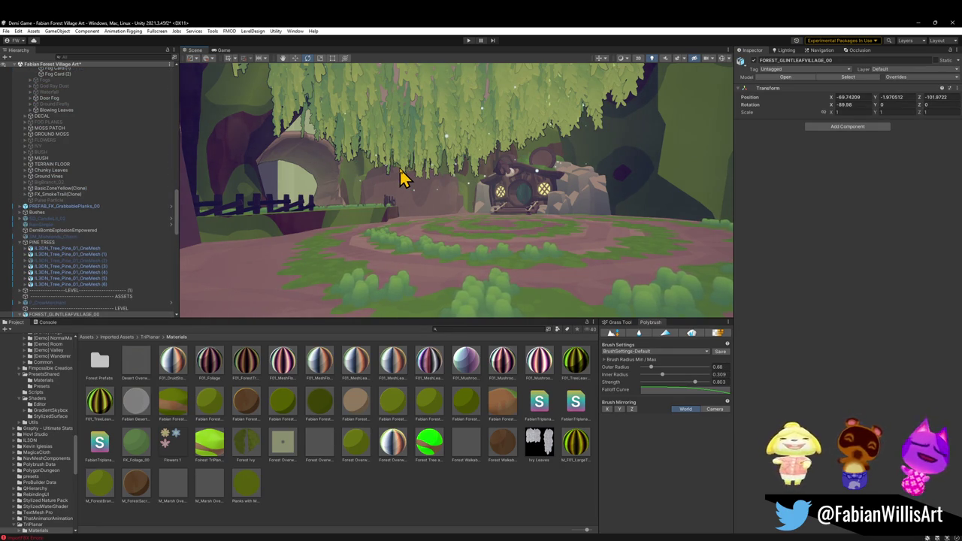
Clear the selection, pick a fence piece and undo an accidental duplicate of it.
{"action": "key", "text": "w"}
{"action": "mouse_move", "coordinate": [432, 146]}
{"action": "left_mouse_down"}
{"action": "mouse_move", "coordinate": [440, 133]}
{"action": "mouse_move", "coordinate": [429, 132]}
{"action": "mouse_move", "coordinate": [447, 197]}
{"action": "left_mouse_up"}
{"action": "left_click", "coordinate": [448, 197]}
{"action": "scroll", "coordinate": [456, 202], "scroll_direction": "down", "scroll_amount": 3}
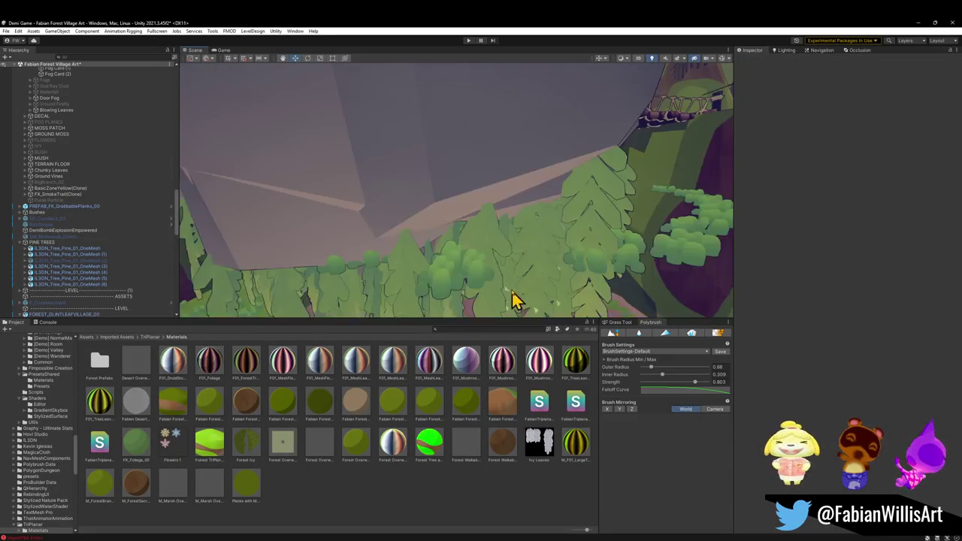
{"action": "left_click", "coordinate": [509, 283]}
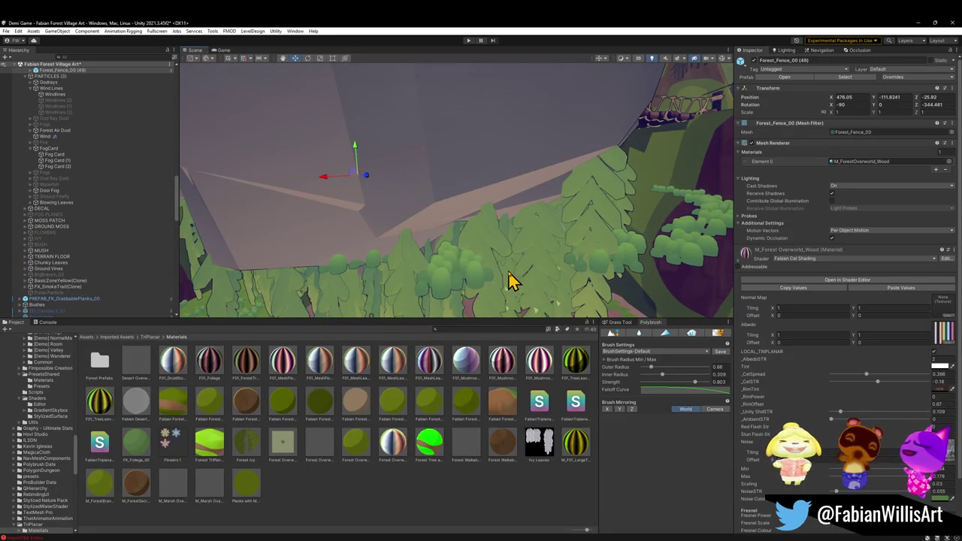
{"action": "key", "text": "ctrl+d"}
{"action": "key", "text": "ctrl+z"}
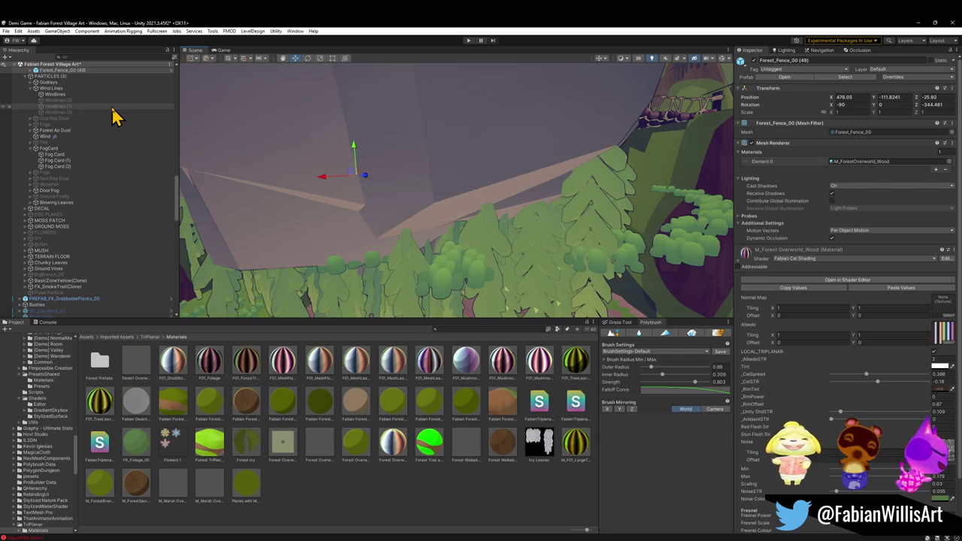
Select Forest_Fence_00 (48) and the village object, then duplicate the fence near the house.
{"action": "left_click", "coordinate": [470, 226]}
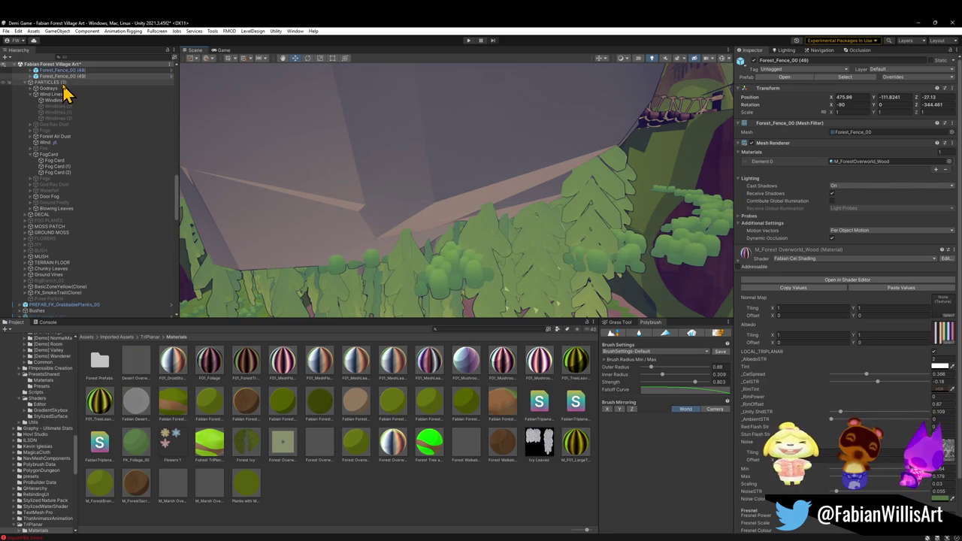
{"action": "left_click", "coordinate": [417, 239]}
{"action": "mouse_move", "coordinate": [417, 239]}
{"action": "left_mouse_down"}
{"action": "mouse_move", "coordinate": [365, 146]}
{"action": "mouse_move", "coordinate": [393, 150]}
{"action": "mouse_move", "coordinate": [402, 226]}
{"action": "mouse_move", "coordinate": [390, 258]}
{"action": "mouse_move", "coordinate": [458, 285]}
{"action": "mouse_move", "coordinate": [458, 236]}
{"action": "mouse_move", "coordinate": [414, 198]}
{"action": "mouse_move", "coordinate": [393, 197]}
{"action": "left_mouse_up"}
{"action": "left_click", "coordinate": [406, 200]}
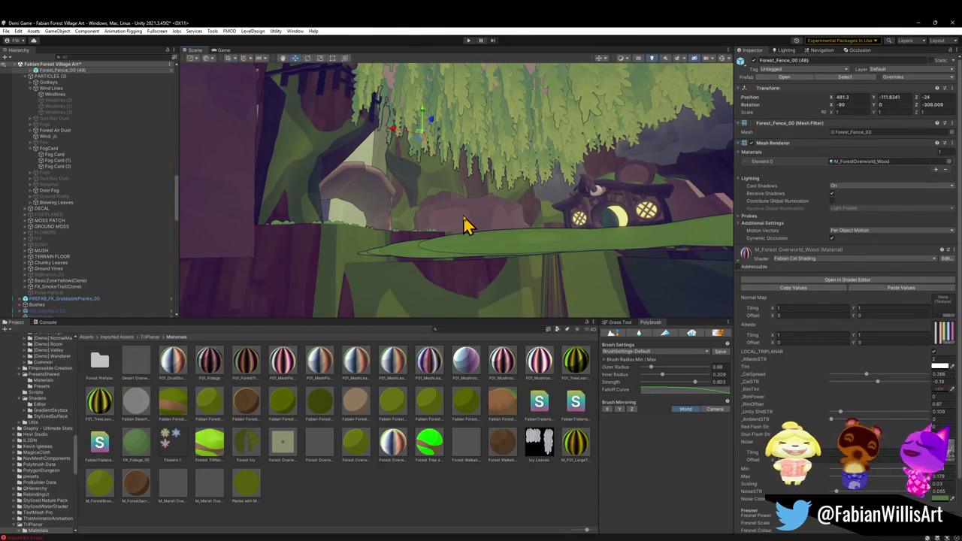
{"action": "key", "text": "ctrl+d"}
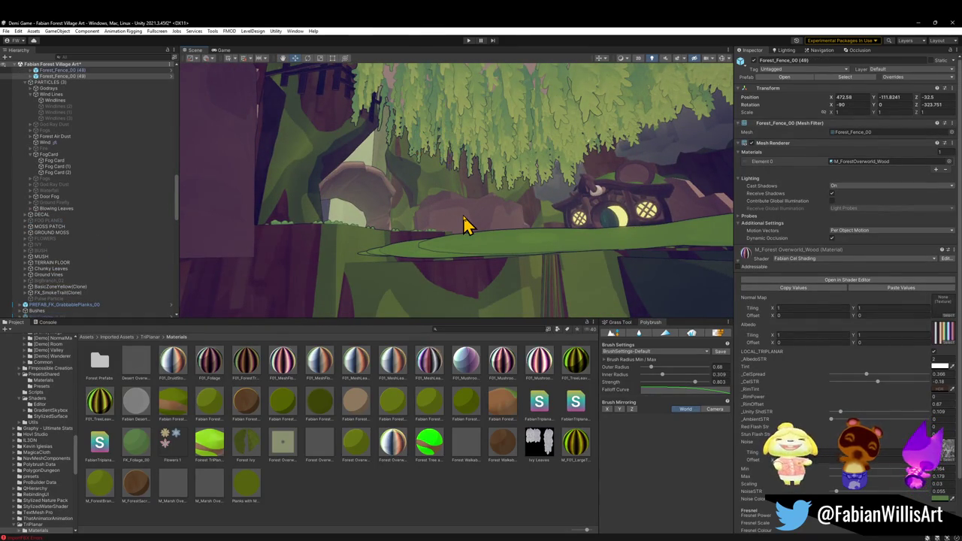
Select Forest_Fence_00 (50), (47) and (46) in turn while orbiting the clearing.
{"action": "left_click", "coordinate": [464, 215]}
{"action": "mouse_move", "coordinate": [464, 215]}
{"action": "left_mouse_down"}
{"action": "mouse_move", "coordinate": [440, 215]}
{"action": "mouse_move", "coordinate": [446, 251]}
{"action": "left_mouse_up"}
{"action": "left_click", "coordinate": [449, 248]}
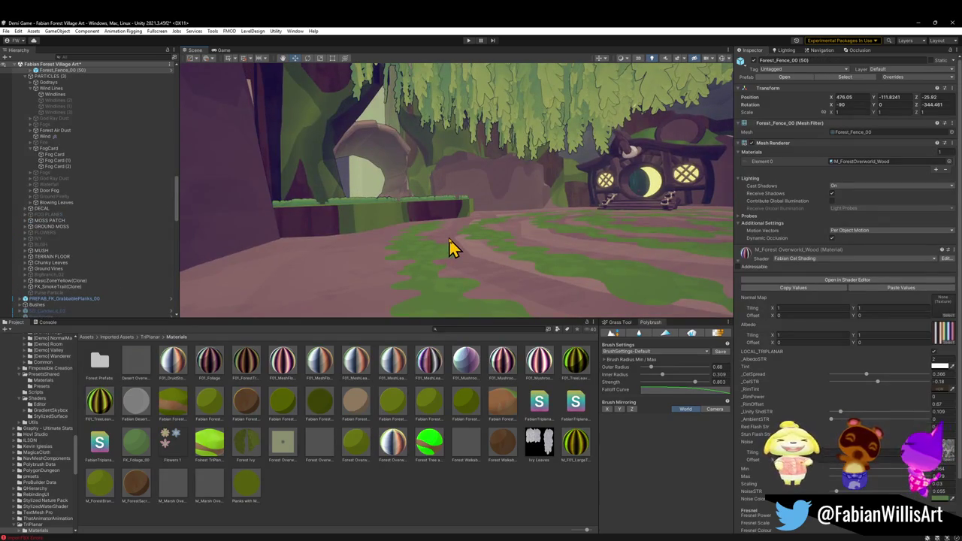
{"action": "left_click", "coordinate": [450, 248]}
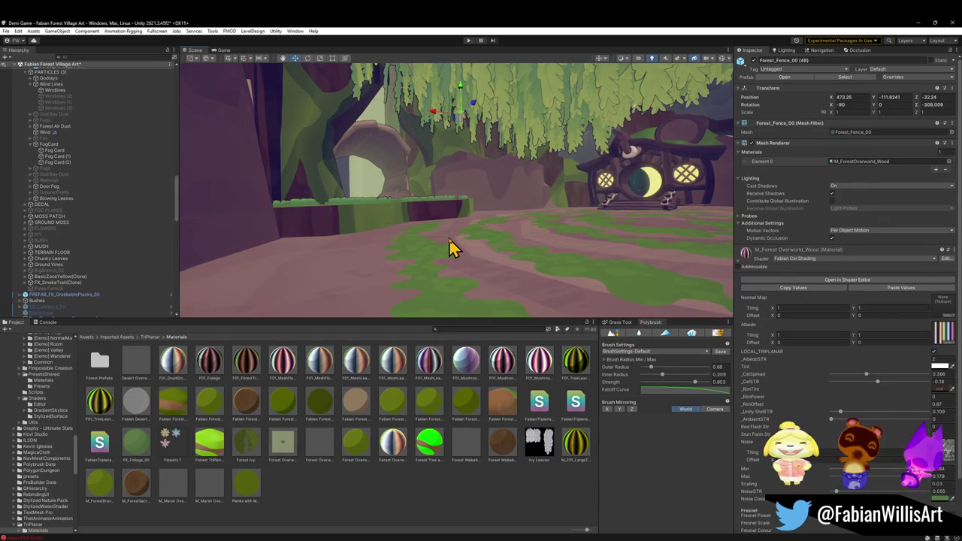
{"action": "left_click", "coordinate": [407, 234]}
{"action": "mouse_move", "coordinate": [406, 234]}
{"action": "left_mouse_down"}
{"action": "mouse_move", "coordinate": [571, 243]}
{"action": "mouse_move", "coordinate": [565, 208]}
{"action": "mouse_move", "coordinate": [599, 217]}
{"action": "mouse_move", "coordinate": [534, 204]}
{"action": "mouse_move", "coordinate": [497, 237]}
{"action": "mouse_move", "coordinate": [409, 198]}
{"action": "mouse_move", "coordinate": [266, 232]}
{"action": "mouse_move", "coordinate": [194, 268]}
{"action": "mouse_move", "coordinate": [122, 282]}
{"action": "mouse_move", "coordinate": [118, 266]}
{"action": "mouse_move", "coordinate": [296, 176]}
{"action": "mouse_move", "coordinate": [296, 189]}
{"action": "mouse_move", "coordinate": [632, 155]}
{"action": "mouse_move", "coordinate": [579, 141]}
{"action": "left_mouse_up"}
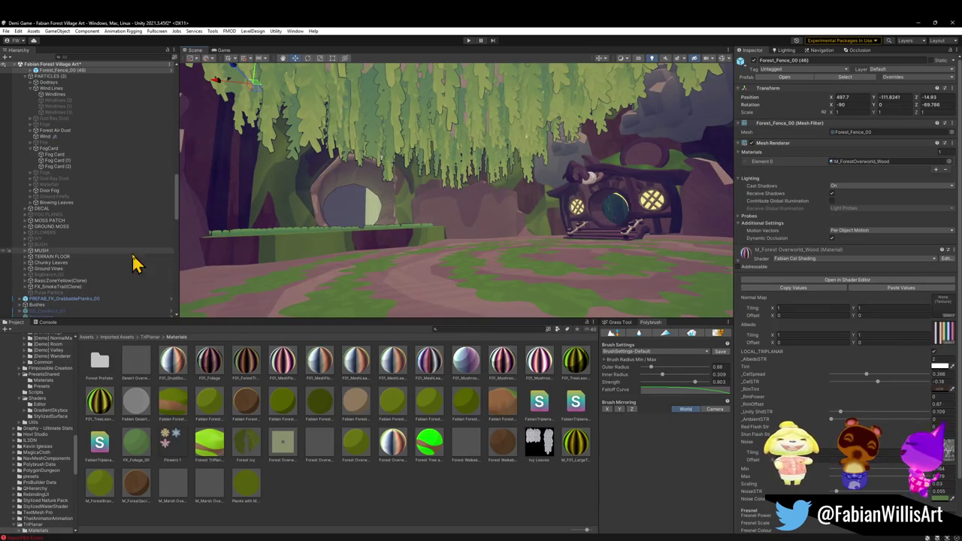
Unfold the groups under ASSETS and collapse FOREST_GLINTLEAFVILLAGE_00's children in the Hierarchy.
{"action": "scroll", "coordinate": [121, 242], "scroll_direction": "down", "scroll_amount": 5}
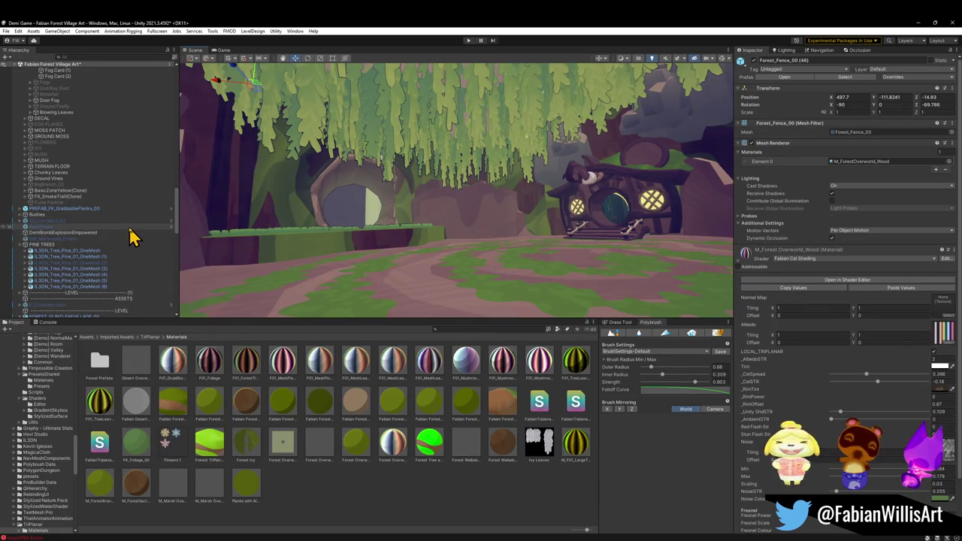
{"action": "scroll", "coordinate": [97, 222], "scroll_direction": "down", "scroll_amount": 10}
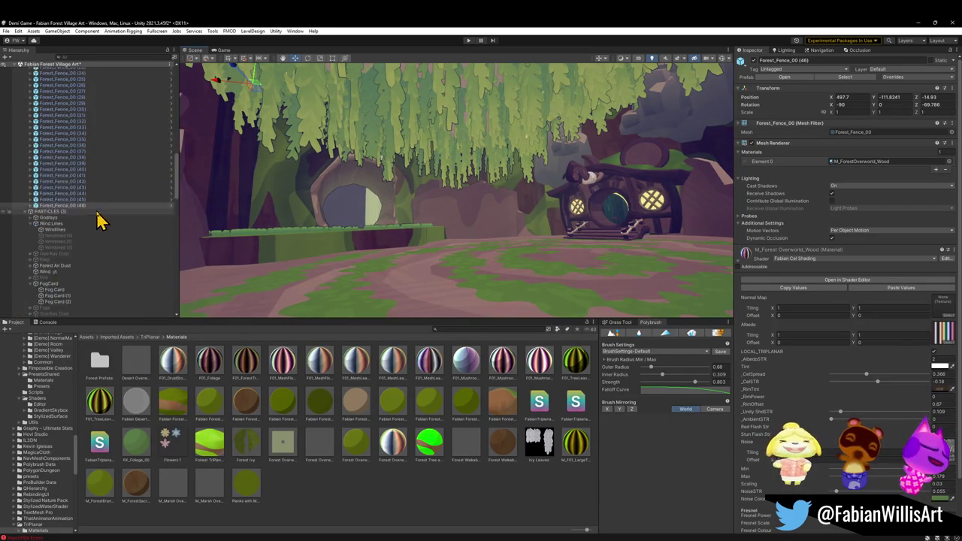
{"action": "scroll", "coordinate": [103, 209], "scroll_direction": "up", "scroll_amount": 15}
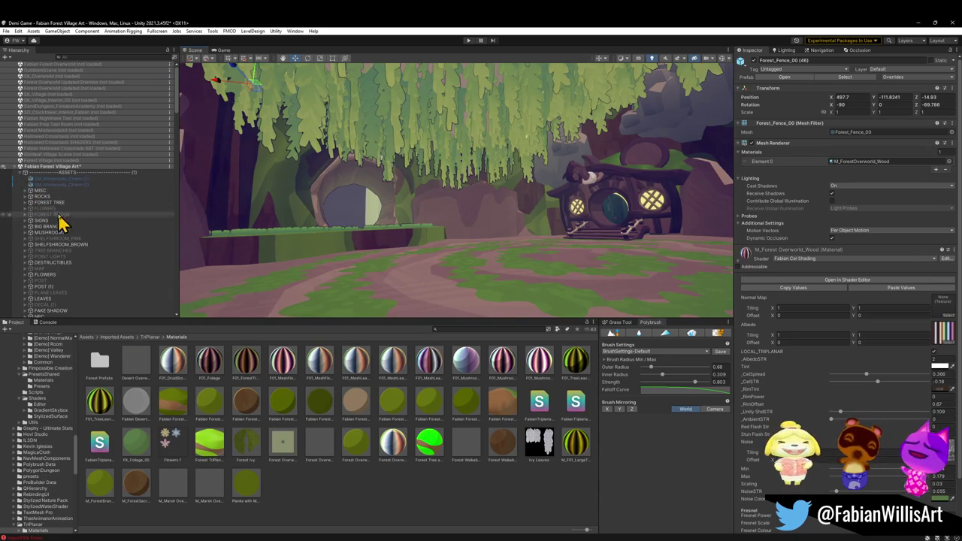
{"action": "left_click", "coordinate": [22, 175]}
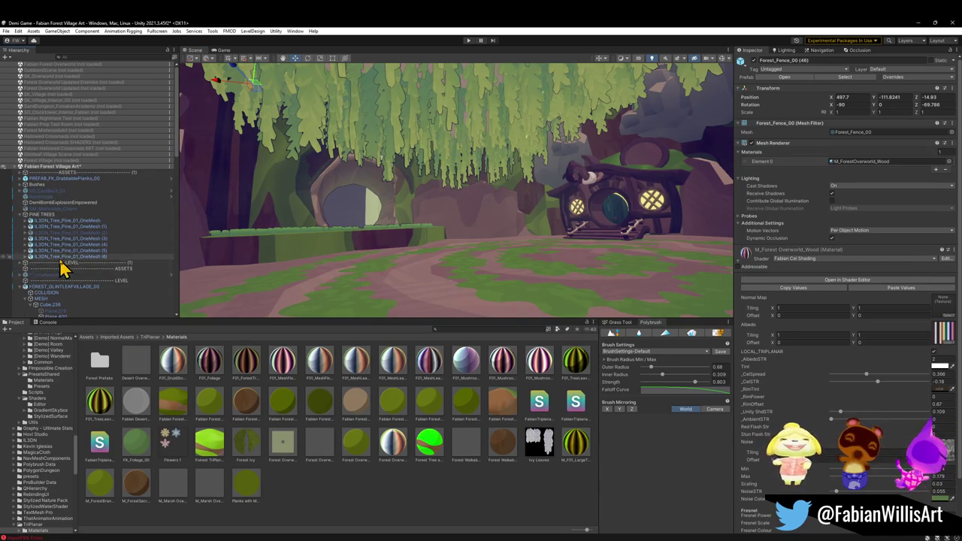
{"action": "scroll", "coordinate": [45, 260], "scroll_direction": "down", "scroll_amount": 3}
{"action": "left_click", "coordinate": [21, 241]}
Expand the LEVEL group to show LIGHTS, BLOCKMESH and GrindRail, and select BLOCKMESH.
{"action": "scroll", "coordinate": [82, 256], "scroll_direction": "down", "scroll_amount": 2}
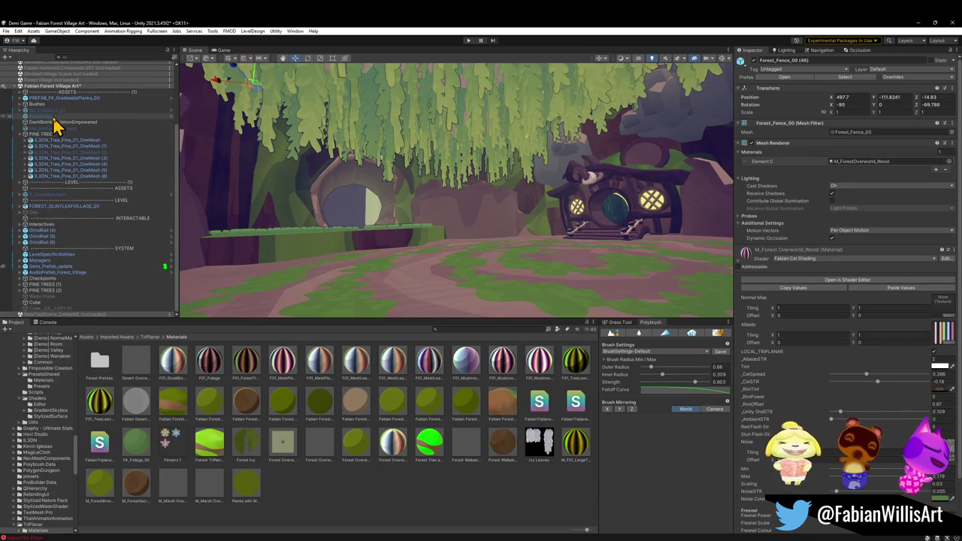
{"action": "scroll", "coordinate": [340, 226], "scroll_direction": "up", "scroll_amount": 2}
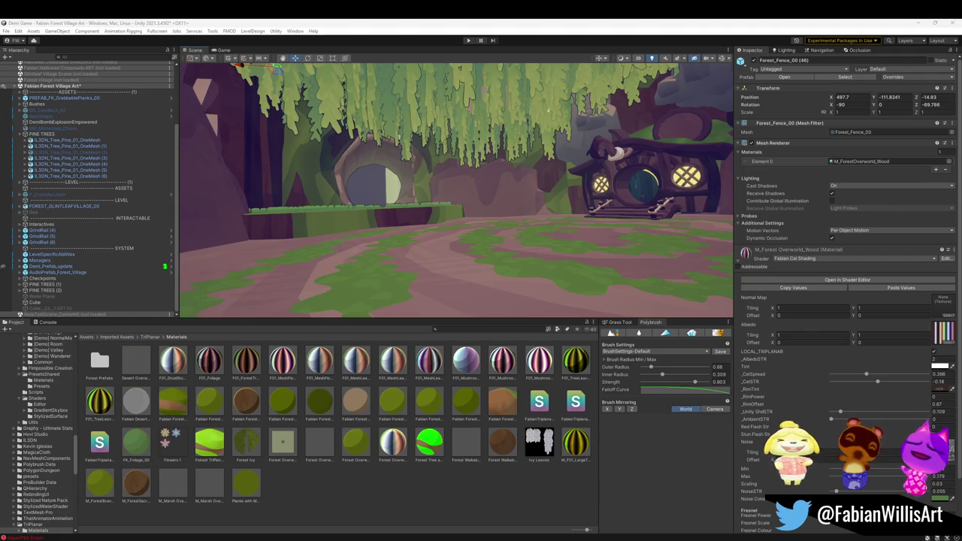
{"action": "left_click_drag", "start_coordinate": [320, 204], "coordinate": [338, 212]}
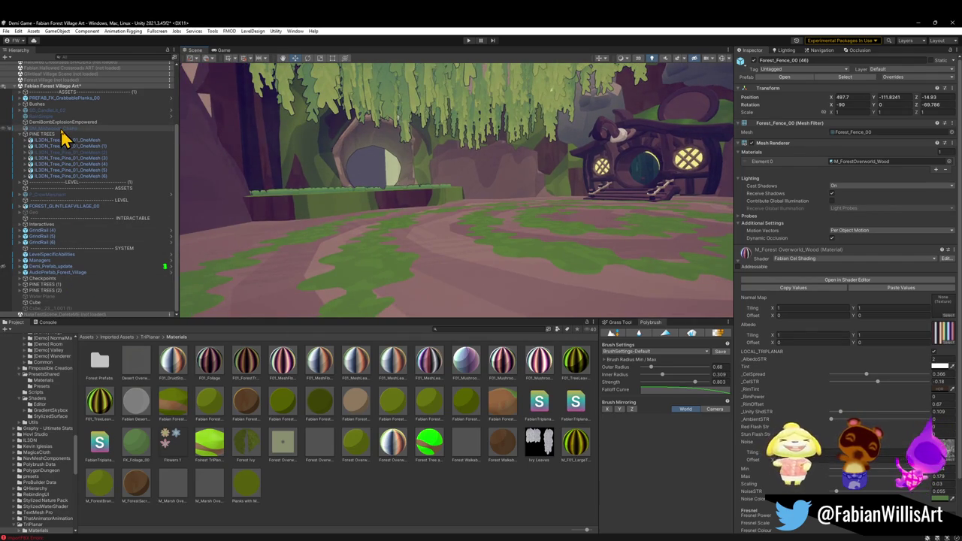
{"action": "left_click", "coordinate": [21, 184]}
{"action": "left_click", "coordinate": [60, 195]}
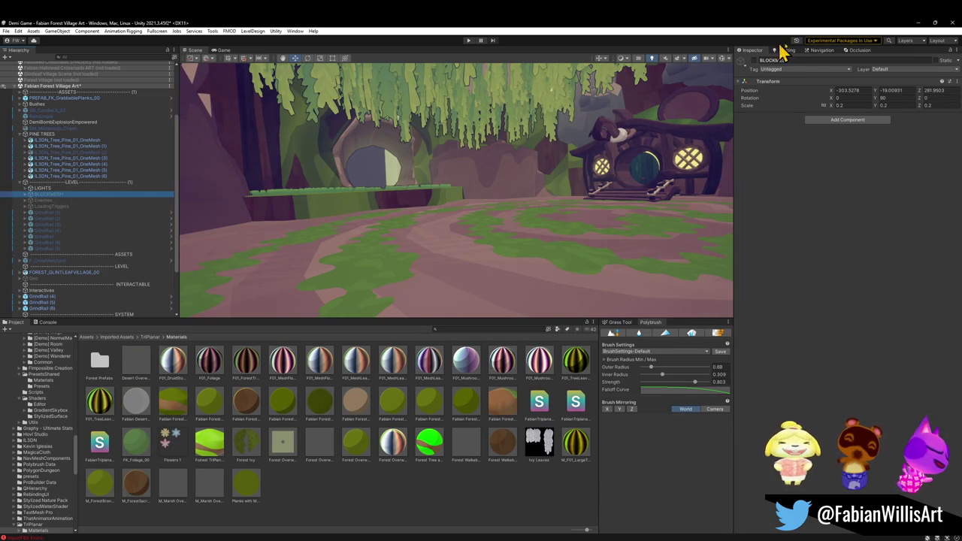
Collapse LEVEL, select Geo and orbit from the wall and bridge toward the arch.
{"action": "left_click_drag", "start_coordinate": [458, 194], "coordinate": [181, 233]}
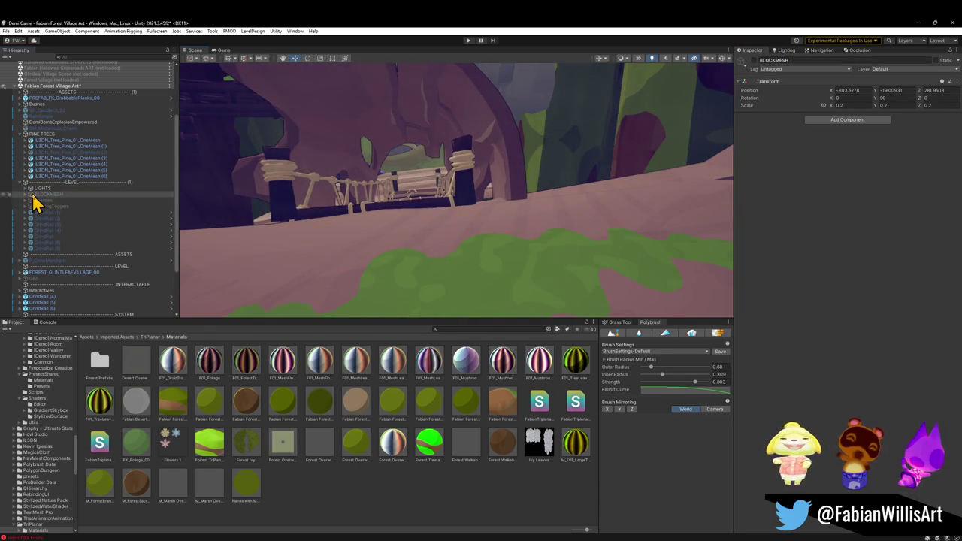
{"action": "left_click", "coordinate": [21, 183]}
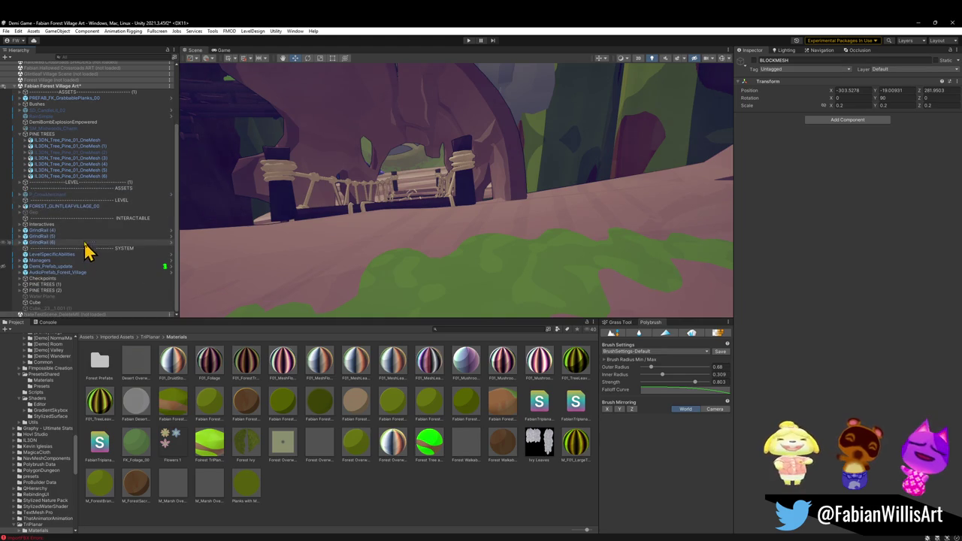
{"action": "left_click", "coordinate": [95, 213]}
{"action": "left_click", "coordinate": [768, 62]}
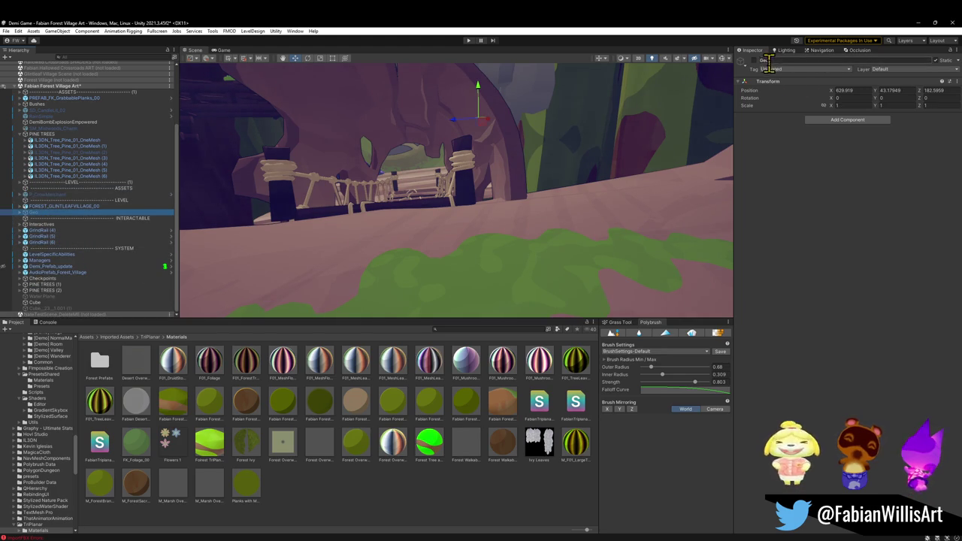
{"action": "mouse_move", "coordinate": [661, 98]}
{"action": "left_mouse_down"}
{"action": "mouse_move", "coordinate": [481, 86]}
{"action": "mouse_move", "coordinate": [509, 79]}
{"action": "mouse_move", "coordinate": [507, 142]}
{"action": "mouse_move", "coordinate": [542, 141]}
{"action": "mouse_move", "coordinate": [586, 193]}
{"action": "mouse_move", "coordinate": [471, 171]}
{"action": "mouse_move", "coordinate": [670, 95]}
{"action": "mouse_move", "coordinate": [677, 113]}
{"action": "mouse_move", "coordinate": [608, 160]}
{"action": "mouse_move", "coordinate": [576, 198]}
{"action": "mouse_move", "coordinate": [584, 198]}
{"action": "mouse_move", "coordinate": [566, 271]}
{"action": "mouse_move", "coordinate": [576, 243]}
{"action": "mouse_move", "coordinate": [559, 163]}
{"action": "mouse_move", "coordinate": [597, 118]}
{"action": "left_mouse_up"}
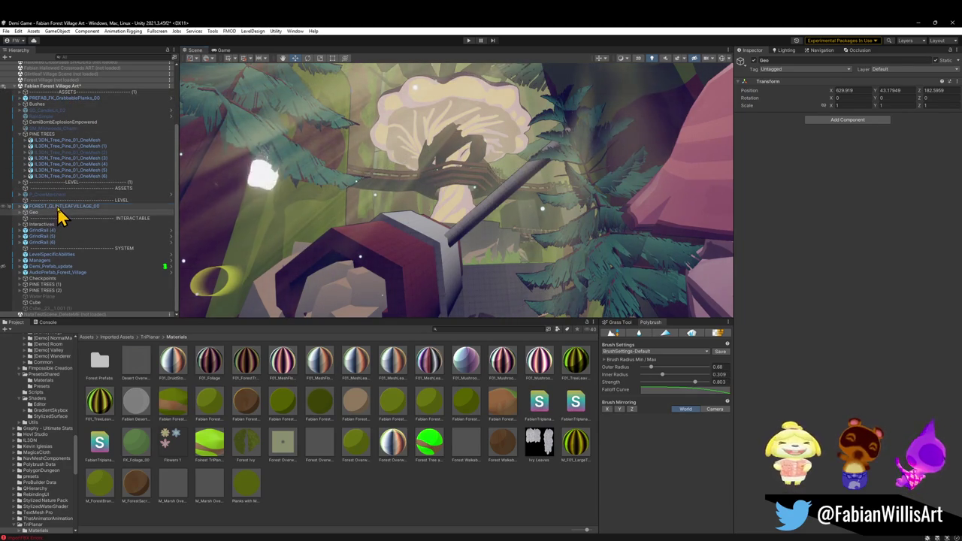
Frame FOREST_GLINTLEAFVILLAGE_00, then fly past its trunk, mushrooms, willow and bridge.
{"action": "double_click", "coordinate": [138, 206]}
{"action": "mouse_move", "coordinate": [389, 259]}
{"action": "left_mouse_down"}
{"action": "mouse_move", "coordinate": [391, 223]}
{"action": "mouse_move", "coordinate": [441, 193]}
{"action": "mouse_move", "coordinate": [453, 170]}
{"action": "mouse_move", "coordinate": [414, 318]}
{"action": "mouse_move", "coordinate": [425, 295]}
{"action": "mouse_move", "coordinate": [431, 305]}
{"action": "mouse_move", "coordinate": [489, 251]}
{"action": "mouse_move", "coordinate": [538, 246]}
{"action": "mouse_move", "coordinate": [458, 264]}
{"action": "mouse_move", "coordinate": [421, 290]}
{"action": "mouse_move", "coordinate": [420, 150]}
{"action": "mouse_move", "coordinate": [226, 196]}
{"action": "mouse_move", "coordinate": [212, 157]}
{"action": "mouse_move", "coordinate": [155, 148]}
{"action": "mouse_move", "coordinate": [441, 108]}
{"action": "mouse_move", "coordinate": [439, 92]}
{"action": "mouse_move", "coordinate": [398, 93]}
{"action": "mouse_move", "coordinate": [414, 133]}
{"action": "mouse_move", "coordinate": [404, 140]}
{"action": "mouse_move", "coordinate": [454, 118]}
{"action": "mouse_move", "coordinate": [476, 134]}
{"action": "mouse_move", "coordinate": [497, 180]}
{"action": "mouse_move", "coordinate": [461, 204]}
{"action": "mouse_move", "coordinate": [546, 185]}
{"action": "mouse_move", "coordinate": [338, 176]}
{"action": "mouse_move", "coordinate": [383, 82]}
{"action": "mouse_move", "coordinate": [421, 73]}
{"action": "mouse_move", "coordinate": [404, 200]}
{"action": "mouse_move", "coordinate": [431, 152]}
{"action": "mouse_move", "coordinate": [422, 186]}
{"action": "left_mouse_up"}
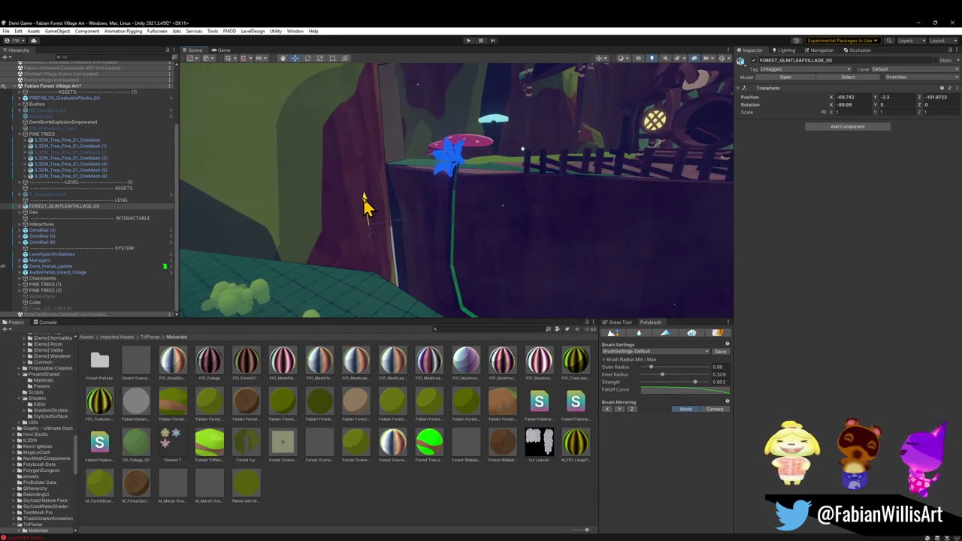
{"action": "mouse_move", "coordinate": [364, 203]}
{"action": "left_mouse_down"}
{"action": "mouse_move", "coordinate": [327, 219]}
{"action": "mouse_move", "coordinate": [195, 223]}
{"action": "mouse_move", "coordinate": [215, 236]}
{"action": "mouse_move", "coordinate": [378, 242]}
{"action": "mouse_move", "coordinate": [386, 221]}
{"action": "mouse_move", "coordinate": [413, 218]}
{"action": "mouse_move", "coordinate": [333, 193]}
{"action": "mouse_move", "coordinate": [253, 200]}
{"action": "mouse_move", "coordinate": [609, 206]}
{"action": "mouse_move", "coordinate": [434, 200]}
{"action": "mouse_move", "coordinate": [634, 197]}
{"action": "left_mouse_up"}
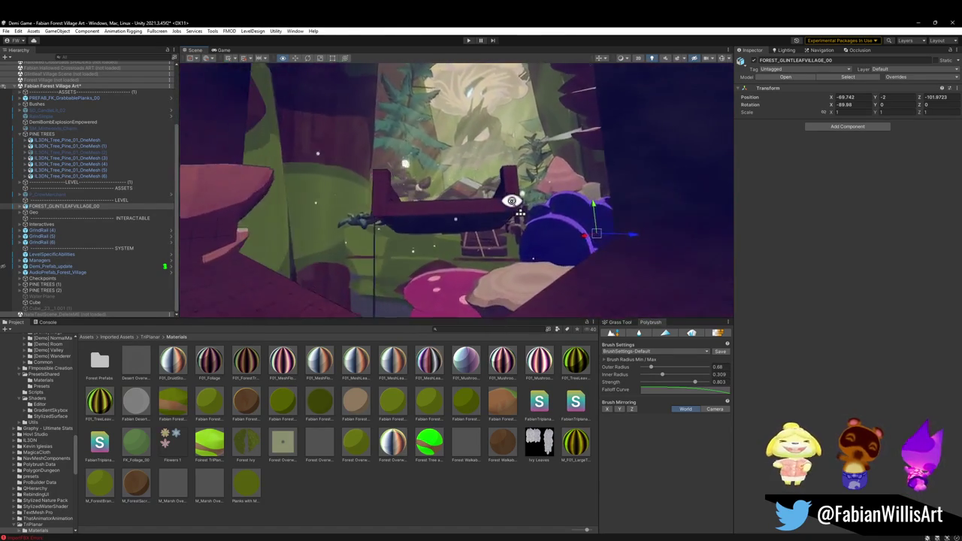
Select Geo, swing the view round to the spiral path, then minimize Unity.
{"action": "left_click", "coordinate": [33, 212]}
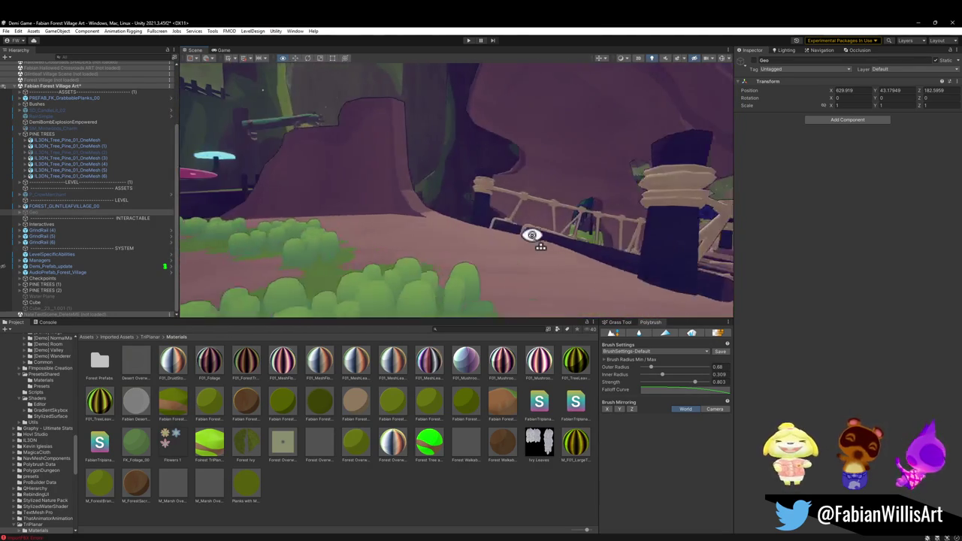
{"action": "mouse_move", "coordinate": [547, 237]}
{"action": "left_mouse_down"}
{"action": "mouse_move", "coordinate": [322, 254]}
{"action": "mouse_move", "coordinate": [449, 241]}
{"action": "mouse_move", "coordinate": [297, 221]}
{"action": "mouse_move", "coordinate": [284, 236]}
{"action": "mouse_move", "coordinate": [503, 227]}
{"action": "mouse_move", "coordinate": [595, 208]}
{"action": "mouse_move", "coordinate": [519, 193]}
{"action": "left_mouse_up"}
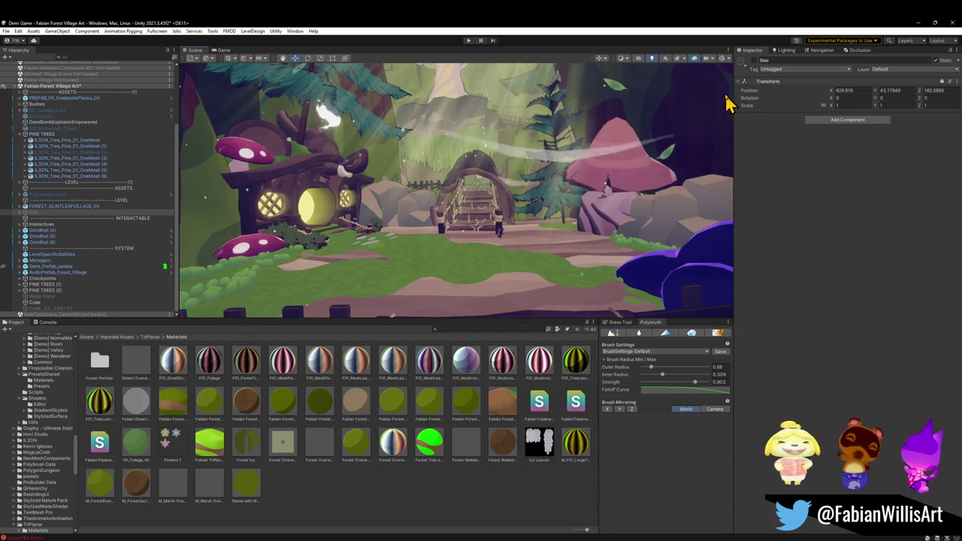
{"action": "left_click", "coordinate": [917, 24]}
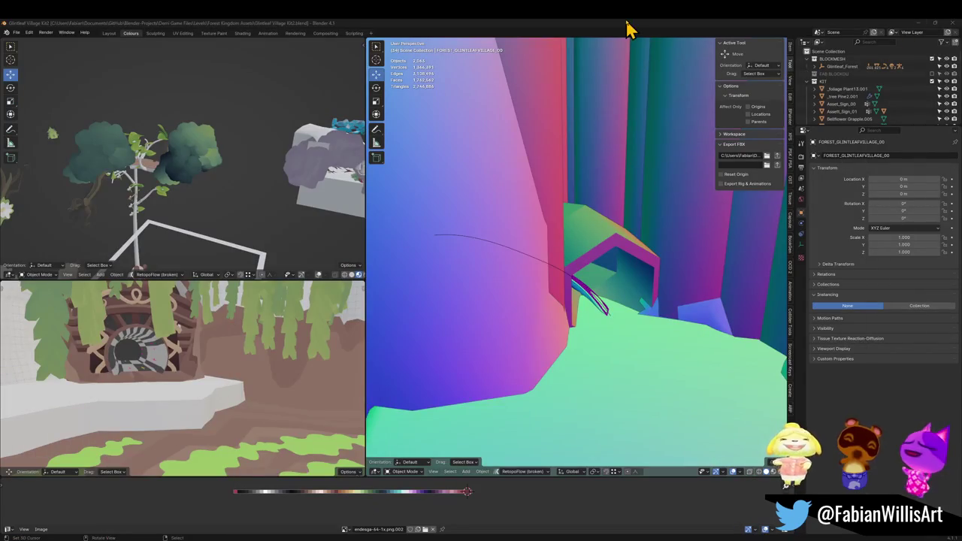
Walk to the house and select the trunk arch and bridge steps, with the bridge active.
{"action": "key", "text": "shift+grave"}
{"action": "key", "text": "s"}
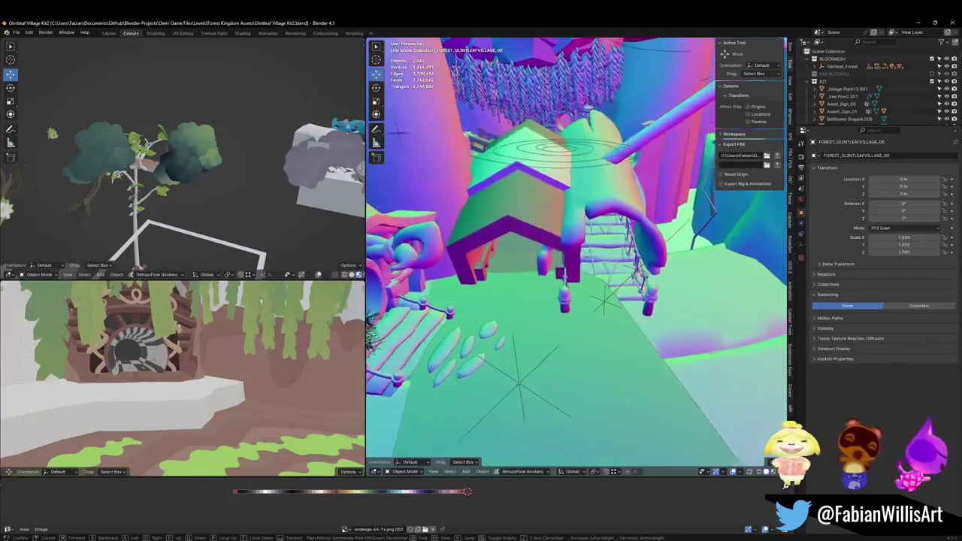
{"action": "left_click", "coordinate": [606, 294]}
{"action": "left_click", "coordinate": [610, 297]}
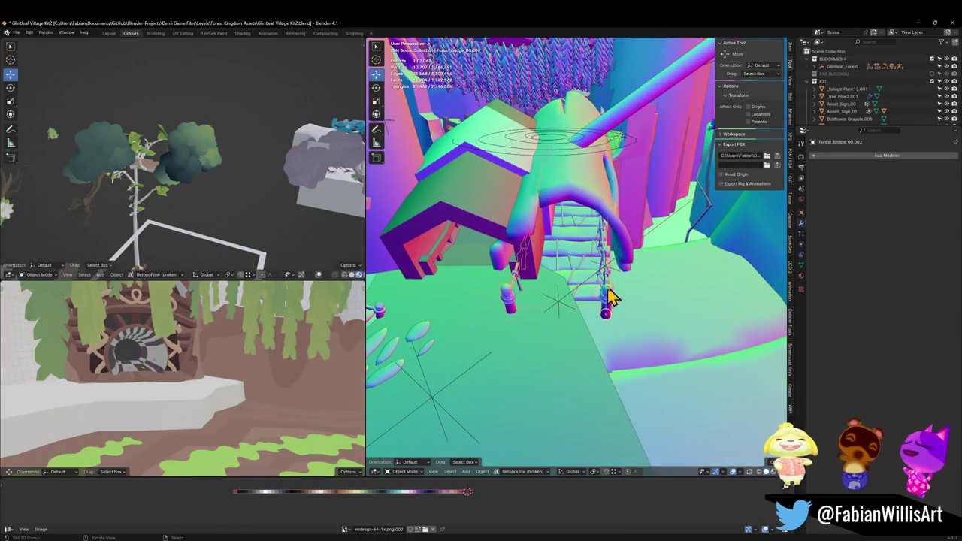
{"action": "left_click", "coordinate": [606, 213], "text": "shift"}
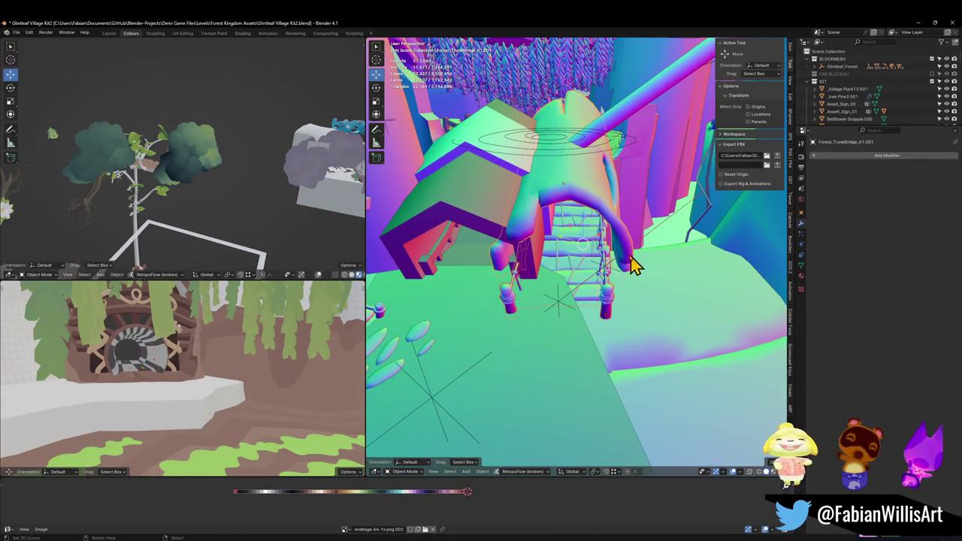
{"action": "left_click", "coordinate": [607, 305], "text": "shift"}
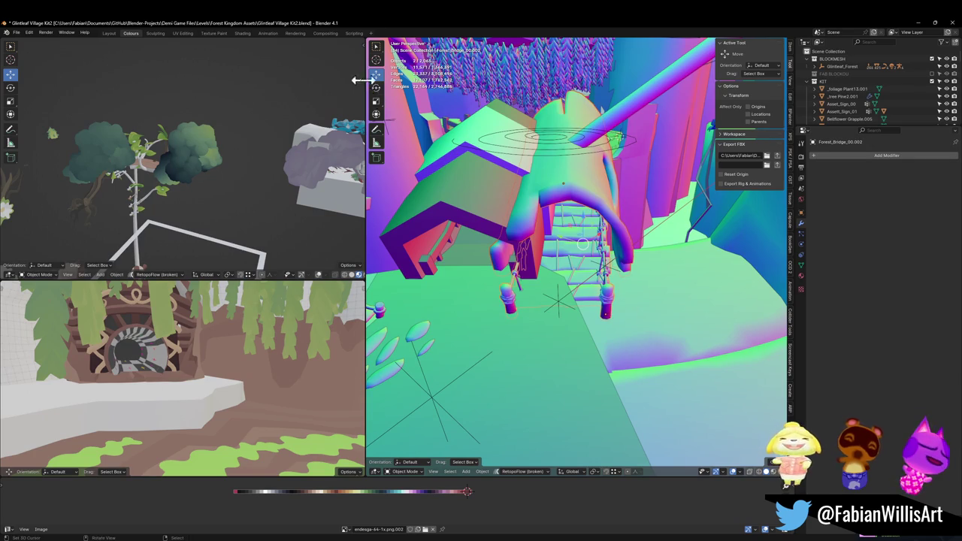
With Normal orientation, move the bridge and arch -10.271 m along Y.
{"action": "key", "text": "comma"}
{"action": "left_click", "coordinate": [598, 263]}
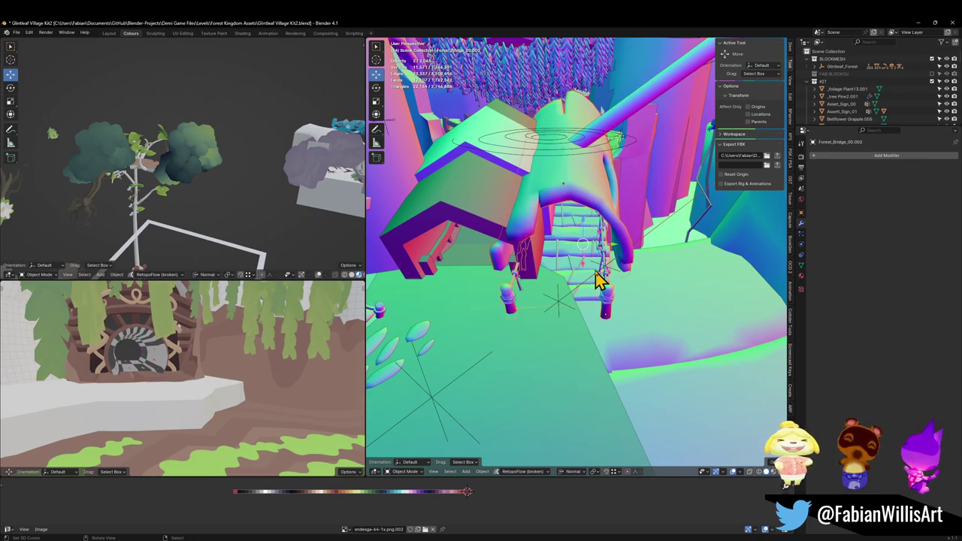
{"action": "key", "text": "period"}
{"action": "left_click", "coordinate": [627, 281]}
{"action": "key", "text": "g"}
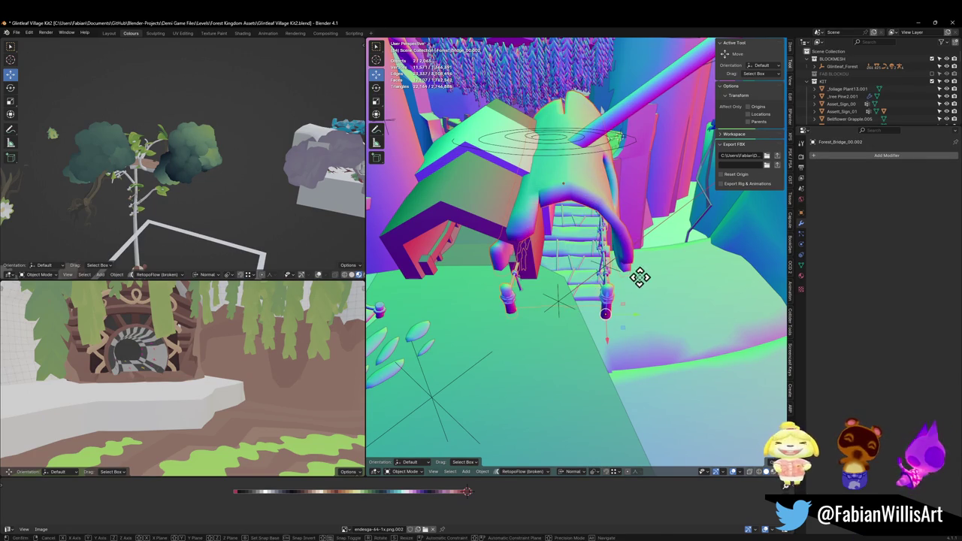
{"action": "key", "text": "y"}
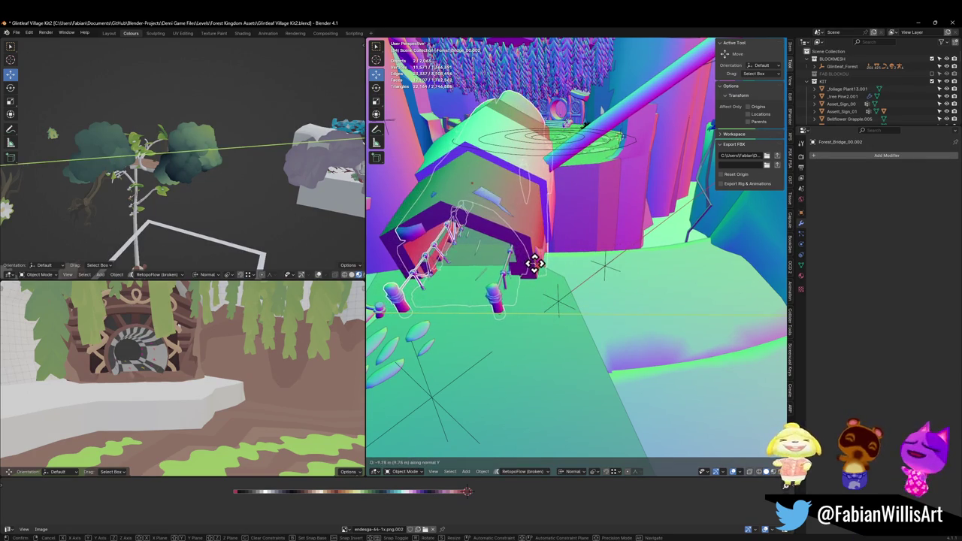
{"action": "left_click", "coordinate": [529, 263]}
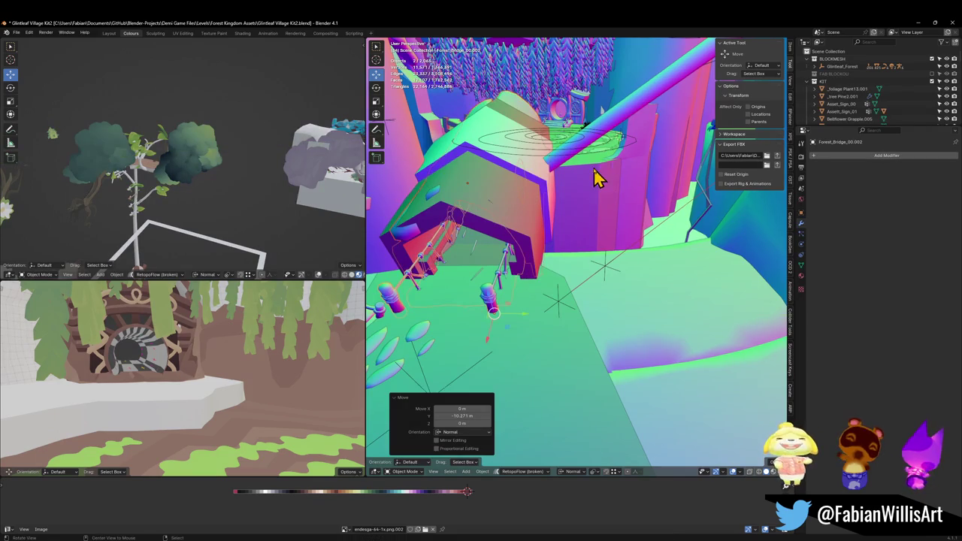
Select the tree platform block on the cliff top and duplicate it.
{"action": "left_click", "coordinate": [606, 316]}
{"action": "mouse_move", "coordinate": [606, 316]}
{"action": "left_mouse_down"}
{"action": "mouse_move", "coordinate": [549, 289]}
{"action": "mouse_move", "coordinate": [563, 243]}
{"action": "mouse_move", "coordinate": [623, 264]}
{"action": "mouse_move", "coordinate": [569, 291]}
{"action": "mouse_move", "coordinate": [579, 290]}
{"action": "mouse_move", "coordinate": [565, 281]}
{"action": "mouse_move", "coordinate": [644, 254]}
{"action": "mouse_move", "coordinate": [518, 253]}
{"action": "mouse_move", "coordinate": [614, 248]}
{"action": "mouse_move", "coordinate": [565, 258]}
{"action": "mouse_move", "coordinate": [571, 290]}
{"action": "mouse_move", "coordinate": [608, 262]}
{"action": "mouse_move", "coordinate": [526, 290]}
{"action": "mouse_move", "coordinate": [613, 246]}
{"action": "mouse_move", "coordinate": [594, 258]}
{"action": "mouse_move", "coordinate": [528, 247]}
{"action": "mouse_move", "coordinate": [715, 283]}
{"action": "left_mouse_up"}
{"action": "key", "text": "shift+d"}
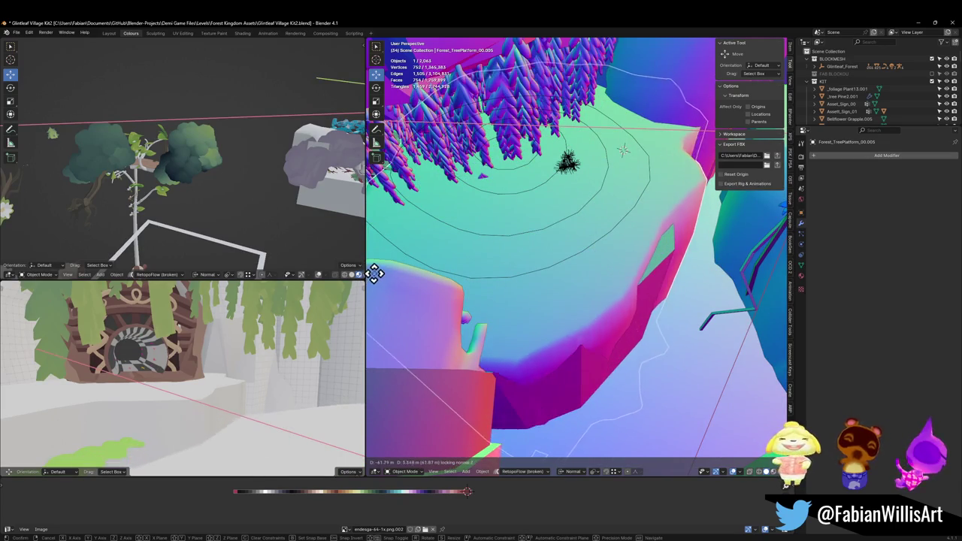
Place the duplicated platform and move it along Z to a new height.
{"action": "left_click", "coordinate": [564, 266]}
{"action": "key", "text": "g"}
{"action": "key", "text": "z"}
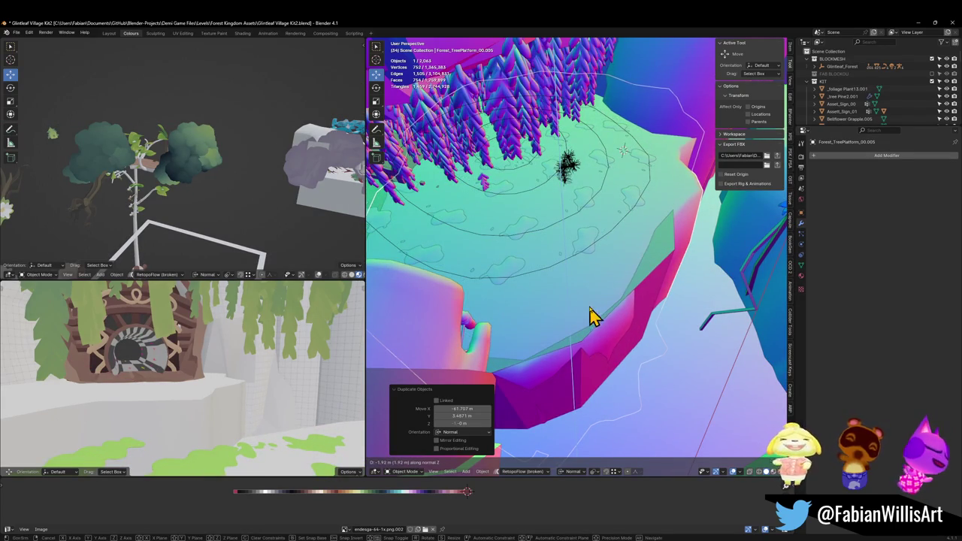
{"action": "left_click", "coordinate": [591, 315]}
In Edit Mode, cut a new edge loop near the platform rim.
{"action": "key", "text": "Tab"}
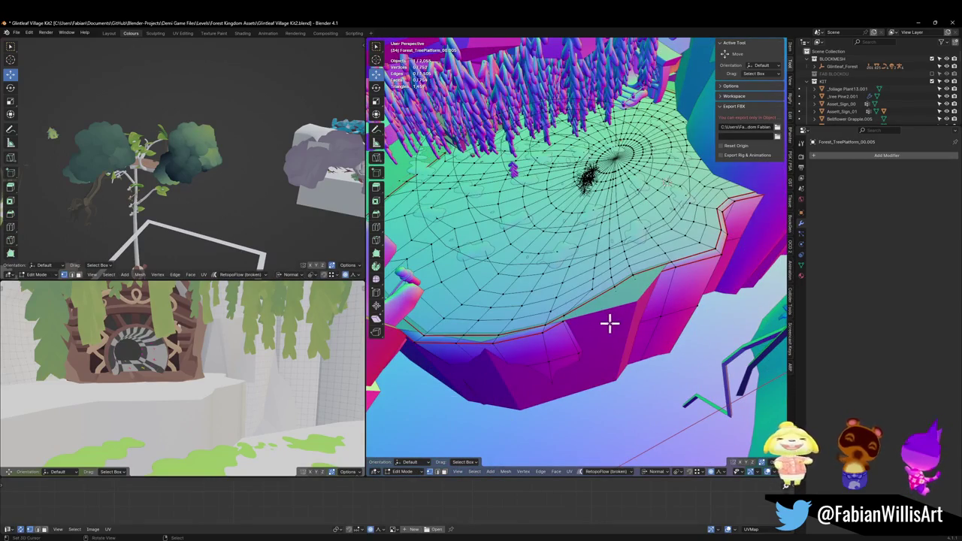
{"action": "key", "text": "ctrl+r"}
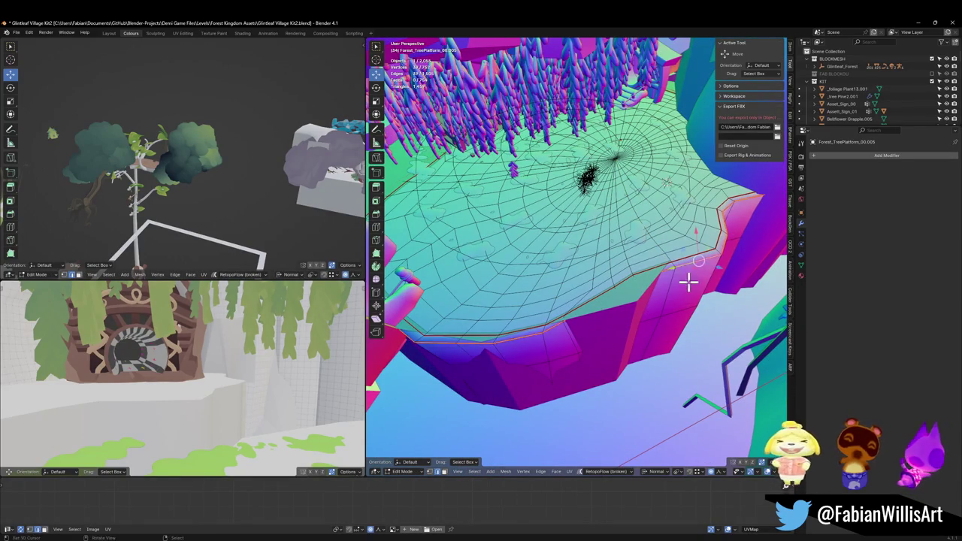
{"action": "left_click", "coordinate": [687, 281]}
{"action": "right_click", "coordinate": [677, 297]}
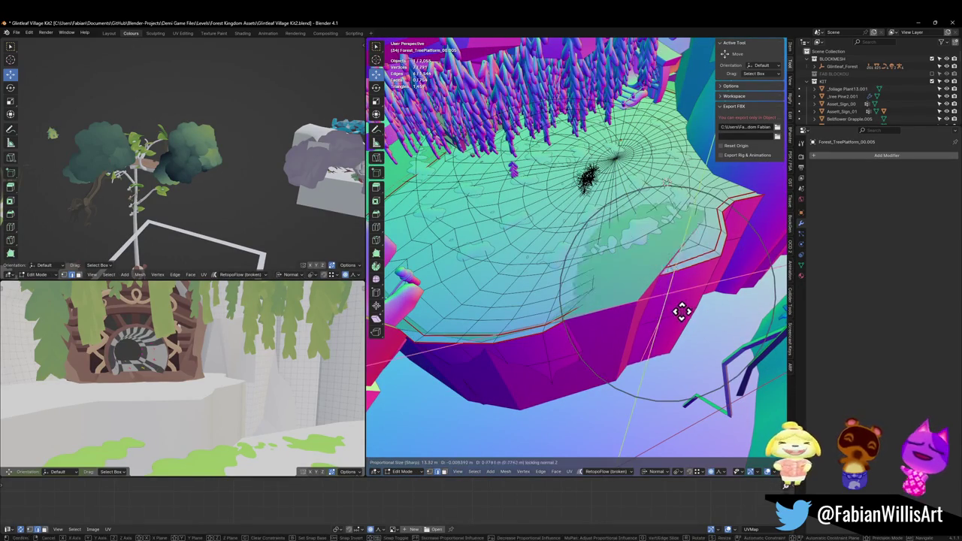
Put the 3D cursor below the platform; use Global orientation and Active Element pivot.
{"action": "key", "text": "shift+s"}
{"action": "left_click", "coordinate": [679, 282]}
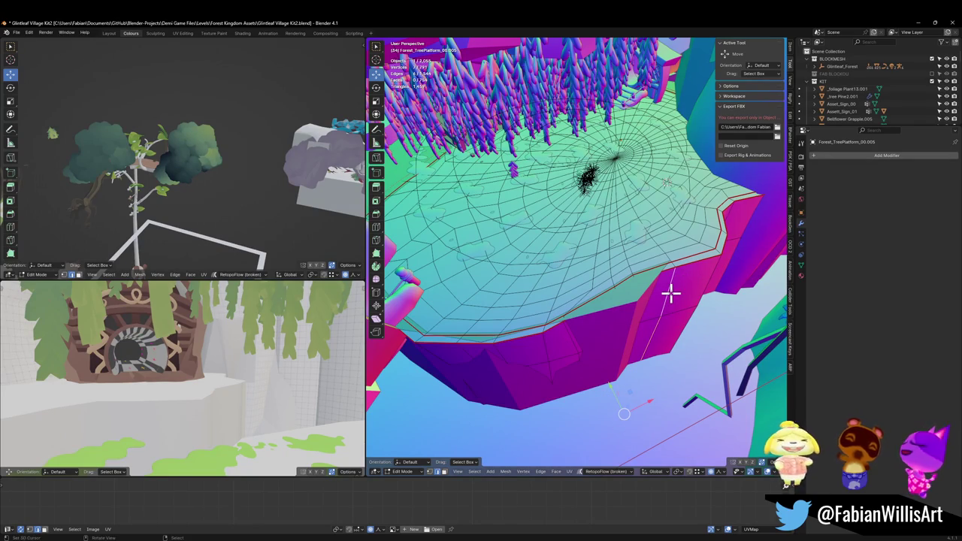
{"action": "key", "text": "comma"}
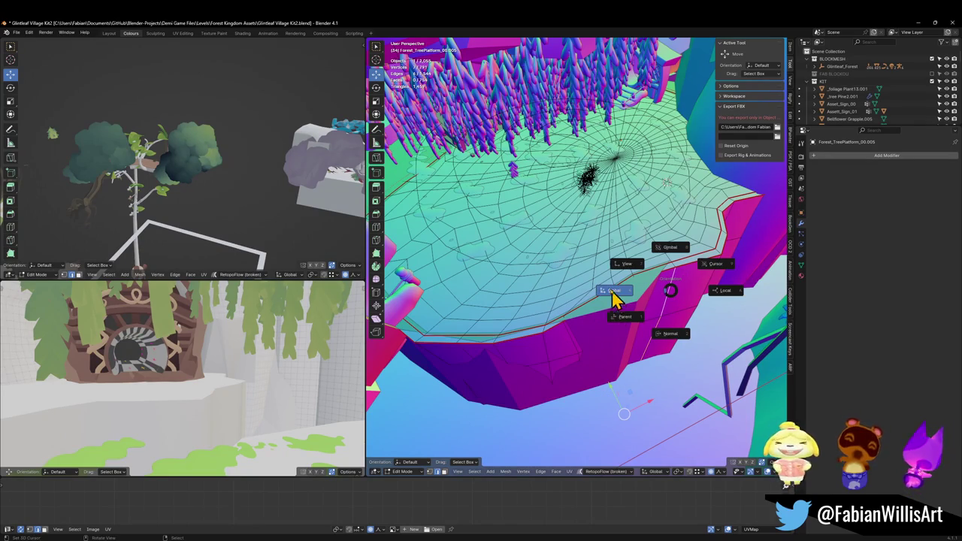
{"action": "left_click", "coordinate": [615, 301]}
{"action": "key", "text": "period"}
{"action": "left_click", "coordinate": [544, 243]}
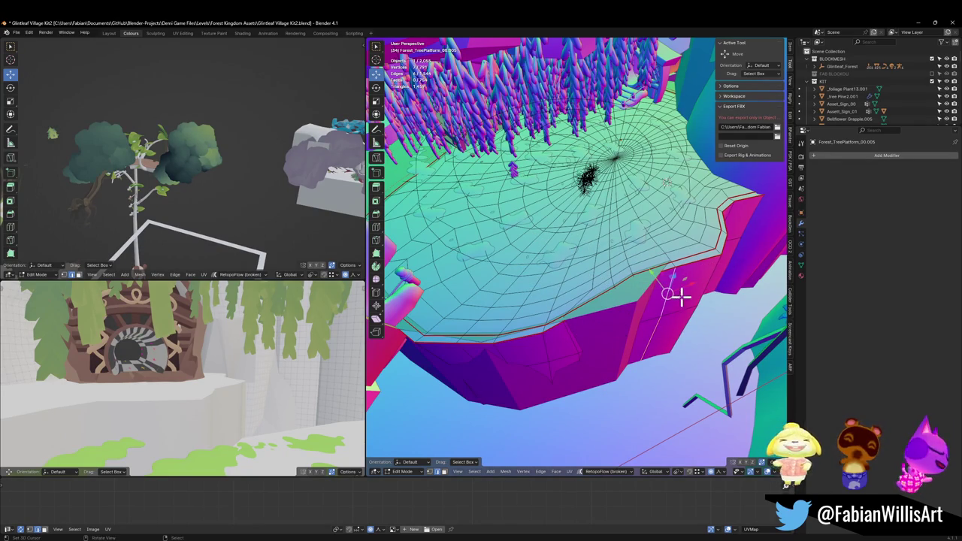
Move the rim vertices vertically with smooth proportional falloff, then reposition them again.
{"action": "key", "text": "g"}
{"action": "key", "text": "z"}
{"action": "scroll", "coordinate": [653, 332], "scroll_direction": "down", "scroll_amount": 9}
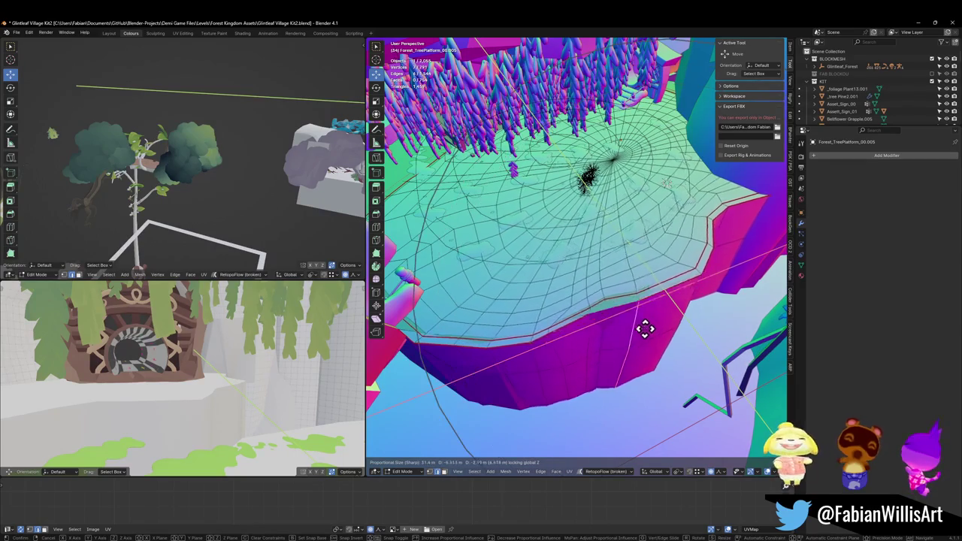
{"action": "left_click", "coordinate": [642, 338]}
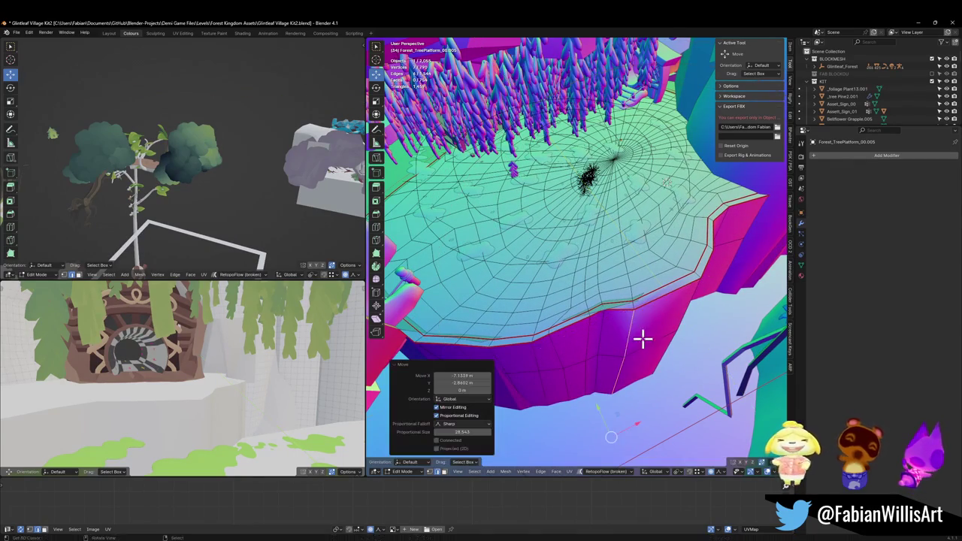
{"action": "left_click_drag", "start_coordinate": [521, 362], "coordinate": [552, 347]}
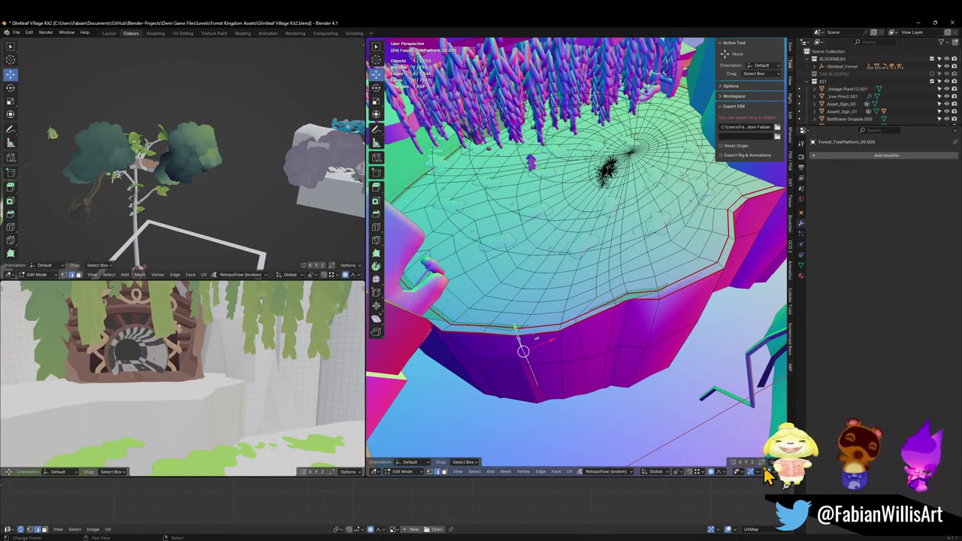
{"action": "key", "text": "g"}
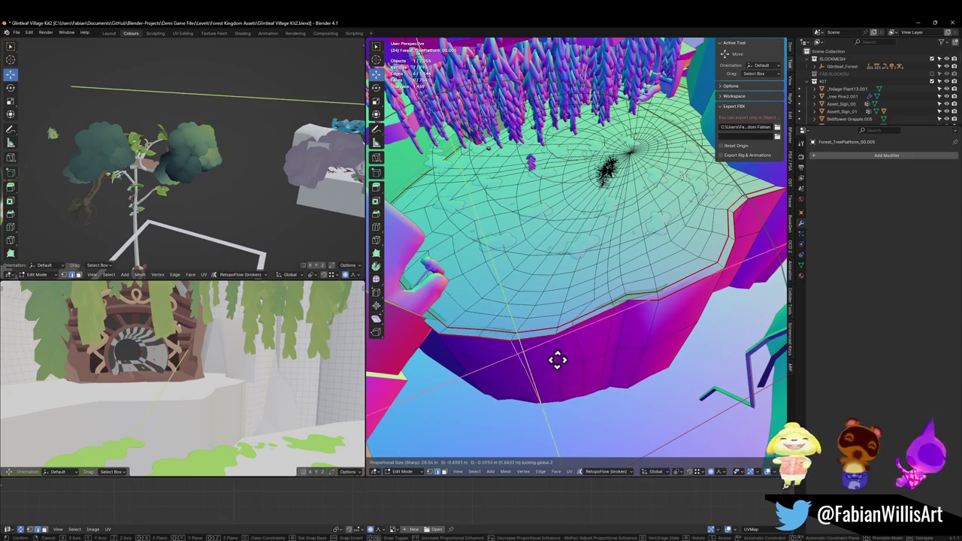
{"action": "left_click", "coordinate": [624, 341]}
{"action": "scroll", "coordinate": [624, 341], "scroll_direction": "up", "scroll_amount": 2}
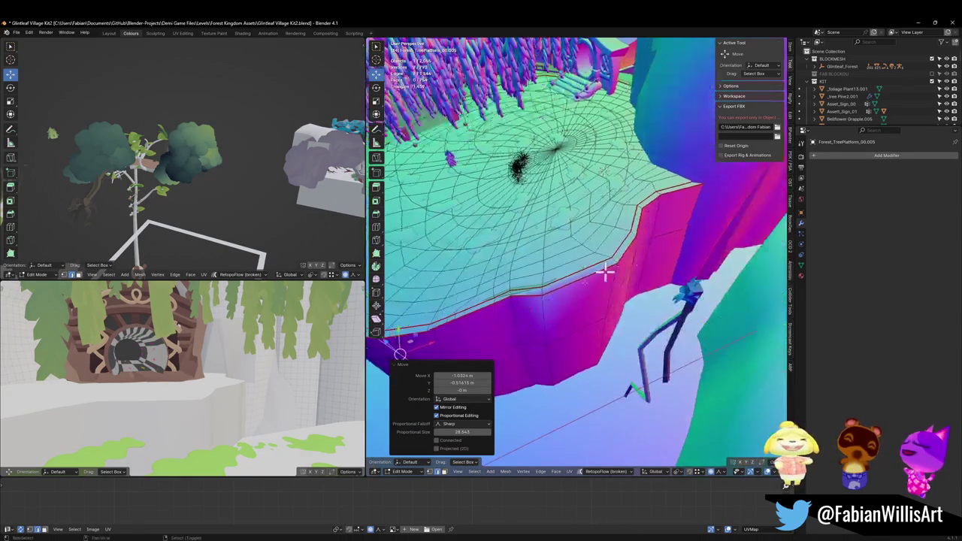
{"action": "scroll", "coordinate": [556, 247], "scroll_direction": "up", "scroll_amount": 4}
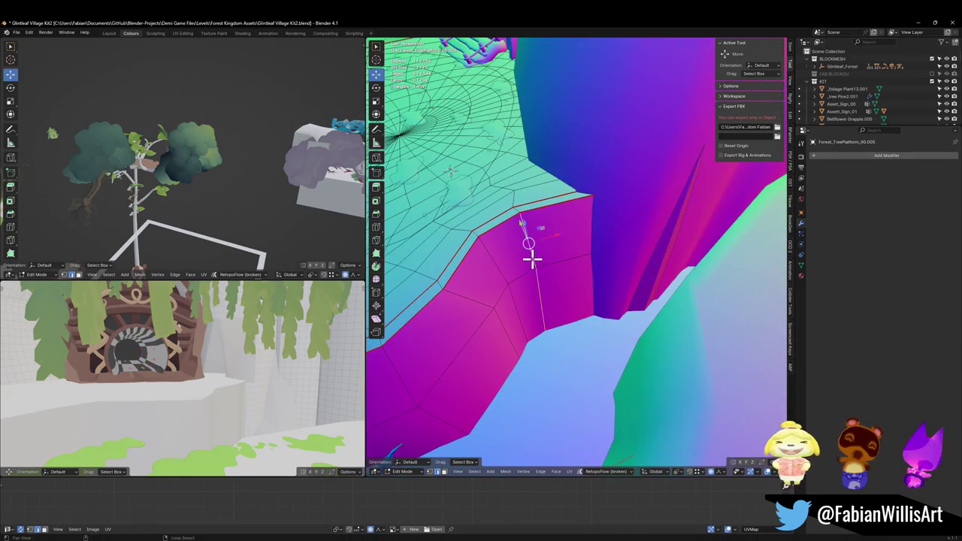
Select the pink rim edge loop and slide it horizontally twice with soft falloff.
{"action": "left_click", "coordinate": [531, 260], "text": "alt"}
{"action": "left_click_drag", "start_coordinate": [532, 259], "coordinate": [589, 277]}
{"action": "key", "text": "g"}
{"action": "key", "text": "shift+z"}
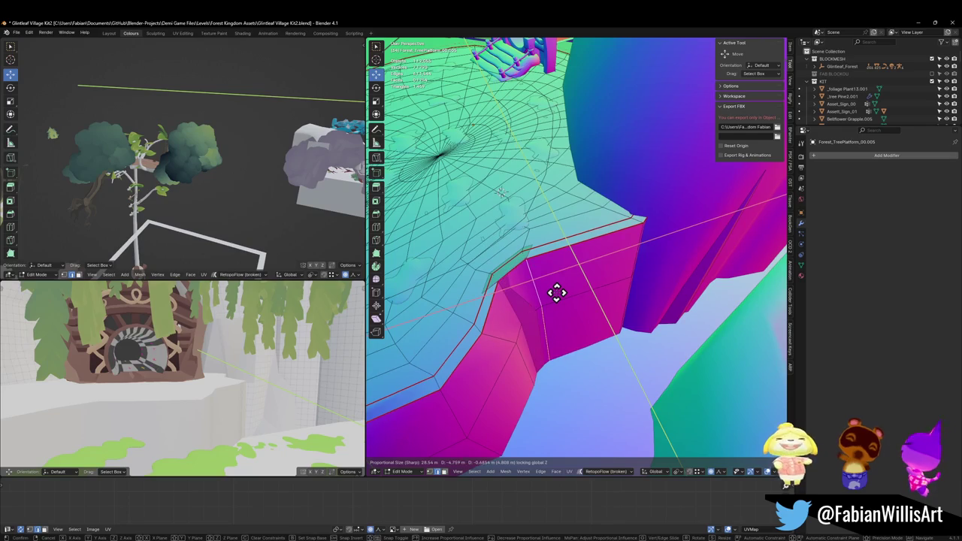
{"action": "left_click", "coordinate": [618, 256]}
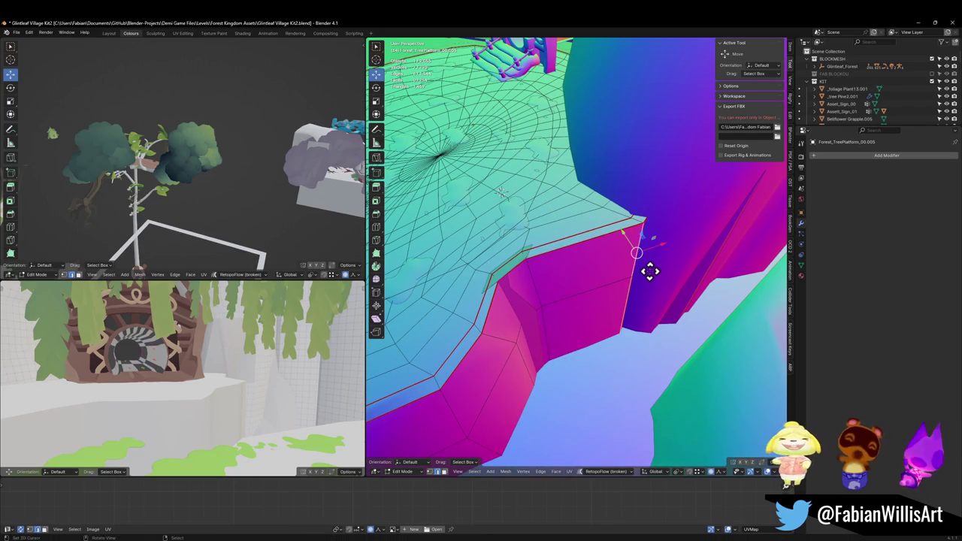
{"action": "key", "text": "g"}
{"action": "key", "text": "shift+z"}
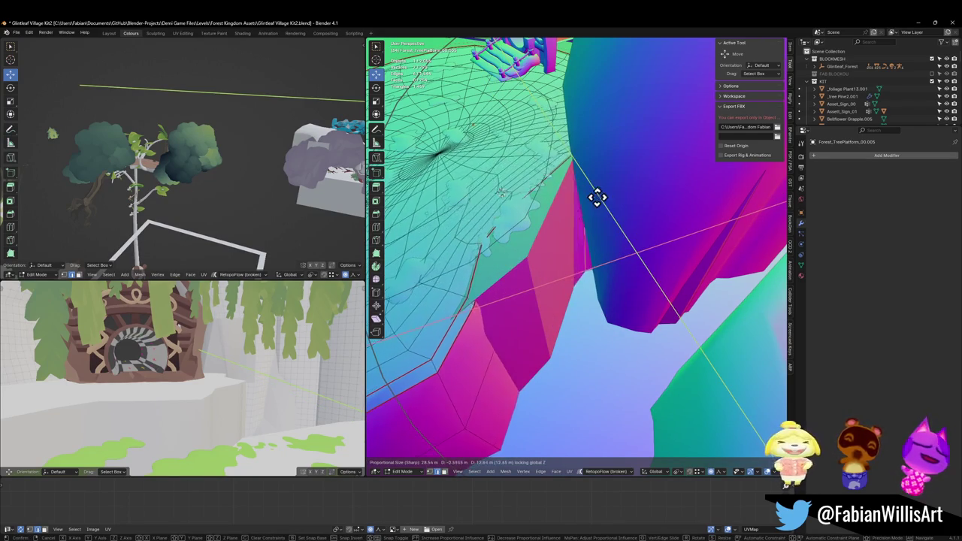
{"action": "left_click", "coordinate": [573, 241]}
Cancel the pending rim move and isolate the platform mesh in local view.
{"action": "key", "text": "g"}
{"action": "right_click", "coordinate": [547, 293]}
{"action": "key", "text": "KP_Divide"}
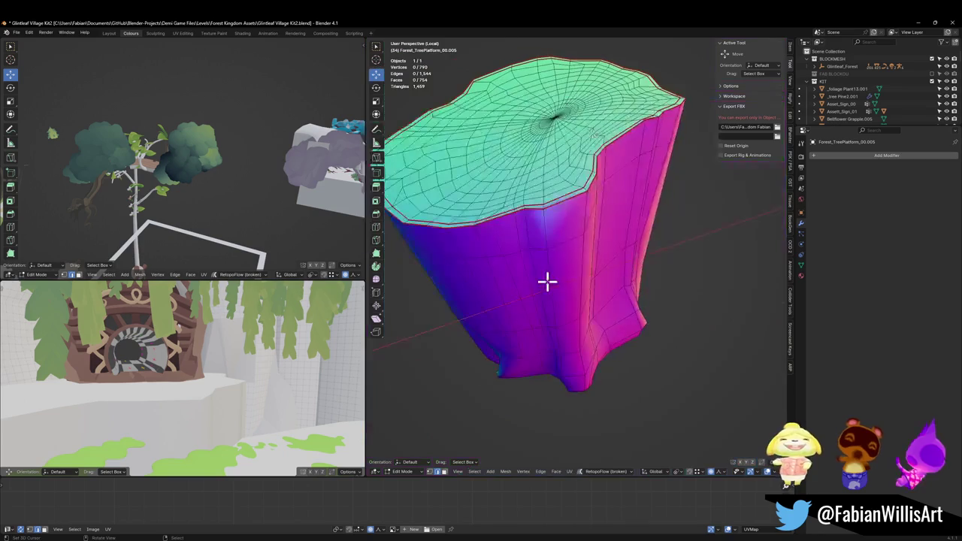
{"action": "left_click_drag", "start_coordinate": [662, 193], "coordinate": [593, 198]}
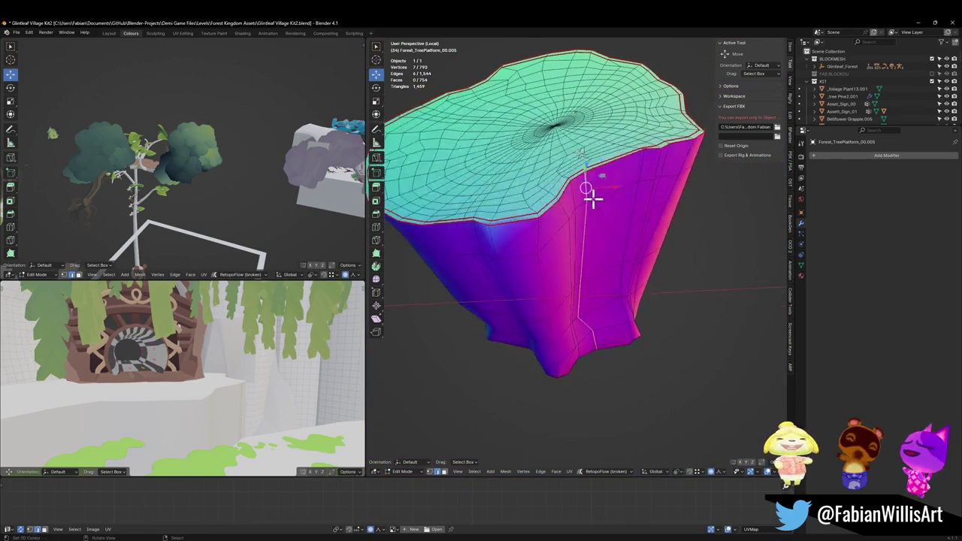
Slide the platform's edge vertices horizontally twice, viewed from beneath.
{"action": "key", "text": "g"}
{"action": "key", "text": "shift+z"}
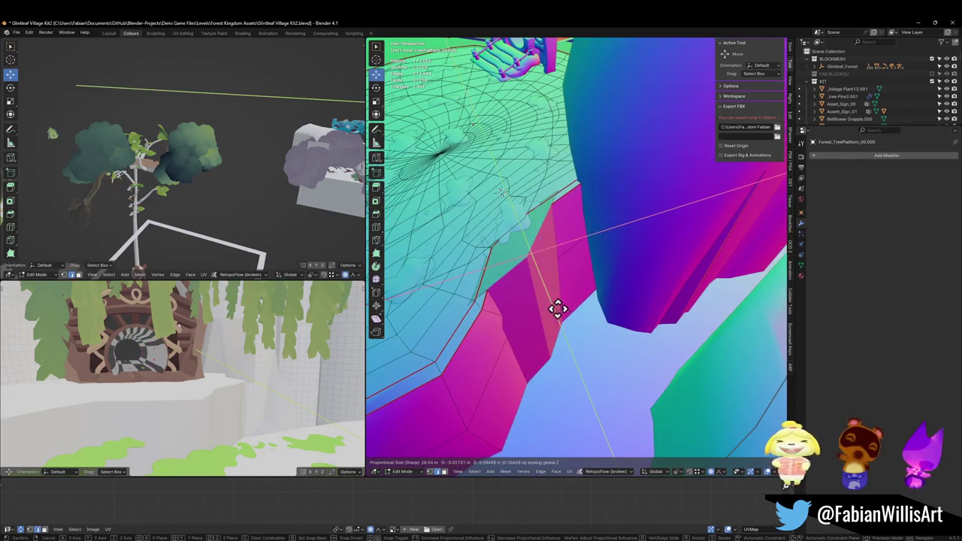
{"action": "scroll", "coordinate": [579, 325], "scroll_direction": "up", "scroll_amount": 10}
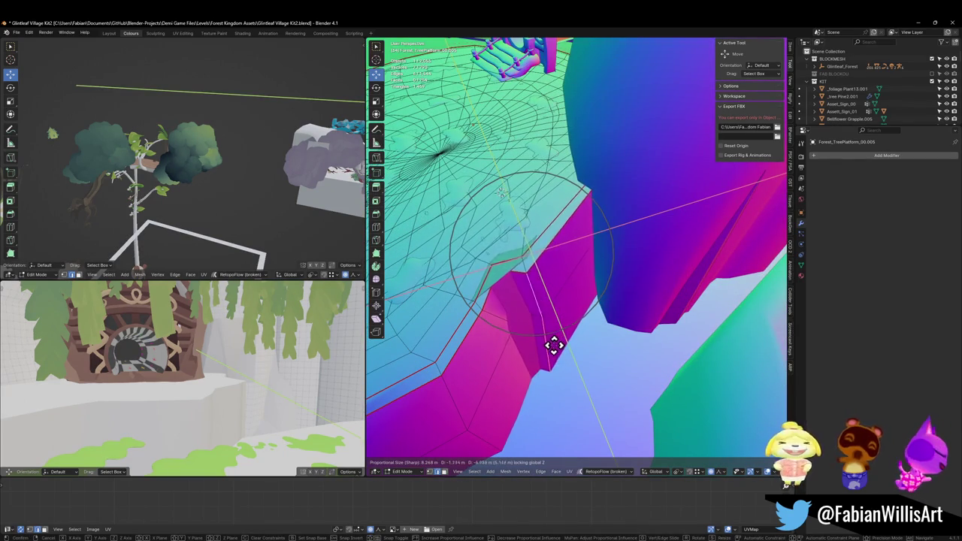
{"action": "scroll", "coordinate": [552, 338], "scroll_direction": "down", "scroll_amount": 7}
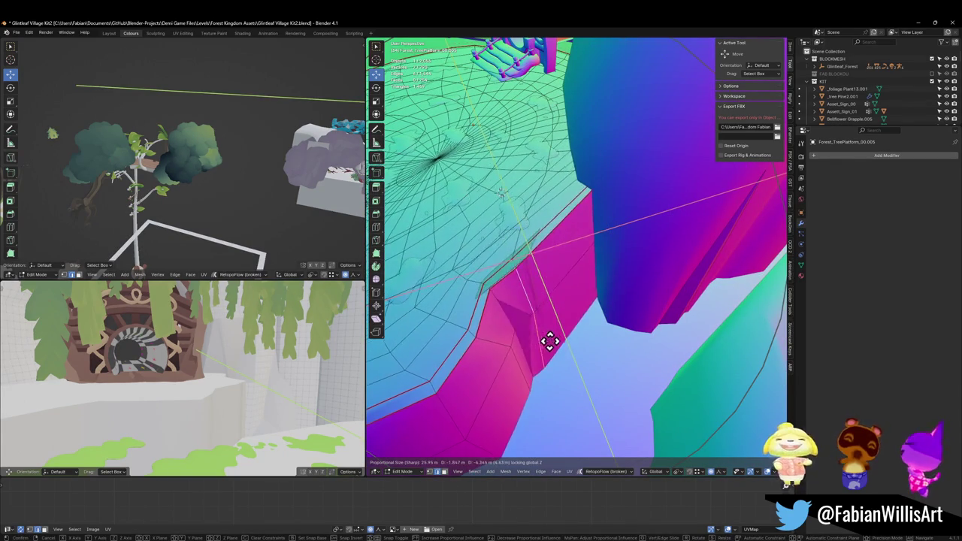
{"action": "left_click", "coordinate": [552, 341]}
{"action": "scroll", "coordinate": [554, 318], "scroll_direction": "down", "scroll_amount": 6}
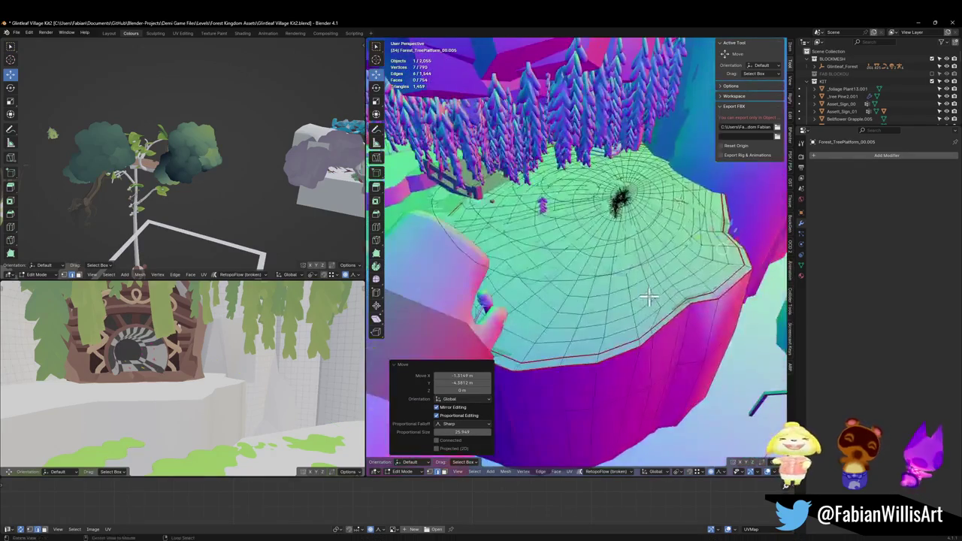
{"action": "mouse_move", "coordinate": [576, 287]}
{"action": "left_mouse_down"}
{"action": "mouse_move", "coordinate": [668, 299]}
{"action": "mouse_move", "coordinate": [693, 352]}
{"action": "left_mouse_up"}
{"action": "key", "text": "g"}
{"action": "key", "text": "shift+z"}
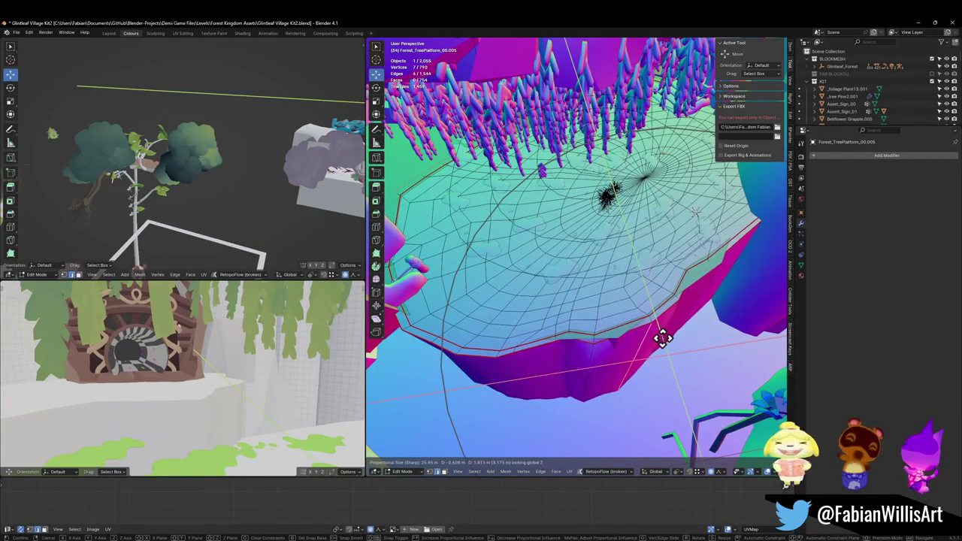
{"action": "left_click", "coordinate": [654, 335]}
{"action": "left_click", "coordinate": [603, 357]}
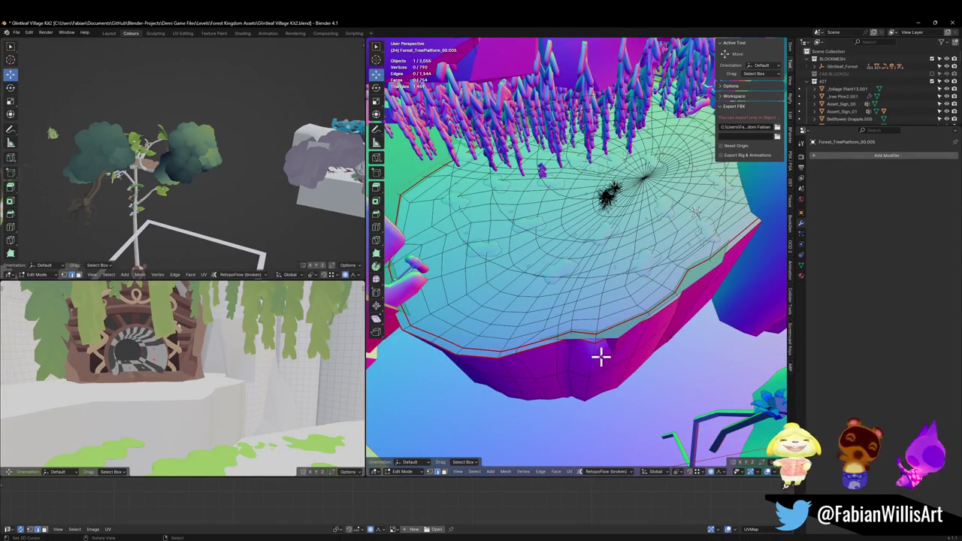
{"action": "mouse_move", "coordinate": [644, 347]}
{"action": "left_mouse_down"}
{"action": "mouse_move", "coordinate": [606, 313]}
{"action": "mouse_move", "coordinate": [615, 324]}
{"action": "mouse_move", "coordinate": [668, 323]}
{"action": "mouse_move", "coordinate": [471, 264]}
{"action": "mouse_move", "coordinate": [599, 283]}
{"action": "mouse_move", "coordinate": [481, 251]}
{"action": "mouse_move", "coordinate": [591, 284]}
{"action": "mouse_move", "coordinate": [571, 286]}
{"action": "mouse_move", "coordinate": [617, 304]}
{"action": "mouse_move", "coordinate": [573, 286]}
{"action": "mouse_move", "coordinate": [608, 322]}
{"action": "mouse_move", "coordinate": [583, 391]}
{"action": "mouse_move", "coordinate": [597, 333]}
{"action": "left_mouse_up"}
Using X-ray, push two sets of boundary vertices outward along the ground.
{"action": "key", "text": "alt+z"}
{"action": "key", "text": "alt+z"}
{"action": "key", "text": "g"}
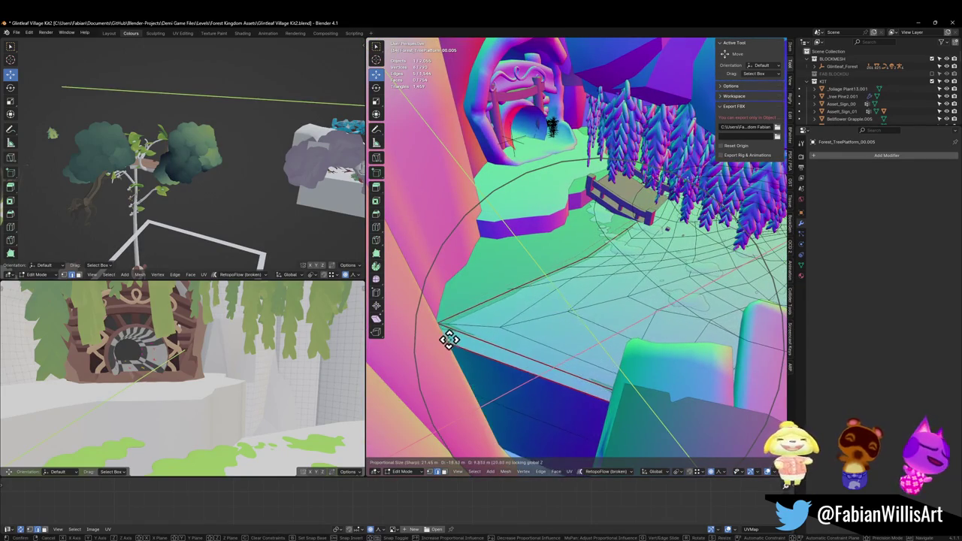
{"action": "left_click", "coordinate": [441, 340]}
{"action": "key", "text": "alt+z"}
{"action": "scroll", "coordinate": [612, 279], "scroll_direction": "up", "scroll_amount": 4}
{"action": "scroll", "coordinate": [563, 306], "scroll_direction": "up", "scroll_amount": 2}
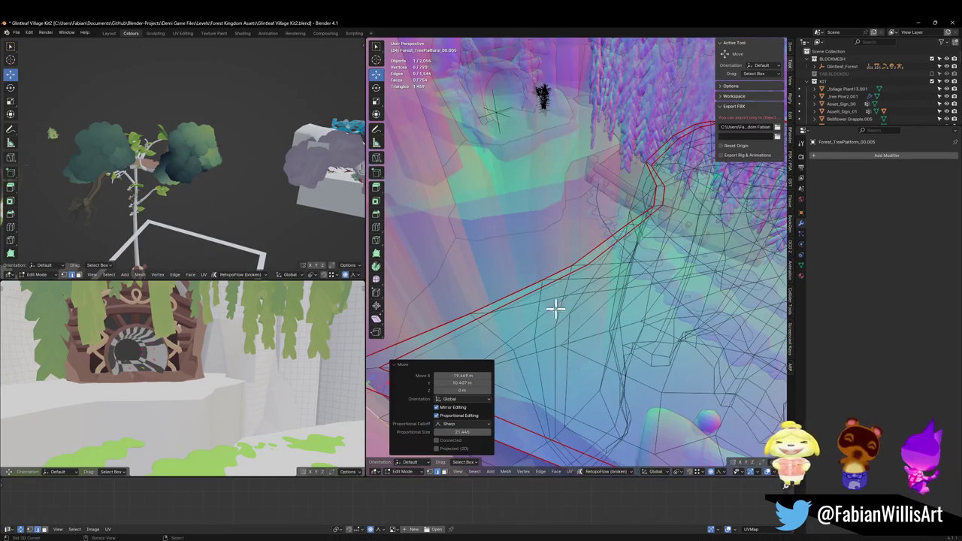
{"action": "key", "text": "alt+z"}
{"action": "key", "text": "g"}
{"action": "key", "text": "z"}
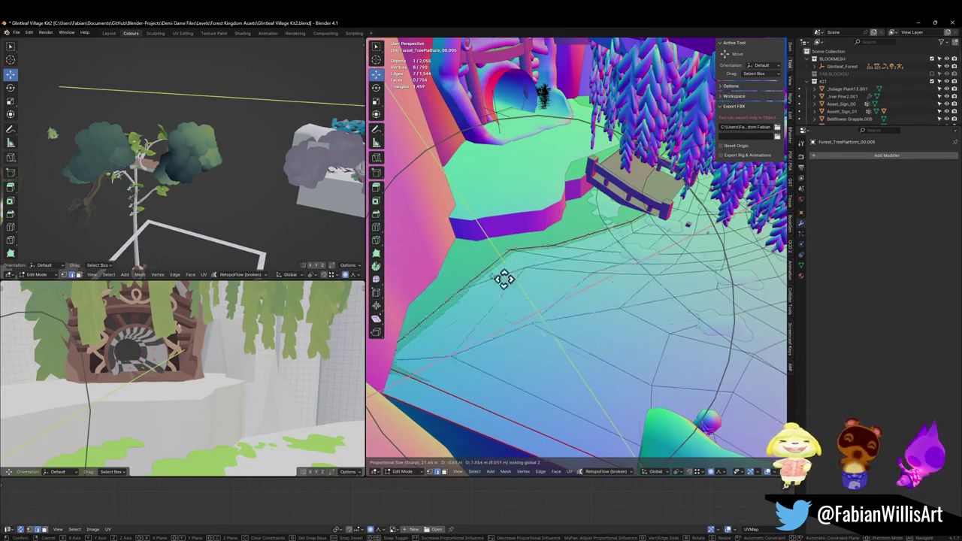
{"action": "scroll", "coordinate": [519, 273], "scroll_direction": "down", "scroll_amount": 1}
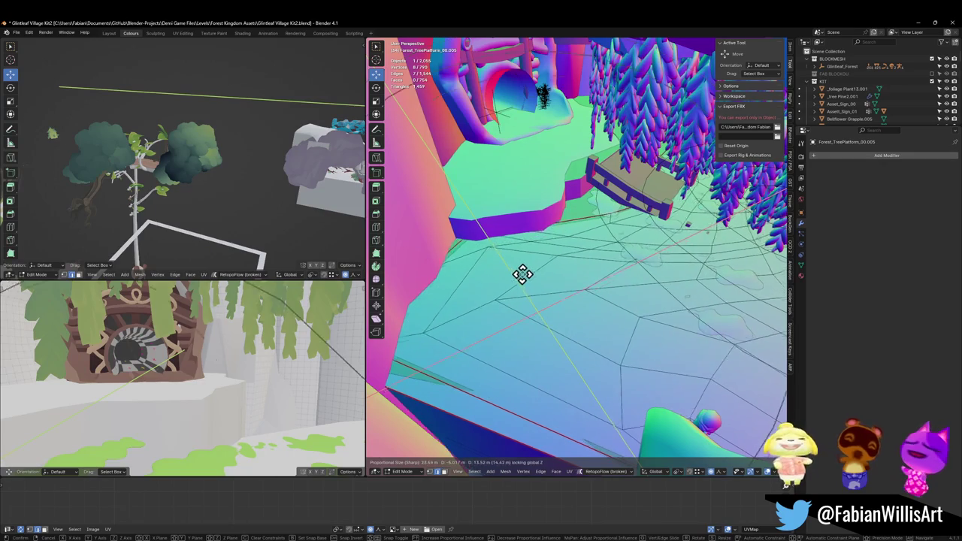
{"action": "left_click", "coordinate": [523, 275]}
Move more boundary vertices, then box-select eight through the mesh and slide them horizontally.
{"action": "key", "text": "alt+z"}
{"action": "key", "text": "alt+a"}
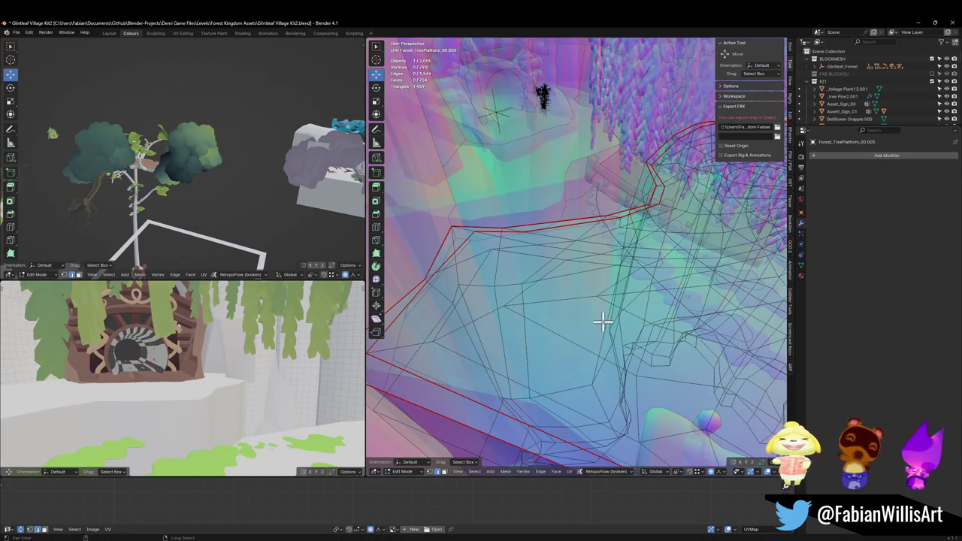
{"action": "key", "text": "alt+z"}
{"action": "key", "text": "g"}
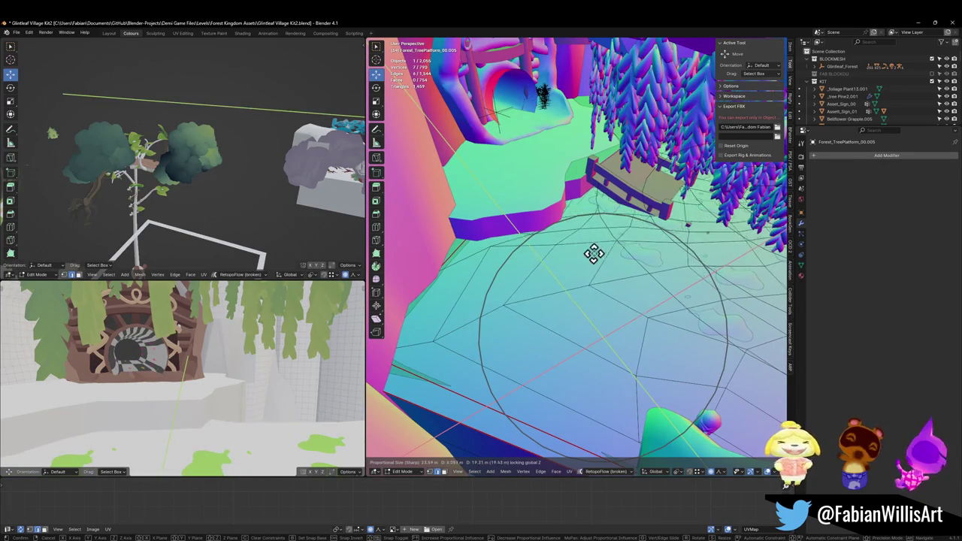
{"action": "left_click", "coordinate": [593, 244]}
{"action": "key", "text": "alt+a"}
{"action": "key", "text": "alt+z"}
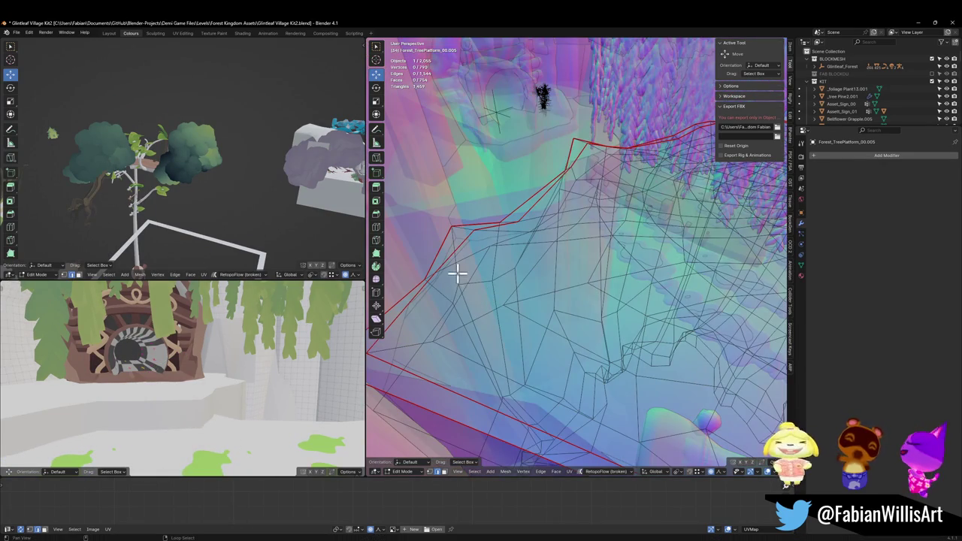
{"action": "left_click_drag", "start_coordinate": [458, 275], "coordinate": [533, 285]}
{"action": "key", "text": "alt+z"}
{"action": "key", "text": "g"}
{"action": "key", "text": "shift+z"}
{"action": "left_click", "coordinate": [649, 294]}
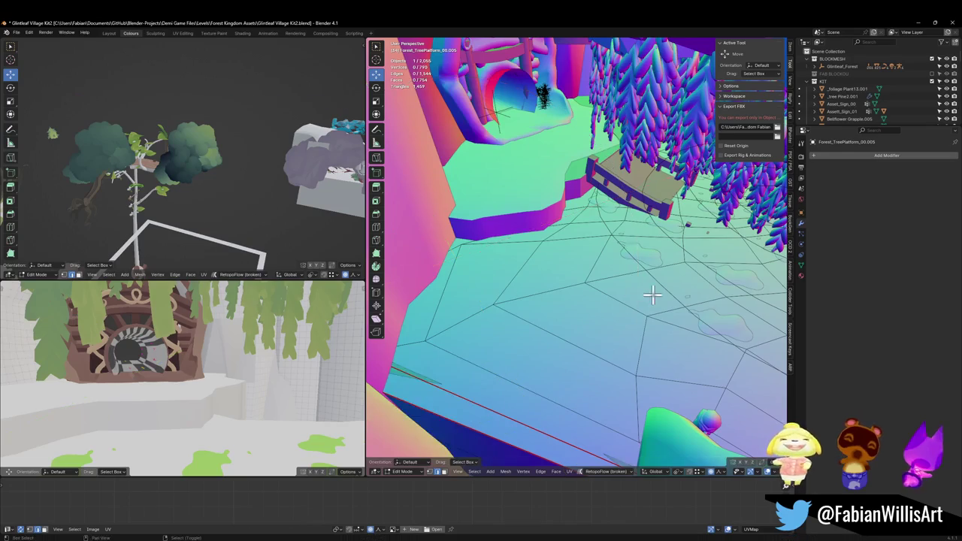
{"action": "key", "text": "alt+a"}
Slide the boundary vertices beside the building horizontally, ending at -9.58 m X, 23.75 m Y.
{"action": "scroll", "coordinate": [675, 152], "scroll_direction": "up", "scroll_amount": 10}
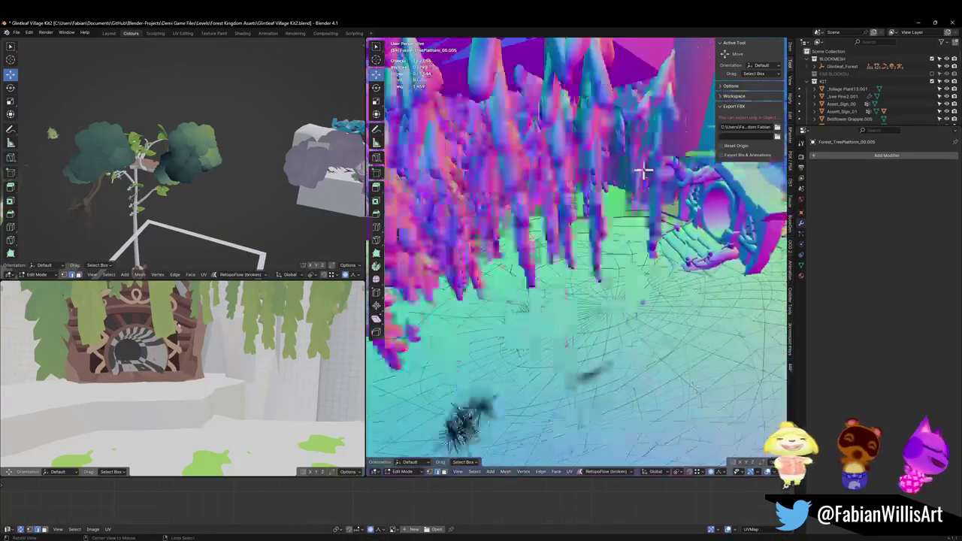
{"action": "mouse_move", "coordinate": [677, 323]}
{"action": "left_mouse_down"}
{"action": "mouse_move", "coordinate": [612, 286]}
{"action": "mouse_move", "coordinate": [584, 308]}
{"action": "left_mouse_up"}
{"action": "mouse_move", "coordinate": [543, 360]}
{"action": "left_mouse_down"}
{"action": "mouse_move", "coordinate": [593, 275]}
{"action": "mouse_move", "coordinate": [474, 263]}
{"action": "left_mouse_up"}
{"action": "key", "text": "g"}
{"action": "key", "text": "shift+z"}
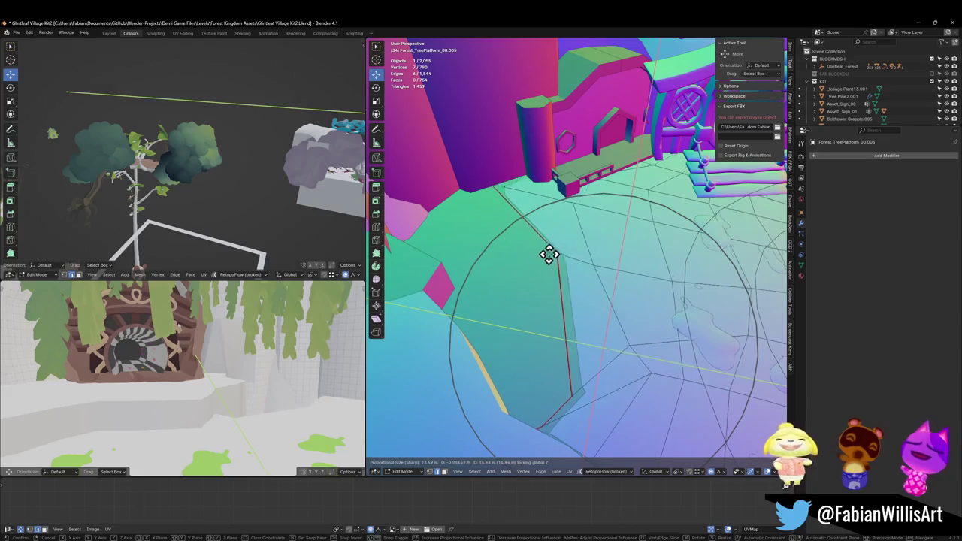
{"action": "left_click", "coordinate": [554, 256]}
{"action": "key", "text": "alt+z"}
{"action": "key", "text": "alt+a"}
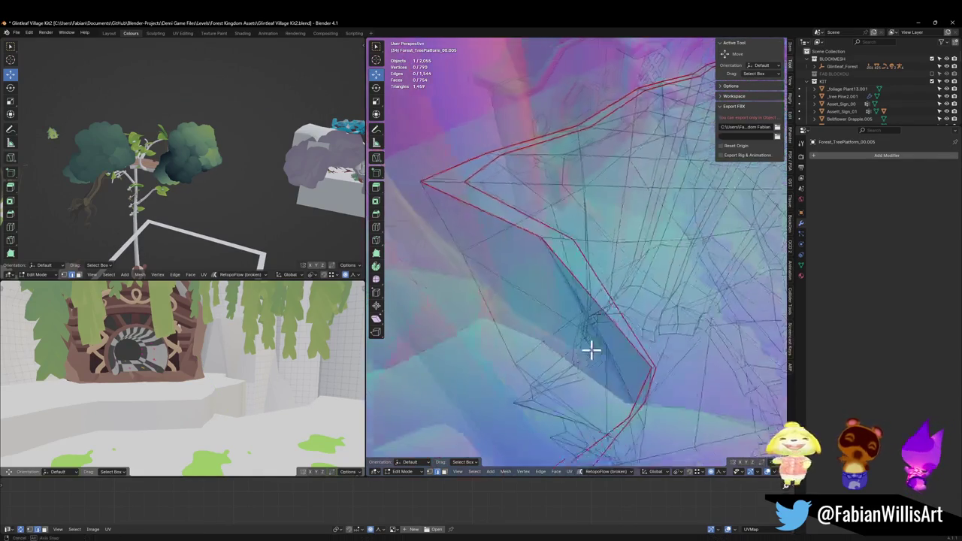
{"action": "key", "text": "alt+z"}
{"action": "key", "text": "g"}
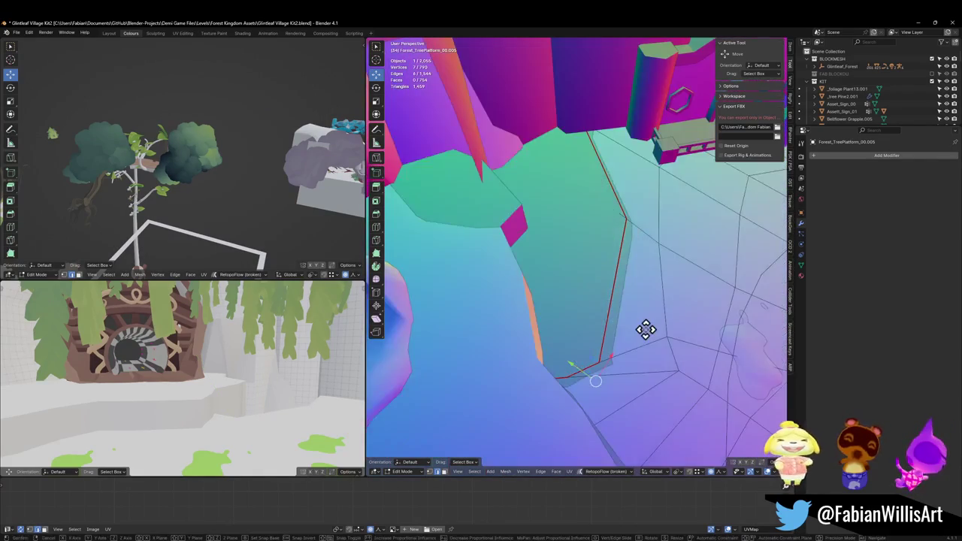
{"action": "key", "text": "shift+z"}
{"action": "left_click", "coordinate": [480, 290]}
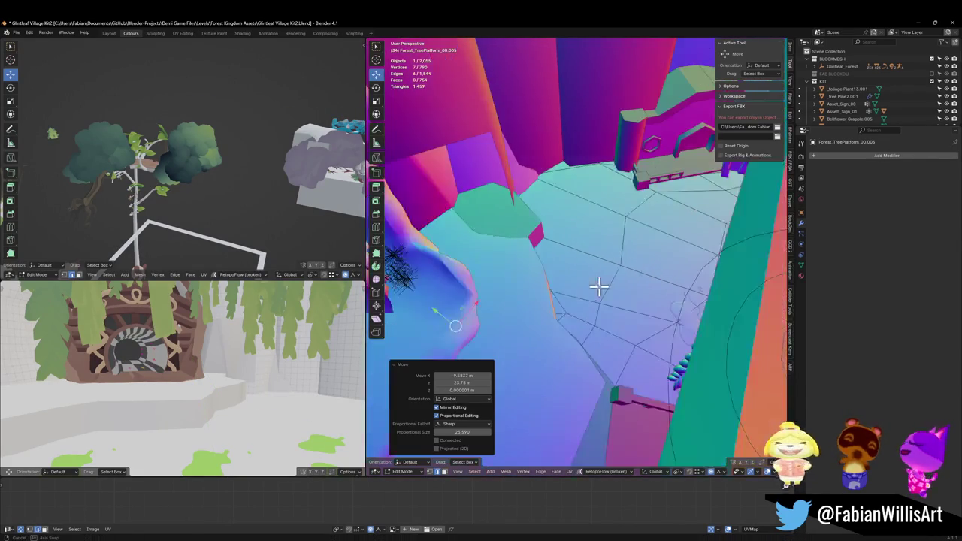
{"action": "left_click_drag", "start_coordinate": [569, 256], "coordinate": [583, 238]}
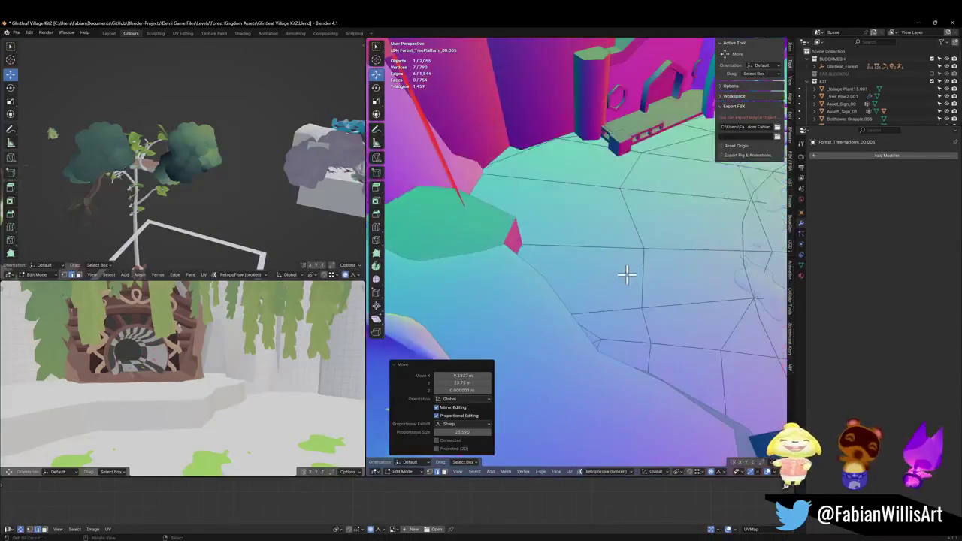
{"action": "mouse_move", "coordinate": [564, 235]}
{"action": "left_mouse_down"}
{"action": "mouse_move", "coordinate": [594, 226]}
{"action": "mouse_move", "coordinate": [629, 239]}
{"action": "mouse_move", "coordinate": [622, 263]}
{"action": "left_mouse_up"}
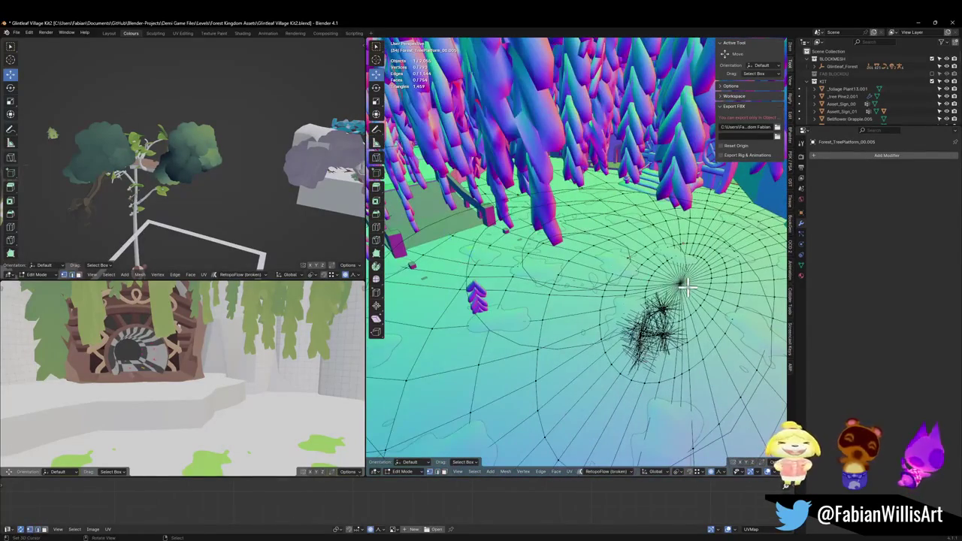
Finish the current vertex move, then leave and re-enter Edit Mode.
{"action": "key", "text": "g"}
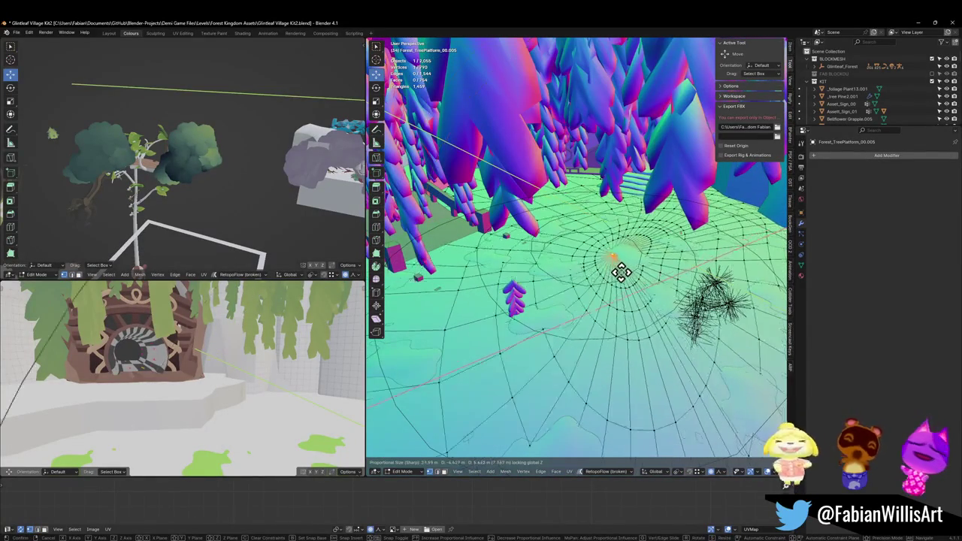
{"action": "left_click", "coordinate": [620, 272]}
{"action": "key", "text": "Tab"}
{"action": "scroll", "coordinate": [628, 279], "scroll_direction": "down", "scroll_amount": 6}
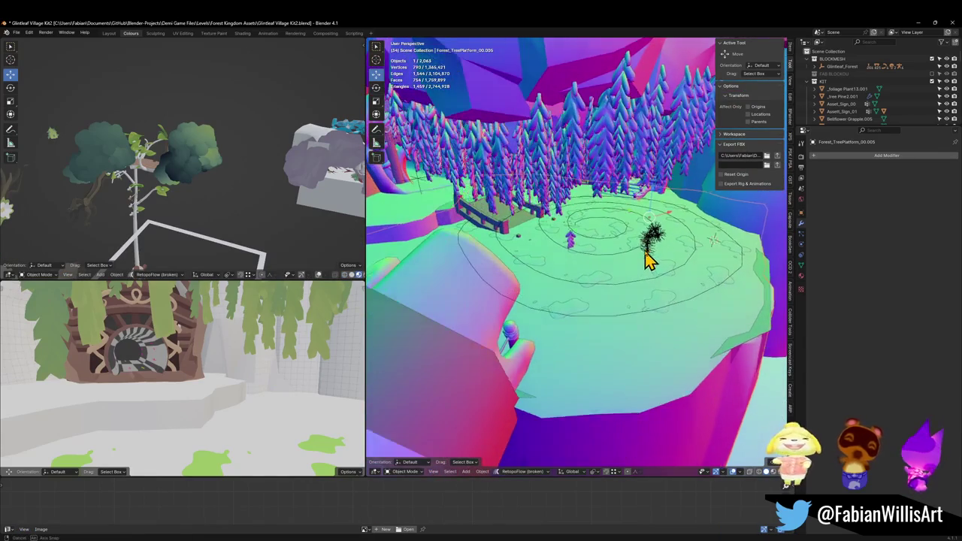
{"action": "scroll", "coordinate": [651, 271], "scroll_direction": "up", "scroll_amount": 8}
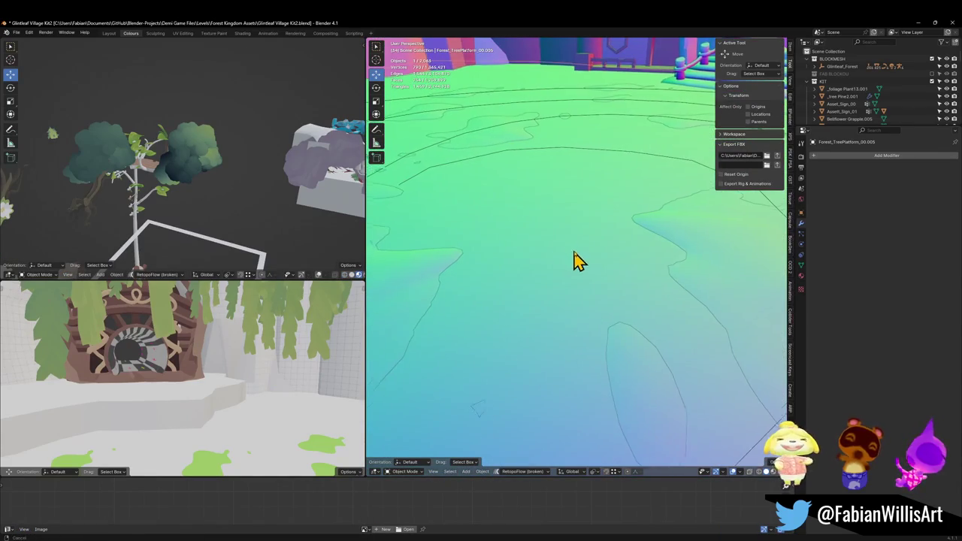
{"action": "scroll", "coordinate": [582, 263], "scroll_direction": "down", "scroll_amount": 2}
{"action": "key", "text": "Tab"}
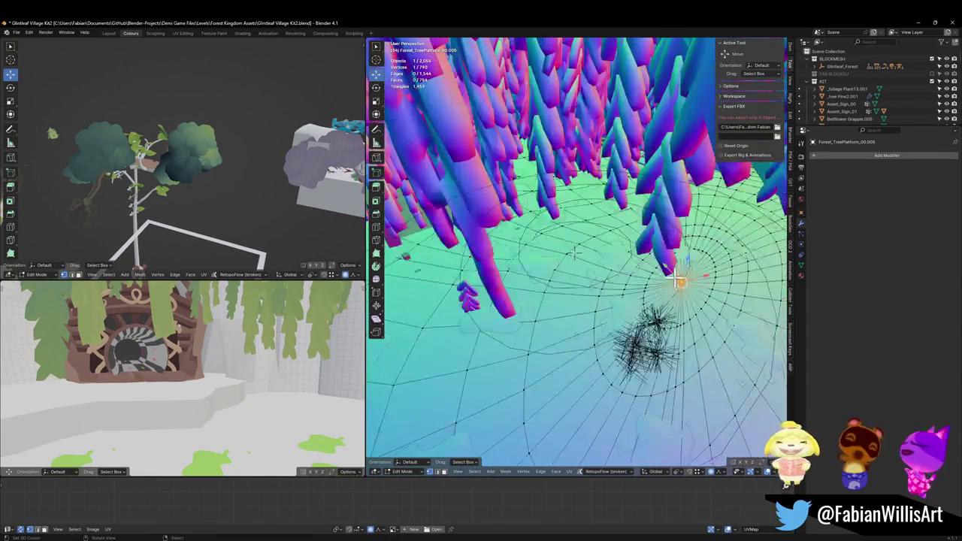
Pull the ground vertex near the grass tuft -6.04 m X, 8.40 m Y, sharp falloff size 98.54.
{"action": "key", "text": "g"}
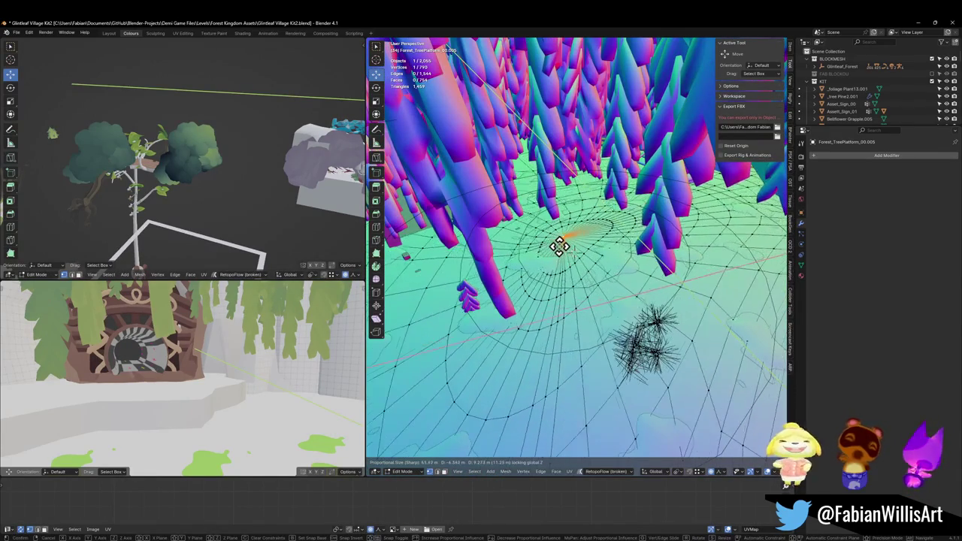
{"action": "left_click", "coordinate": [565, 249]}
{"action": "scroll", "coordinate": [579, 252], "scroll_direction": "down", "scroll_amount": 4}
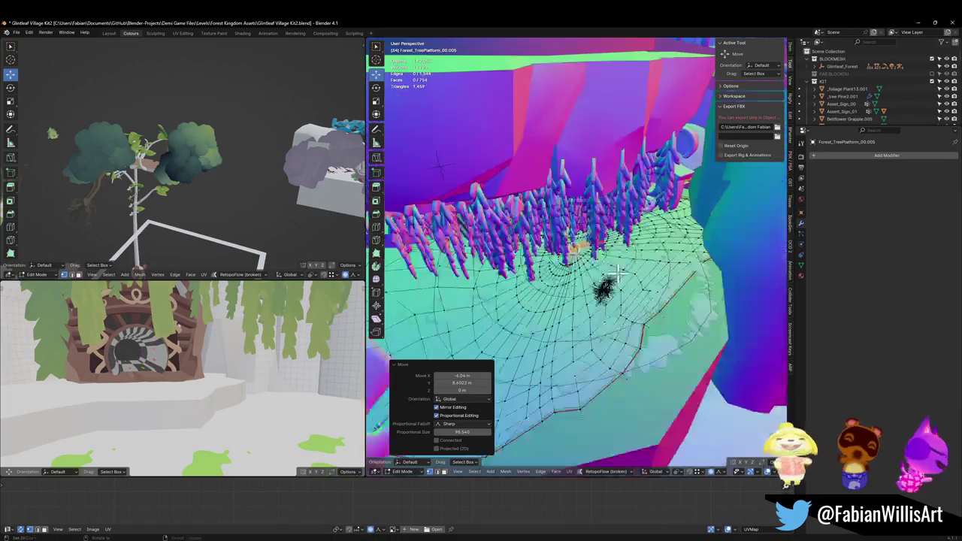
{"action": "left_click", "coordinate": [589, 312]}
{"action": "key", "text": "alt+z"}
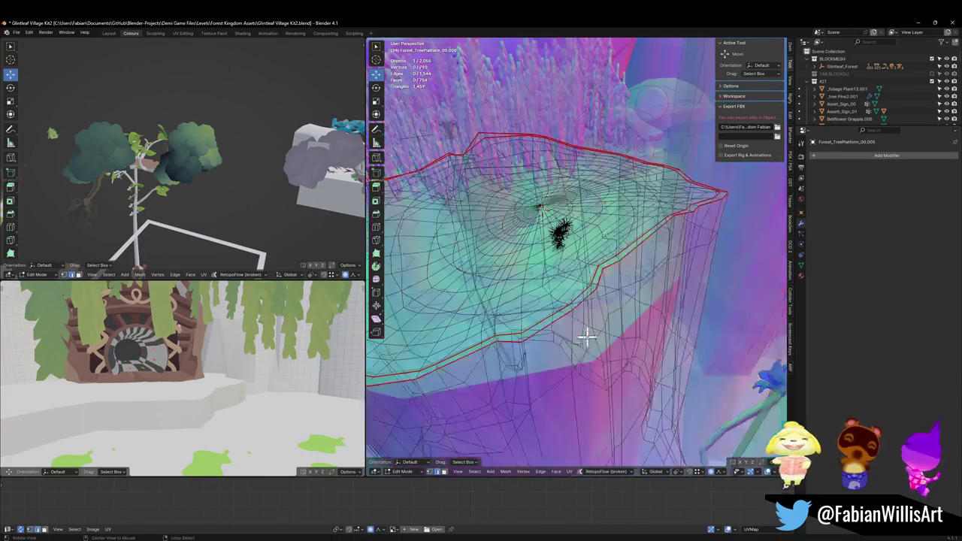
{"action": "key", "text": "alt+z"}
Move two sets of rim vertices vertically with proportional falloff.
{"action": "key", "text": "g"}
{"action": "key", "text": "z"}
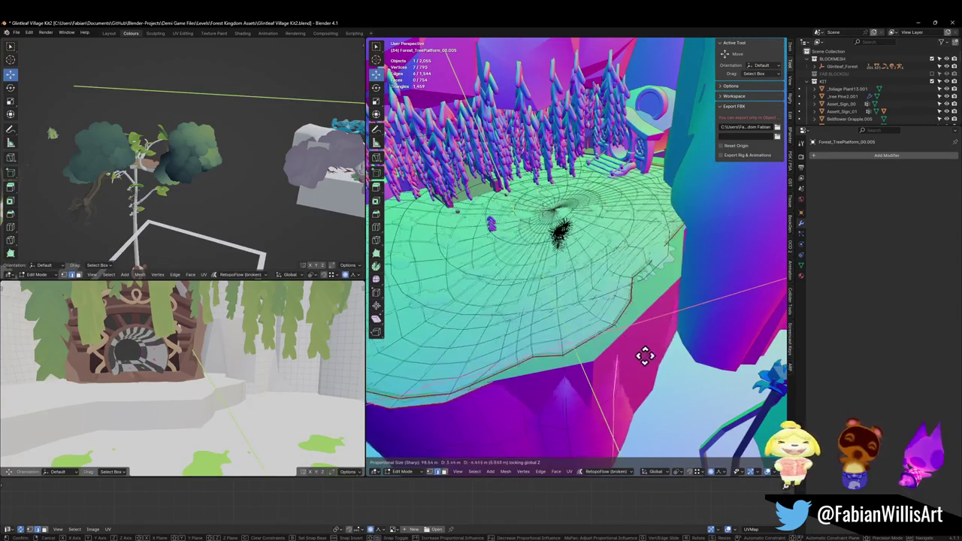
{"action": "left_click", "coordinate": [650, 379]}
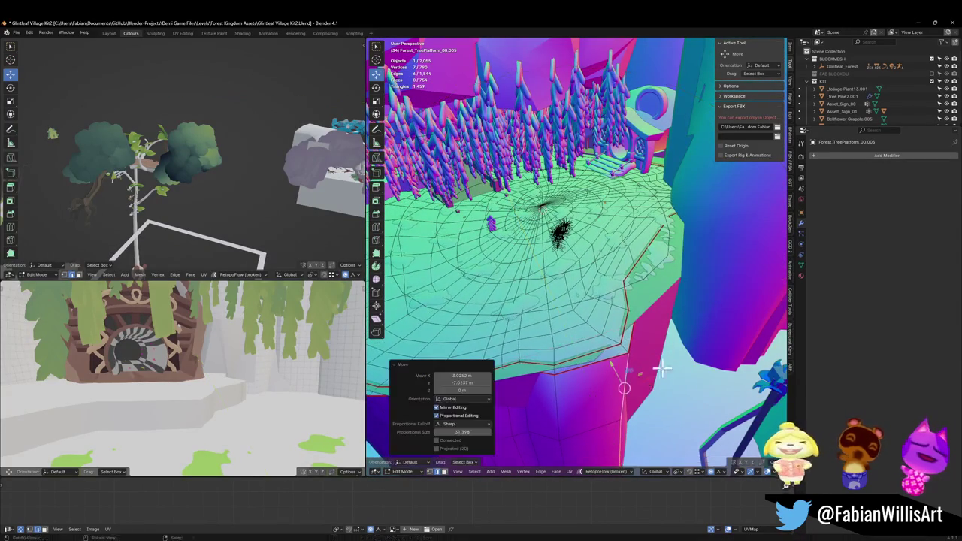
{"action": "left_click_drag", "start_coordinate": [650, 379], "coordinate": [636, 357]}
{"action": "key", "text": "alt+z"}
{"action": "key", "text": "alt+a"}
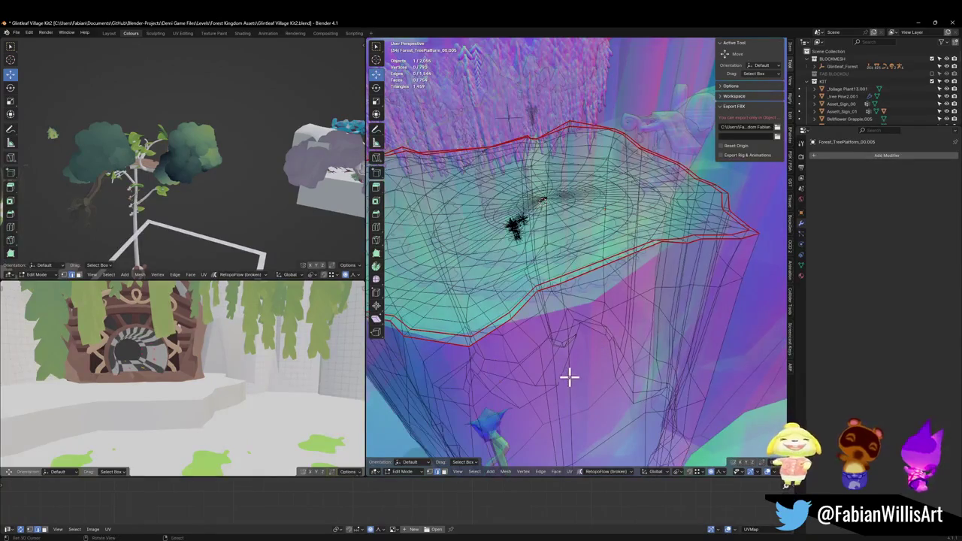
{"action": "key", "text": "alt+z"}
{"action": "key", "text": "g"}
{"action": "key", "text": "z"}
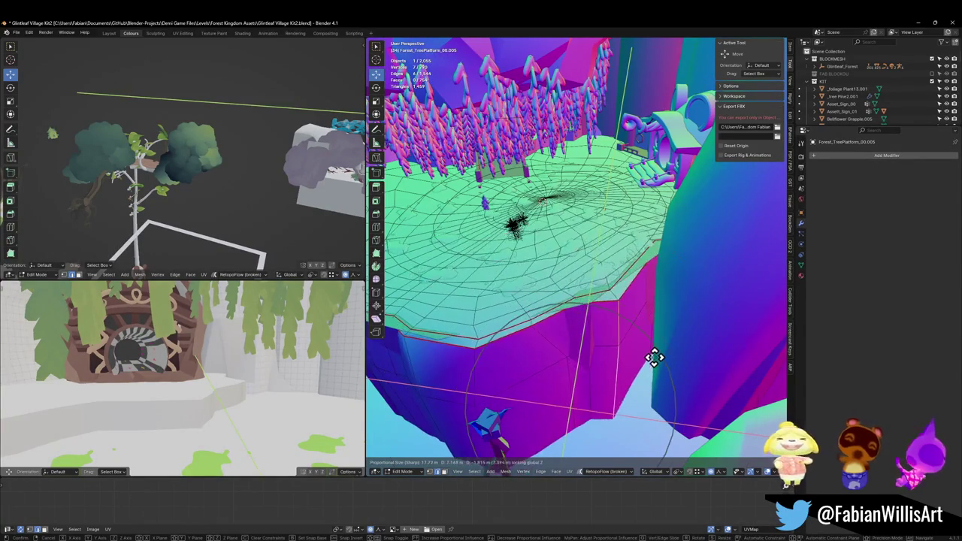
{"action": "left_click", "coordinate": [642, 365]}
{"action": "key", "text": "alt+a"}
Select a rim edge loop and move it, then raise another loop vertically.
{"action": "mouse_move", "coordinate": [644, 343]}
{"action": "left_mouse_down"}
{"action": "mouse_move", "coordinate": [649, 326]}
{"action": "mouse_move", "coordinate": [631, 329]}
{"action": "mouse_move", "coordinate": [654, 340]}
{"action": "left_mouse_up"}
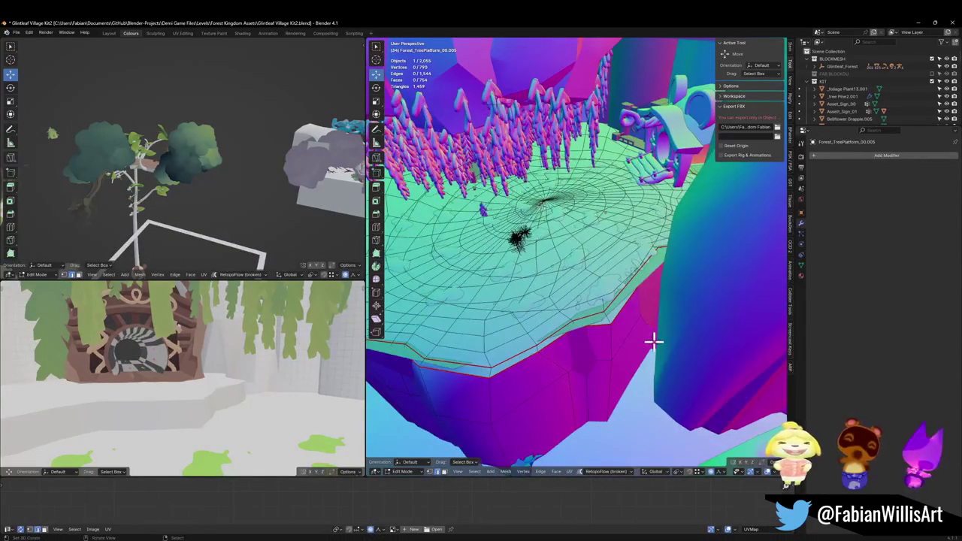
{"action": "left_click", "coordinate": [648, 340]}
{"action": "key", "text": "g"}
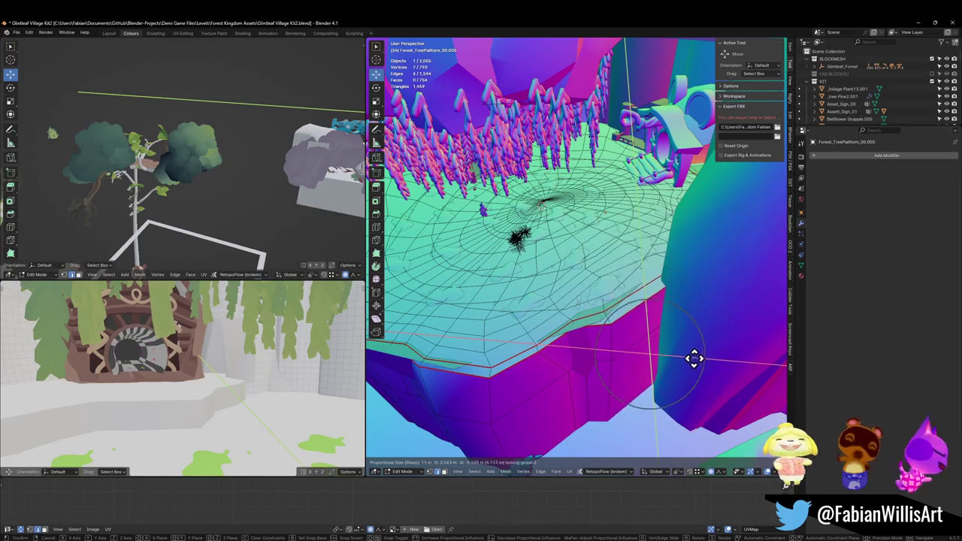
{"action": "left_click", "coordinate": [695, 362]}
{"action": "key", "text": "alt+a"}
{"action": "left_click_drag", "start_coordinate": [583, 388], "coordinate": [594, 378]}
{"action": "key", "text": "g"}
{"action": "key", "text": "z"}
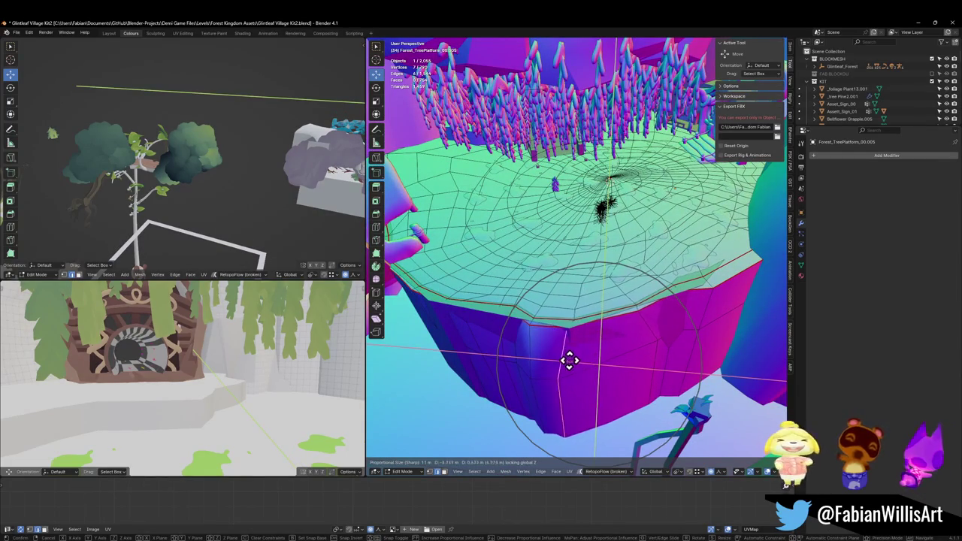
{"action": "left_click", "coordinate": [569, 357]}
Slide a rim edge along the side and nudge it vertically, ending at -0.197 m X, -0.286 m Y.
{"action": "left_click", "coordinate": [594, 348]}
{"action": "left_click_drag", "start_coordinate": [594, 348], "coordinate": [640, 344]}
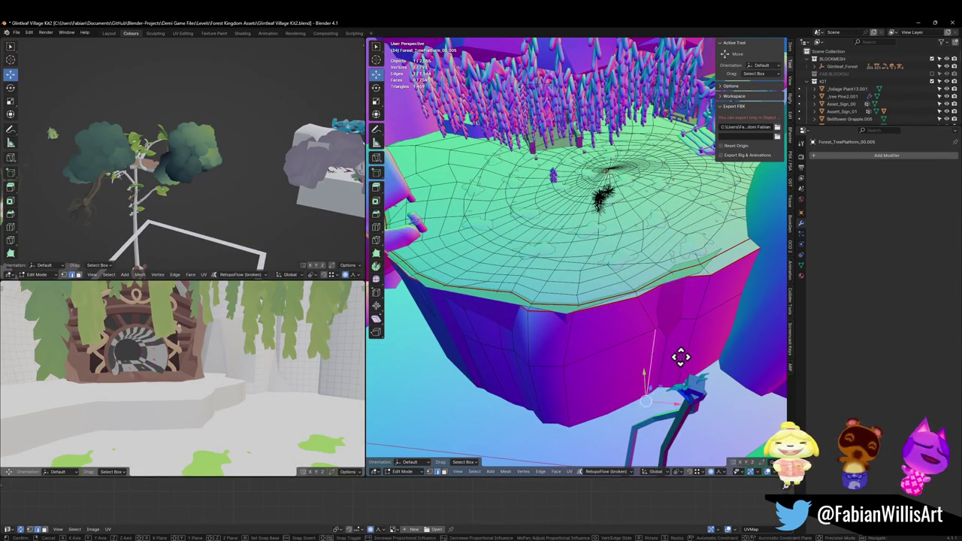
{"action": "left_click", "coordinate": [667, 363]}
{"action": "key", "text": "g"}
{"action": "key", "text": "z"}
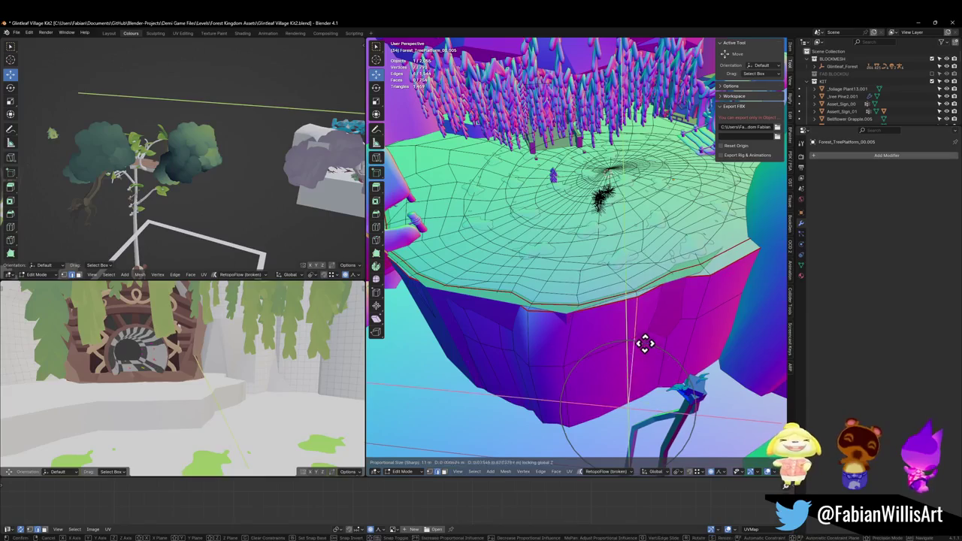
{"action": "left_click", "coordinate": [625, 333]}
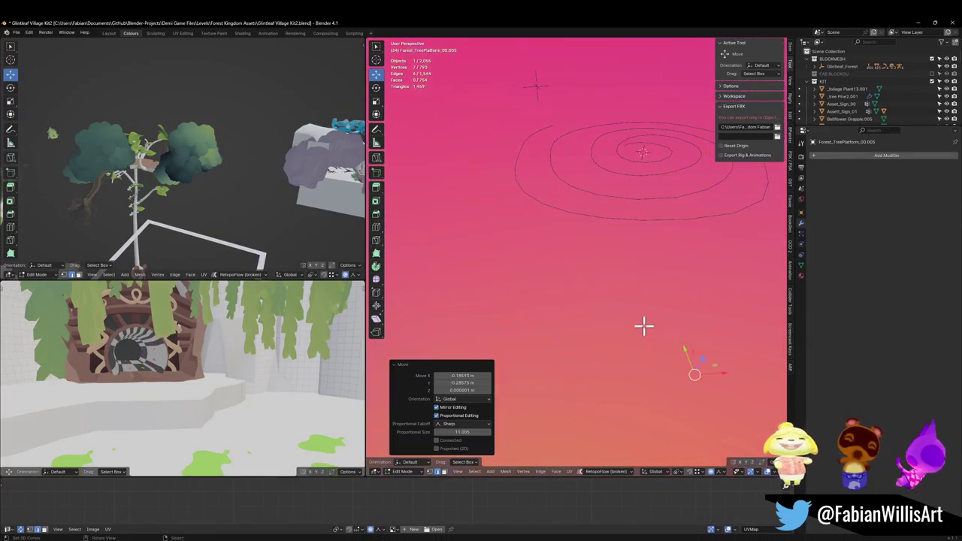
{"action": "key", "text": "w"}
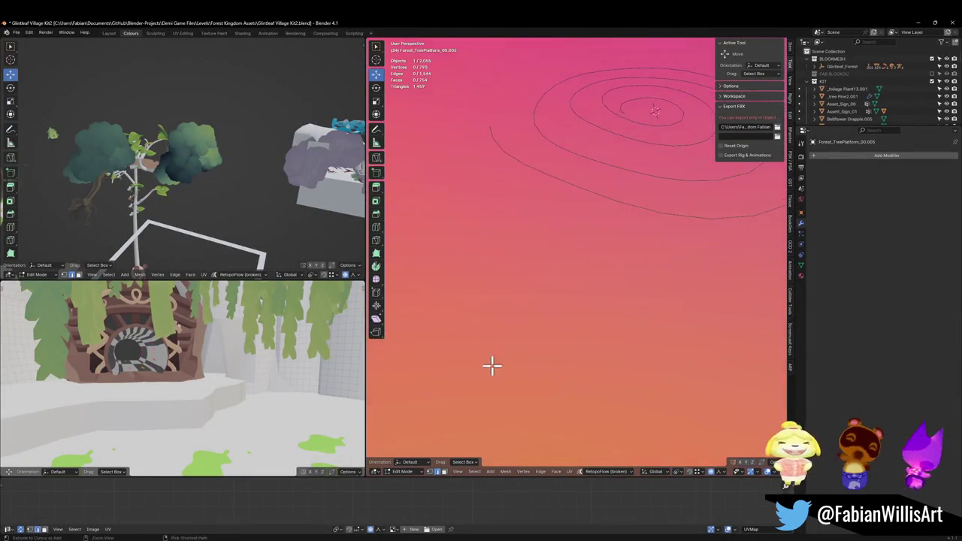
Raise the selected platform rim vertices straight up along Z.
{"action": "key", "text": "Escape"}
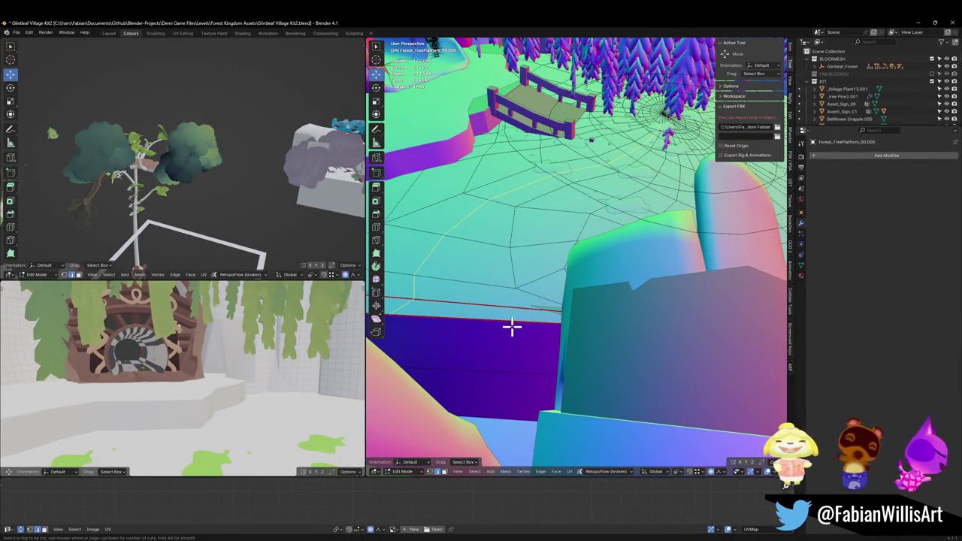
{"action": "key", "text": "Escape"}
{"action": "key", "text": "alt+z"}
{"action": "scroll", "coordinate": [590, 388], "scroll_direction": "down", "scroll_amount": 1}
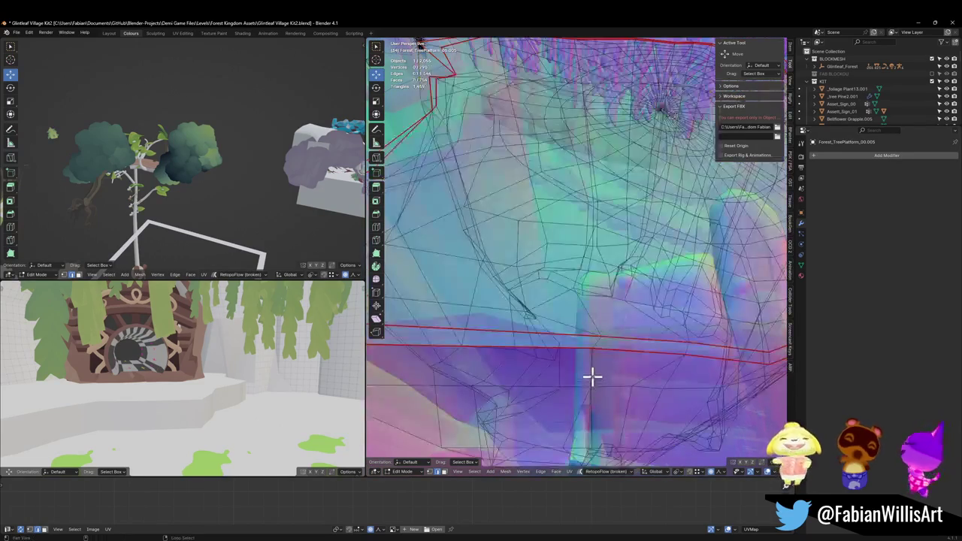
{"action": "mouse_move", "coordinate": [594, 387]}
{"action": "left_mouse_down"}
{"action": "mouse_move", "coordinate": [565, 376]}
{"action": "mouse_move", "coordinate": [537, 339]}
{"action": "mouse_move", "coordinate": [552, 337]}
{"action": "mouse_move", "coordinate": [580, 376]}
{"action": "left_mouse_up"}
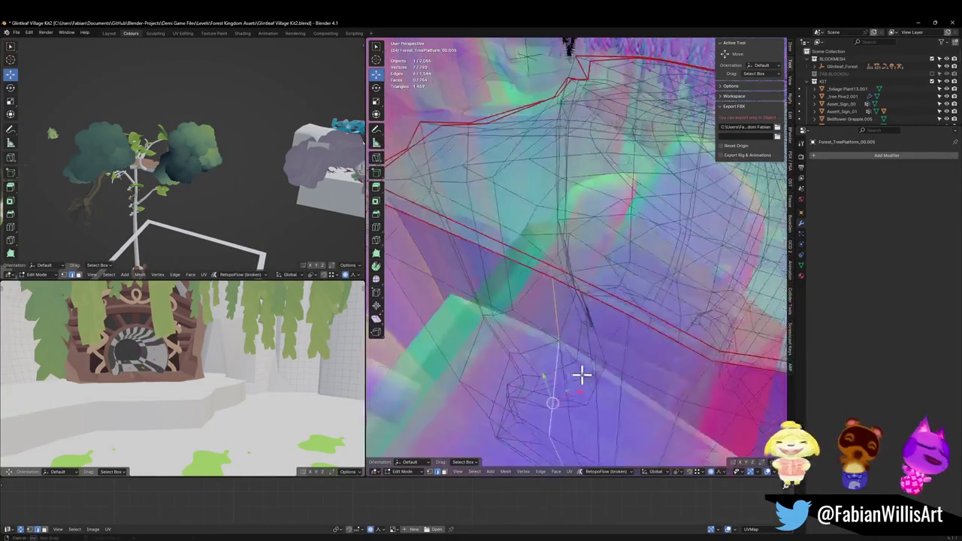
{"action": "key", "text": "alt+z"}
{"action": "key", "text": "g"}
{"action": "key", "text": "z"}
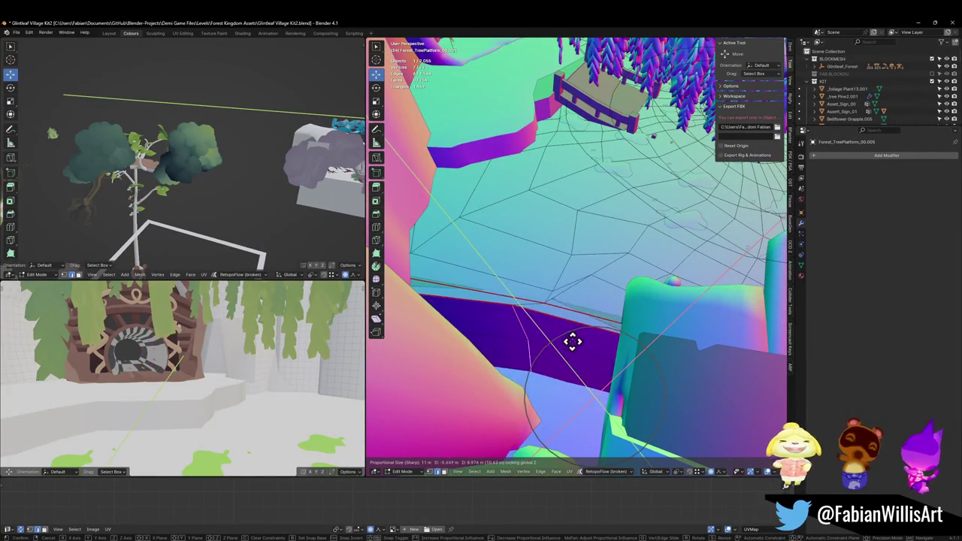
{"action": "scroll", "coordinate": [574, 342], "scroll_direction": "down", "scroll_amount": 4}
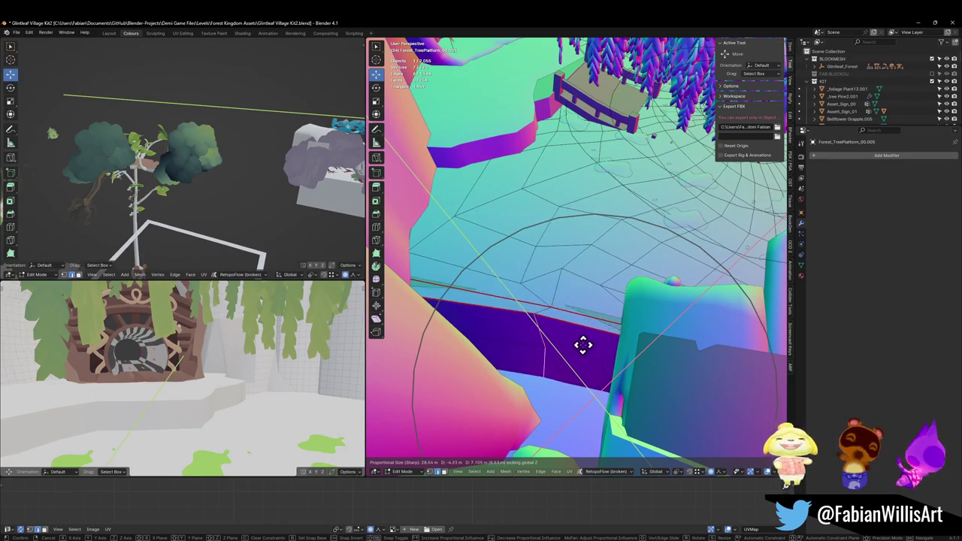
{"action": "left_click", "coordinate": [576, 336]}
Clear the vertex selection, return to Object Mode and undo the last action.
{"action": "mouse_move", "coordinate": [576, 336]}
{"action": "left_mouse_down"}
{"action": "mouse_move", "coordinate": [476, 326]}
{"action": "mouse_move", "coordinate": [561, 290]}
{"action": "mouse_move", "coordinate": [540, 299]}
{"action": "mouse_move", "coordinate": [591, 303]}
{"action": "left_mouse_up"}
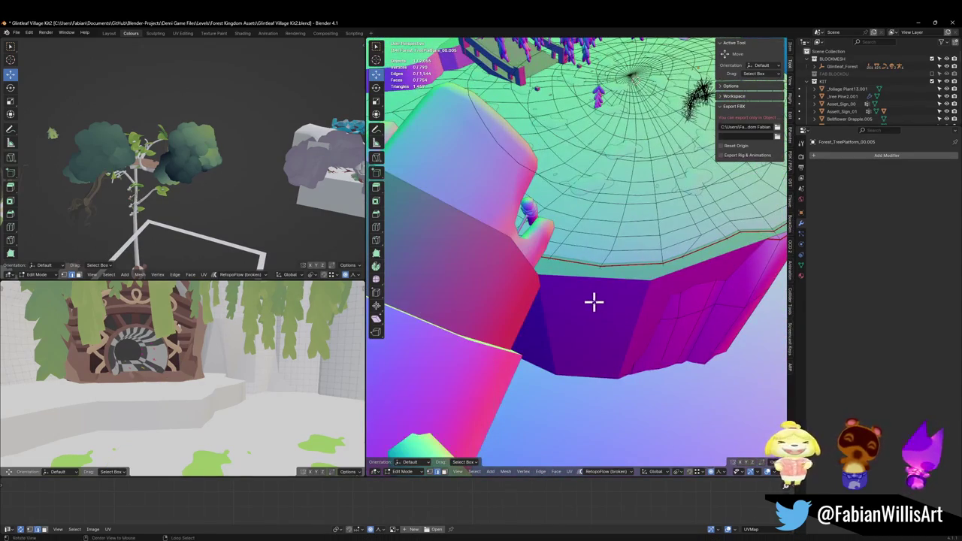
{"action": "key", "text": "alt+z"}
{"action": "key", "text": "alt+z"}
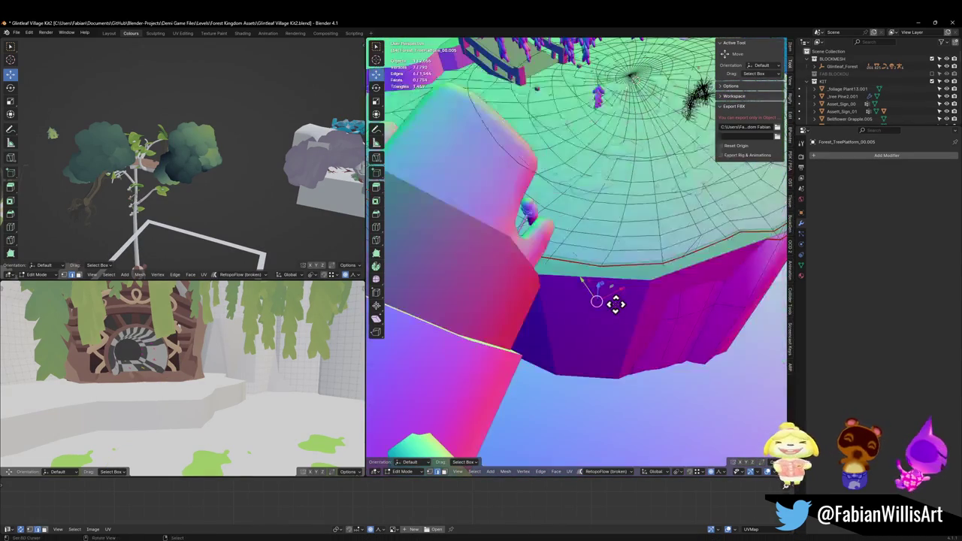
{"action": "key", "text": "alt+a"}
{"action": "key", "text": "alt+z"}
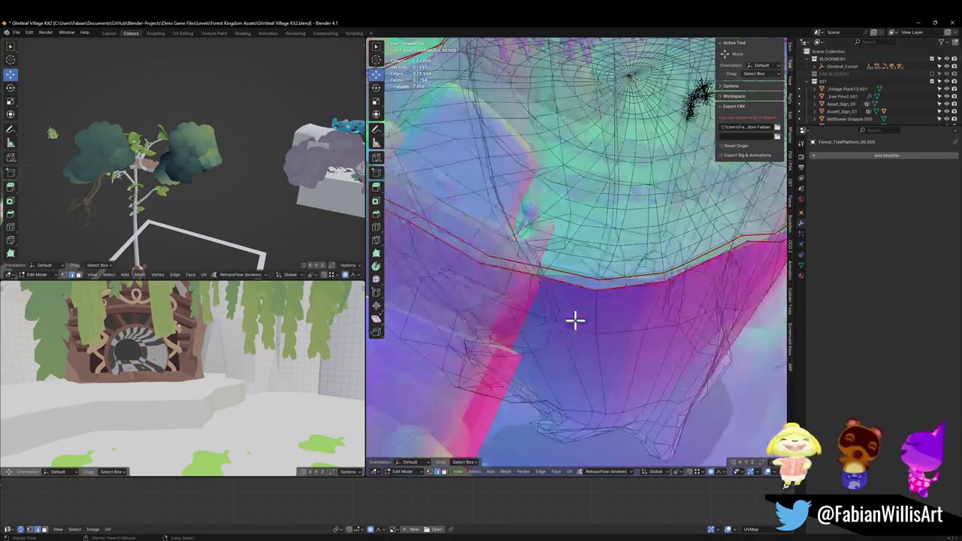
{"action": "key", "text": "alt+z"}
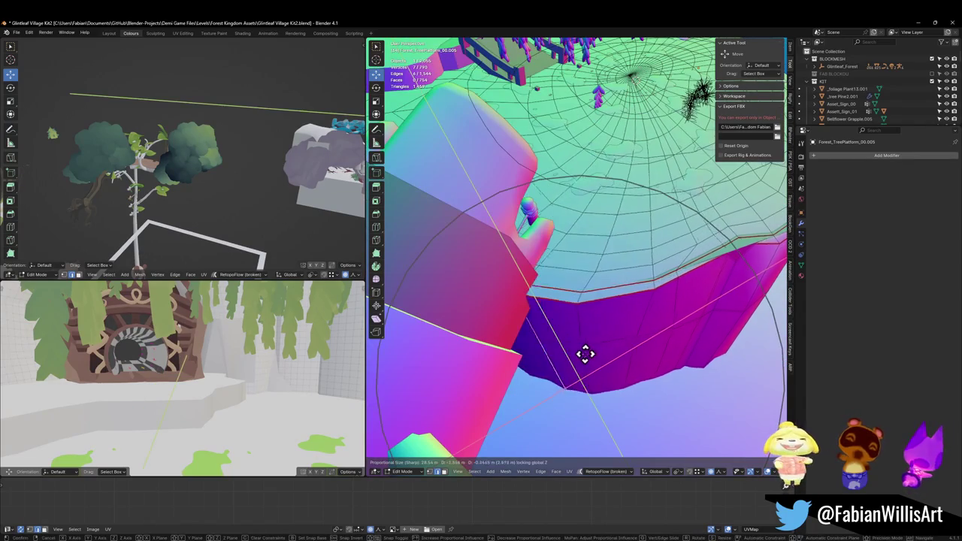
{"action": "mouse_move", "coordinate": [593, 327]}
{"action": "left_mouse_down"}
{"action": "mouse_move", "coordinate": [483, 255]}
{"action": "mouse_move", "coordinate": [617, 232]}
{"action": "mouse_move", "coordinate": [585, 286]}
{"action": "mouse_move", "coordinate": [672, 188]}
{"action": "mouse_move", "coordinate": [612, 209]}
{"action": "mouse_move", "coordinate": [640, 225]}
{"action": "mouse_move", "coordinate": [623, 215]}
{"action": "mouse_move", "coordinate": [590, 299]}
{"action": "left_mouse_up"}
{"action": "key", "text": "Tab"}
{"action": "key", "text": "ctrl+z"}
{"action": "scroll", "coordinate": [612, 280], "scroll_direction": "up", "scroll_amount": 3}
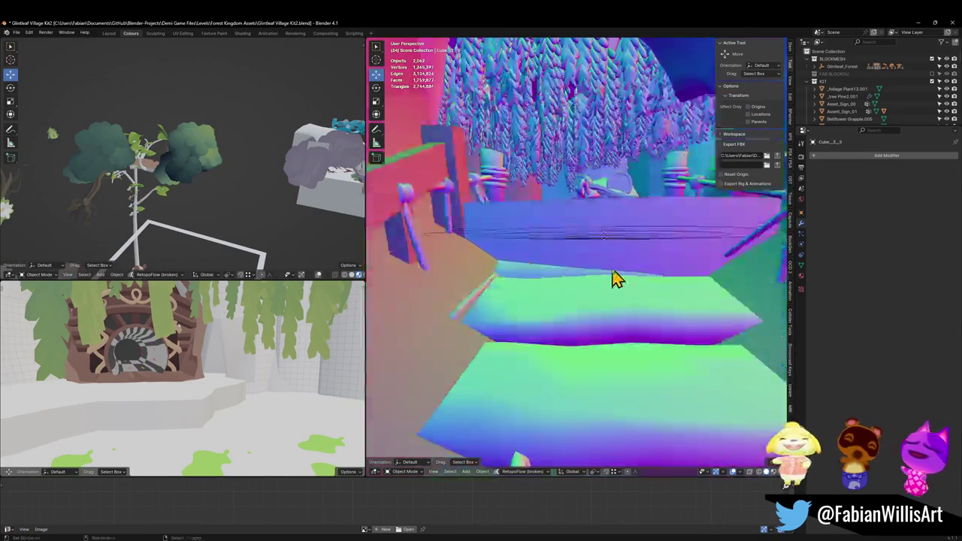
{"action": "scroll", "coordinate": [601, 263], "scroll_direction": "up", "scroll_amount": 5}
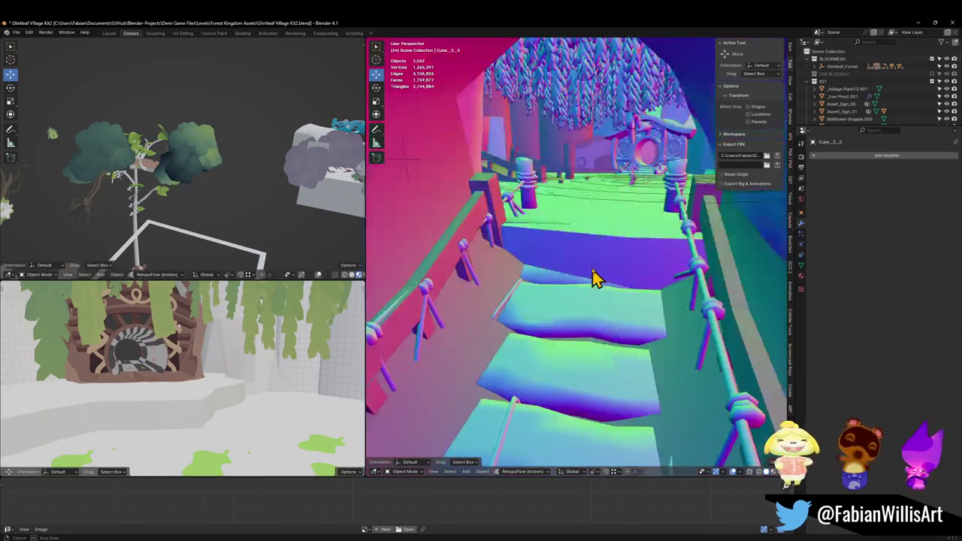
Shift the Forest_TreePlatform_00.005 deck edge loop about 0.80 m horizontally.
{"action": "left_click", "coordinate": [620, 258]}
{"action": "key", "text": "Tab"}
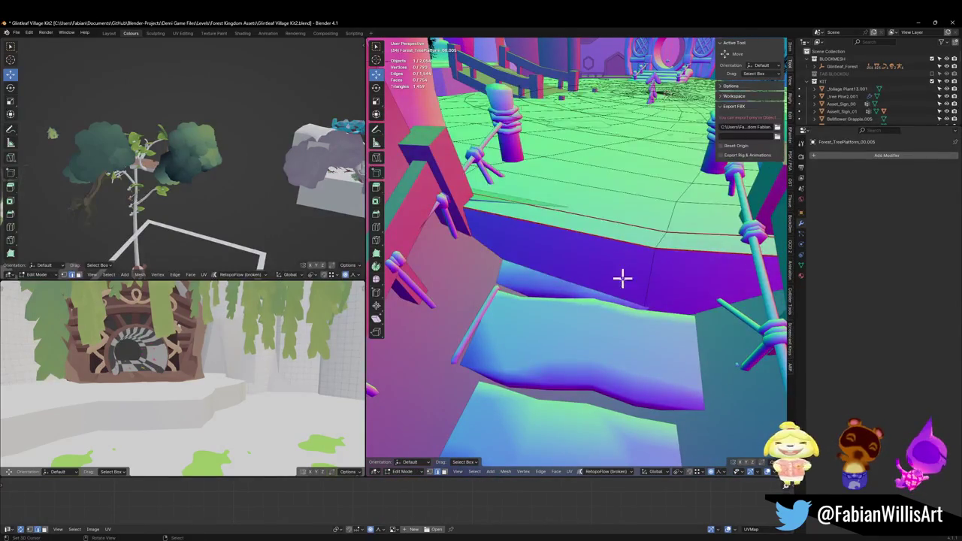
{"action": "left_click", "coordinate": [650, 284], "text": "alt"}
{"action": "key", "text": "g"}
{"action": "key", "text": "shift+z"}
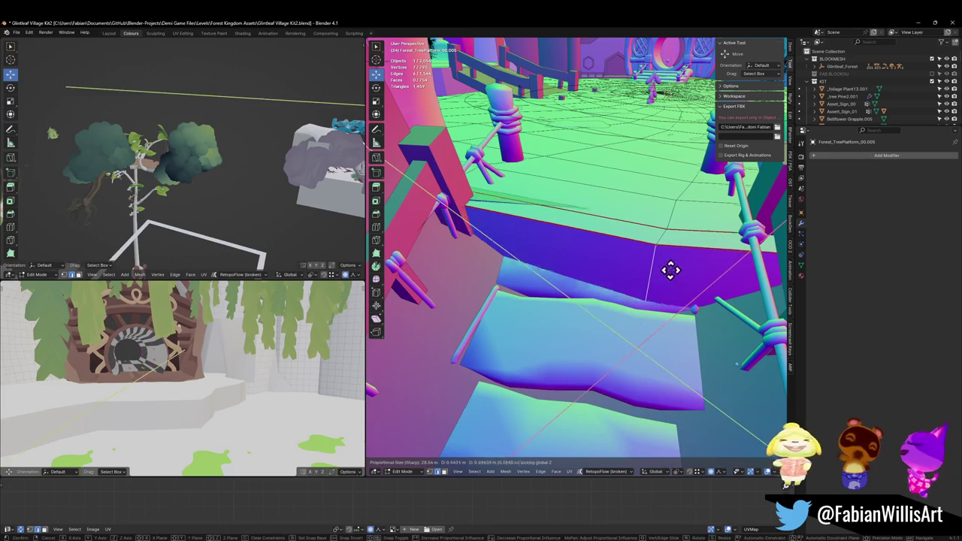
{"action": "left_click", "coordinate": [639, 214]}
{"action": "key", "text": "Tab"}
Raise the selected Forest_TreePlatform_00.005 bridge vertices vertically.
{"action": "left_click", "coordinate": [635, 219]}
{"action": "mouse_move", "coordinate": [632, 248]}
{"action": "left_mouse_down"}
{"action": "mouse_move", "coordinate": [623, 208]}
{"action": "mouse_move", "coordinate": [677, 230]}
{"action": "mouse_move", "coordinate": [752, 236]}
{"action": "mouse_move", "coordinate": [564, 248]}
{"action": "mouse_move", "coordinate": [580, 252]}
{"action": "mouse_move", "coordinate": [582, 281]}
{"action": "mouse_move", "coordinate": [670, 286]}
{"action": "mouse_move", "coordinate": [576, 266]}
{"action": "left_mouse_up"}
{"action": "left_click", "coordinate": [537, 268]}
{"action": "key", "text": "Tab"}
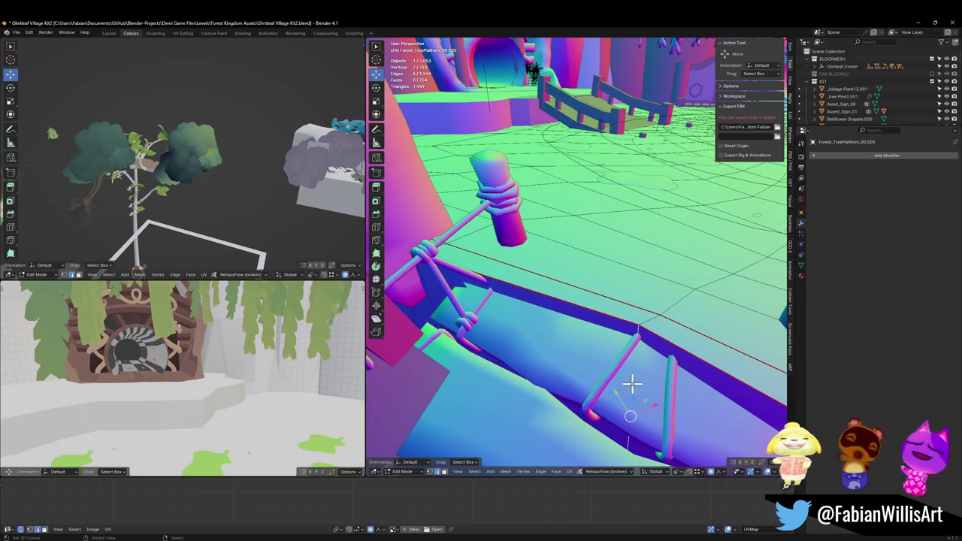
{"action": "key", "text": "g"}
{"action": "key", "text": "z"}
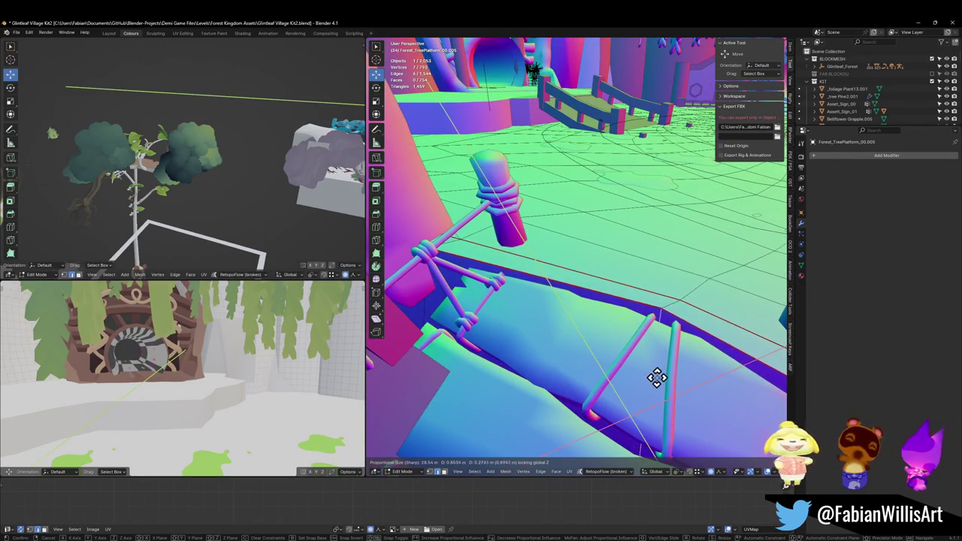
{"action": "left_click", "coordinate": [656, 377]}
Add a centred loop cut across the bridge deck and select a deck edge loop.
{"action": "mouse_move", "coordinate": [655, 380]}
{"action": "left_mouse_down"}
{"action": "mouse_move", "coordinate": [580, 331]}
{"action": "mouse_move", "coordinate": [604, 307]}
{"action": "left_mouse_up"}
{"action": "key", "text": "alt+a"}
{"action": "left_click", "coordinate": [584, 272]}
{"action": "right_click", "coordinate": [567, 319]}
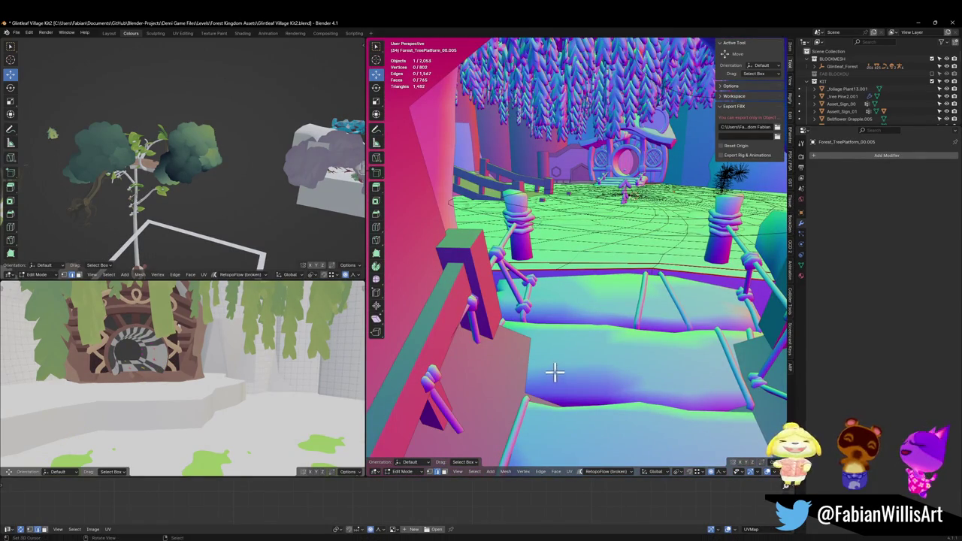
{"action": "left_click", "coordinate": [572, 303], "text": "alt"}
{"action": "scroll", "coordinate": [605, 267], "scroll_direction": "up", "scroll_amount": 6}
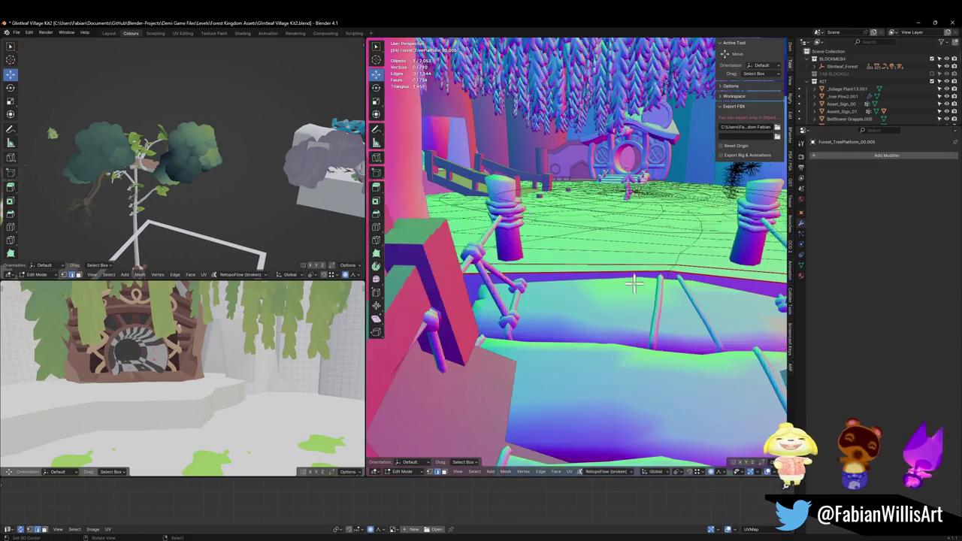
{"action": "scroll", "coordinate": [612, 279], "scroll_direction": "up", "scroll_amount": 3}
{"action": "scroll", "coordinate": [615, 267], "scroll_direction": "down", "scroll_amount": 8}
{"action": "scroll", "coordinate": [615, 286], "scroll_direction": "up", "scroll_amount": 8}
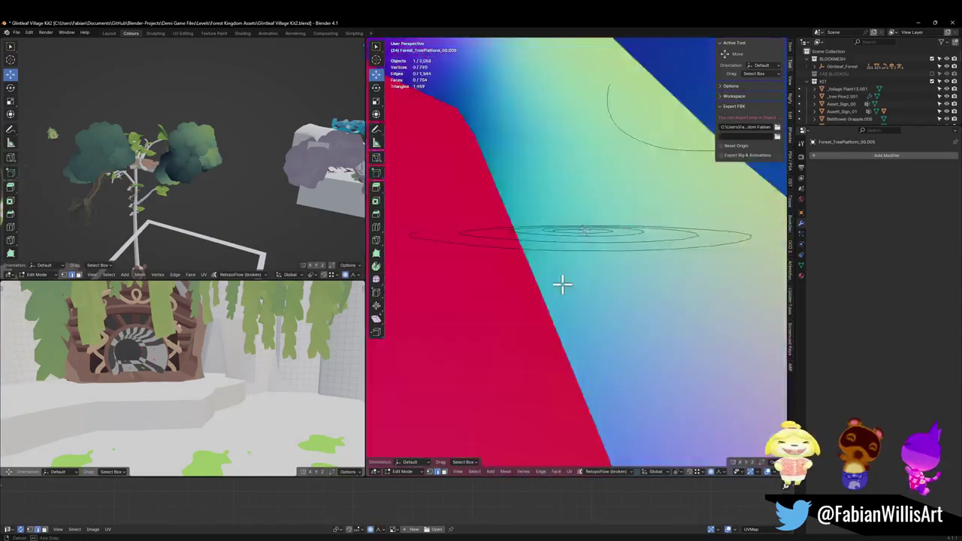
Move the selected deck edge loop vertically in two proportional-editing passes.
{"action": "key", "text": "g"}
{"action": "key", "text": "z"}
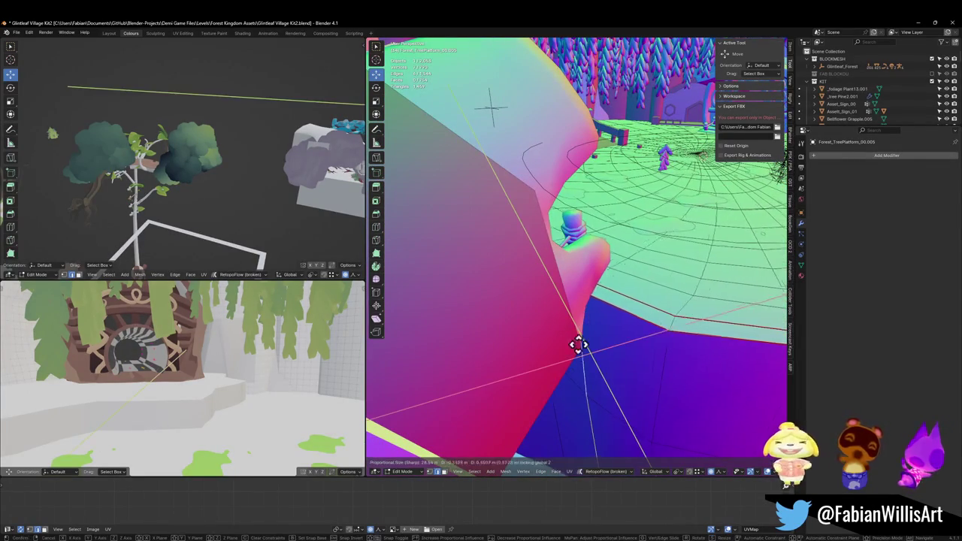
{"action": "left_click", "coordinate": [528, 331]}
{"action": "scroll", "coordinate": [526, 285], "scroll_direction": "up", "scroll_amount": 3}
{"action": "scroll", "coordinate": [543, 284], "scroll_direction": "down", "scroll_amount": 5}
{"action": "scroll", "coordinate": [562, 301], "scroll_direction": "down", "scroll_amount": 5}
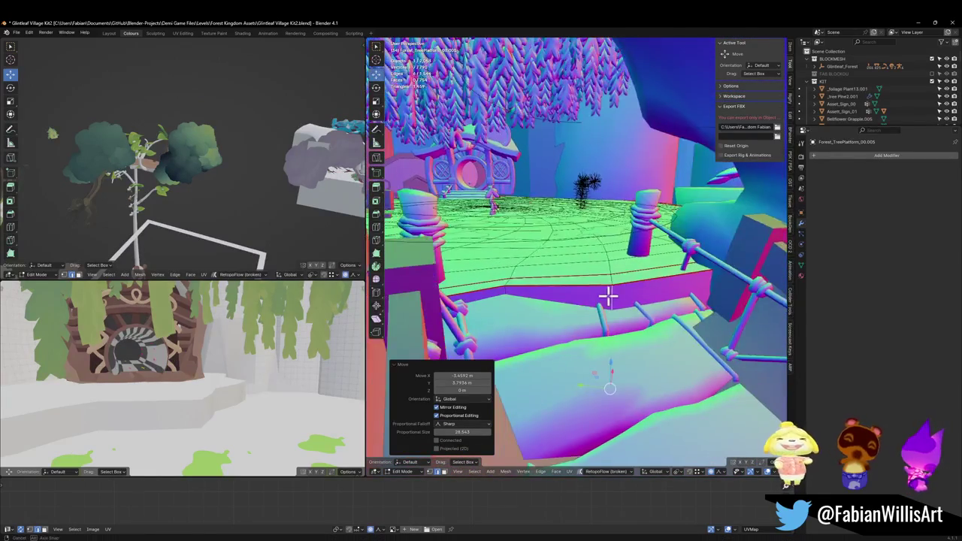
{"action": "key", "text": "g"}
{"action": "key", "text": "z"}
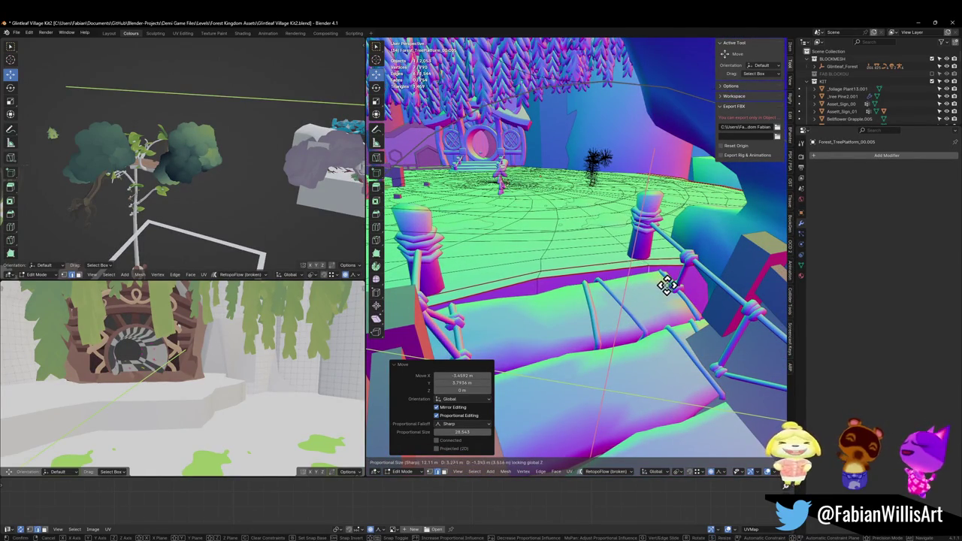
{"action": "left_click", "coordinate": [665, 283]}
{"action": "scroll", "coordinate": [528, 290], "scroll_direction": "up", "scroll_amount": 5}
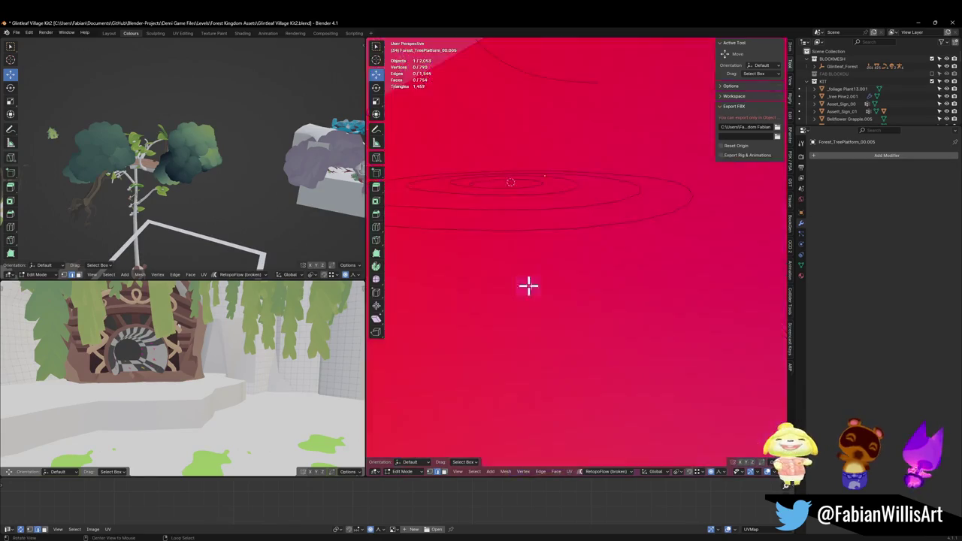
{"action": "scroll", "coordinate": [575, 274], "scroll_direction": "down", "scroll_amount": 4}
{"action": "scroll", "coordinate": [575, 274], "scroll_direction": "up", "scroll_amount": 6}
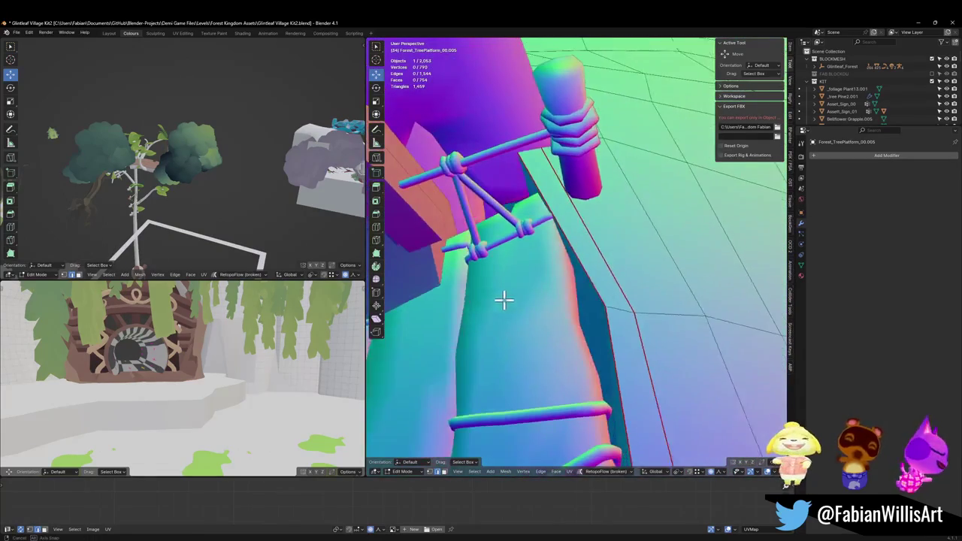
Raise the platform edge beside the roped post proportionally, then return to Object Mode.
{"action": "left_click", "coordinate": [631, 315]}
{"action": "key", "text": "g"}
{"action": "key", "text": "z"}
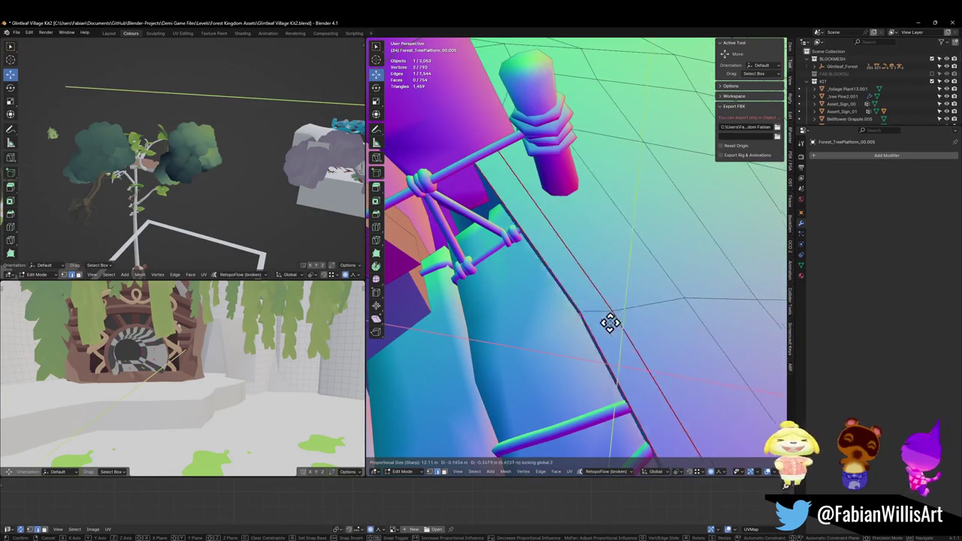
{"action": "left_click", "coordinate": [608, 318]}
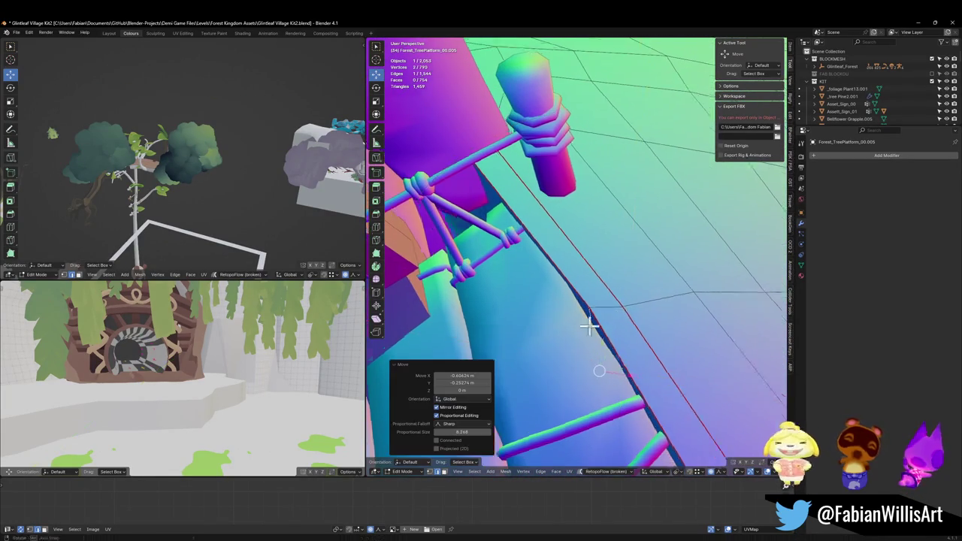
{"action": "key", "text": "g"}
{"action": "key", "text": "z"}
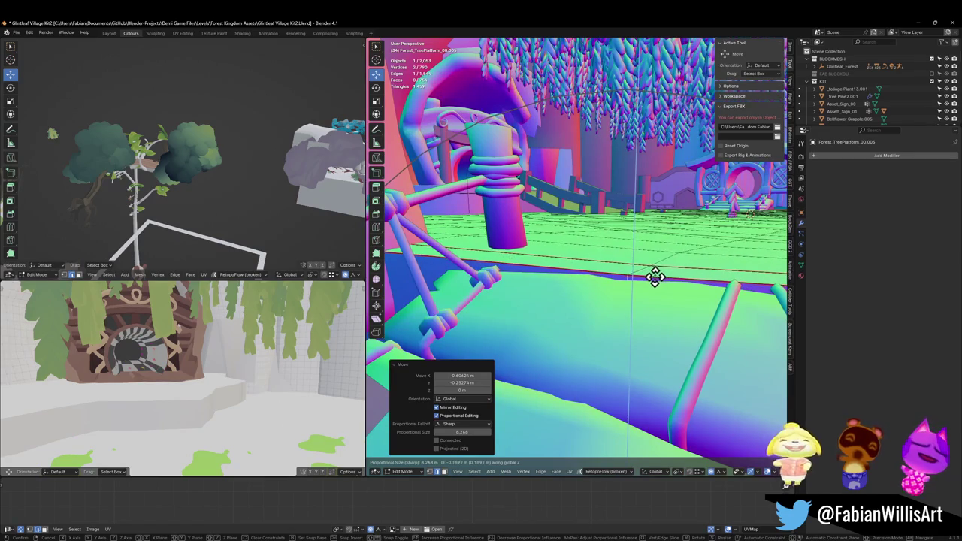
{"action": "left_click", "coordinate": [645, 276]}
{"action": "scroll", "coordinate": [645, 277], "scroll_direction": "up", "scroll_amount": 5}
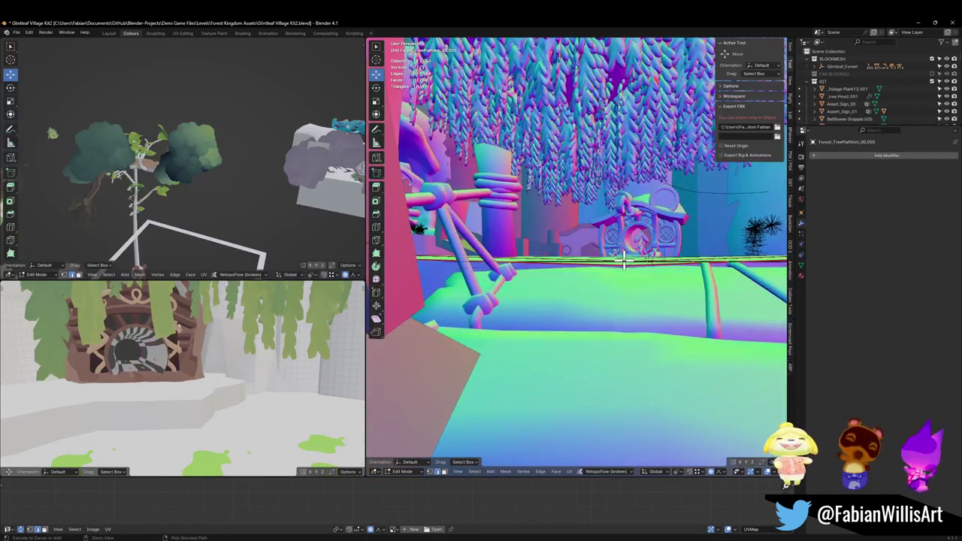
{"action": "scroll", "coordinate": [616, 260], "scroll_direction": "down", "scroll_amount": 5}
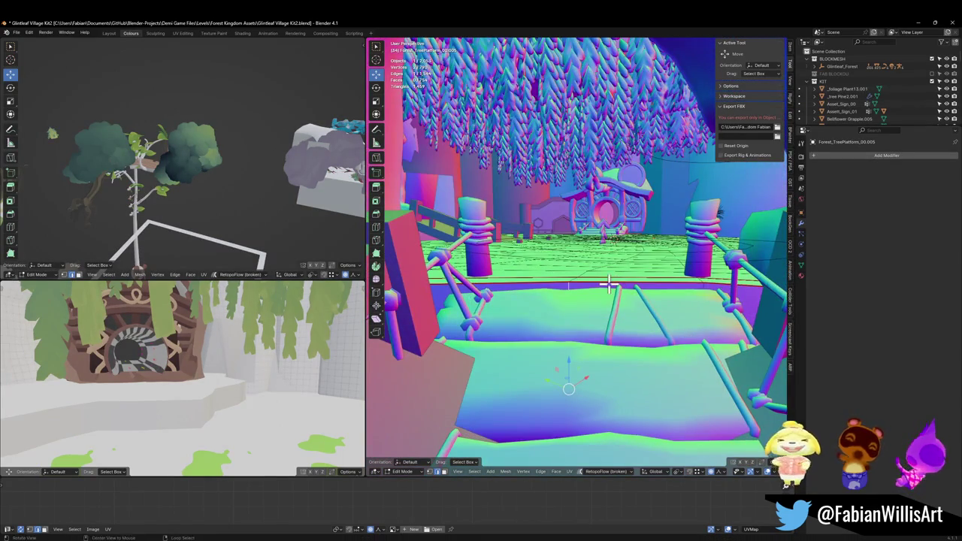
{"action": "key", "text": "Tab"}
{"action": "scroll", "coordinate": [572, 288], "scroll_direction": "down", "scroll_amount": 5}
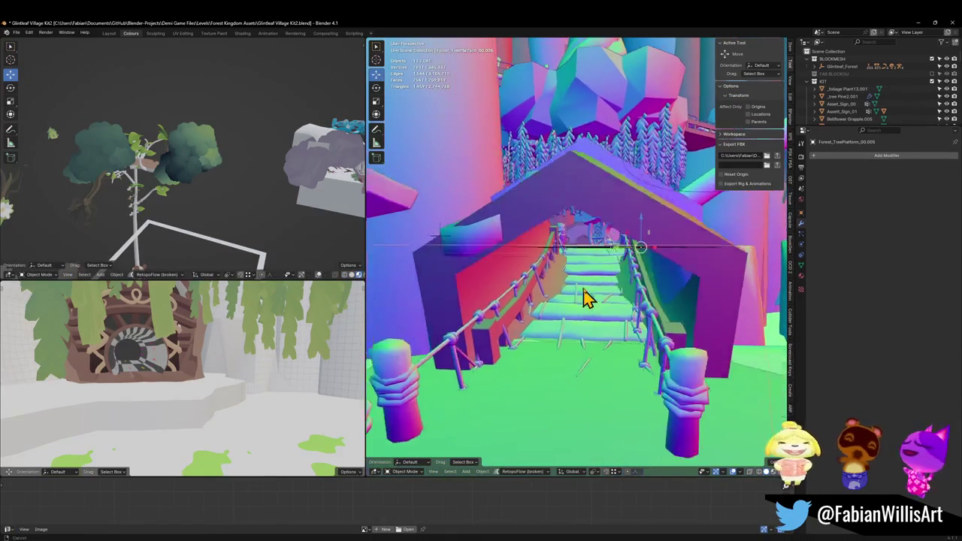
Reshape the Cylinder.134 trunk arch with a proportional-editing vertex move.
{"action": "scroll", "coordinate": [571, 289], "scroll_direction": "up", "scroll_amount": 5}
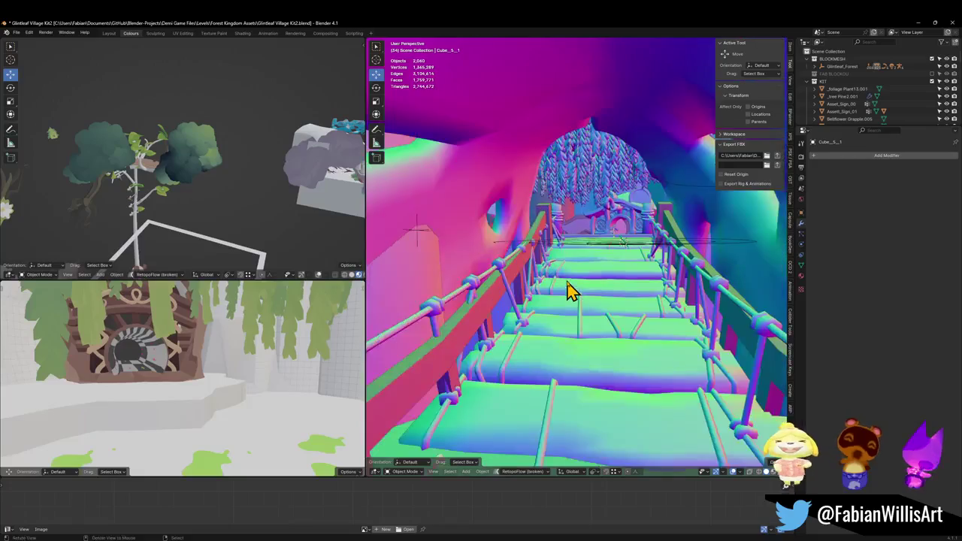
{"action": "scroll", "coordinate": [590, 268], "scroll_direction": "down", "scroll_amount": 3}
{"action": "mouse_move", "coordinate": [590, 268]}
{"action": "left_mouse_down"}
{"action": "mouse_move", "coordinate": [597, 318]}
{"action": "mouse_move", "coordinate": [585, 308]}
{"action": "left_mouse_up"}
{"action": "scroll", "coordinate": [582, 306], "scroll_direction": "up", "scroll_amount": 2}
{"action": "scroll", "coordinate": [587, 305], "scroll_direction": "down", "scroll_amount": 6}
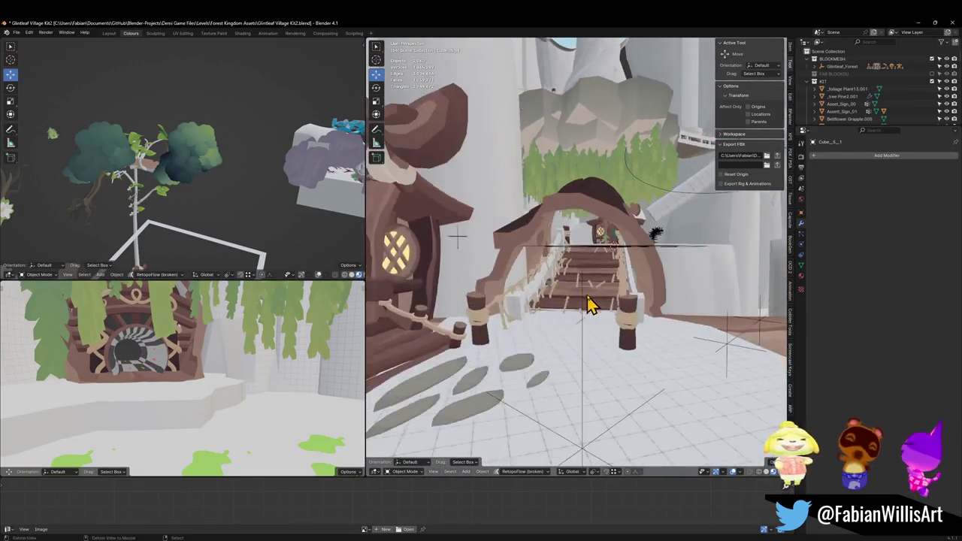
{"action": "key", "text": "shift+grave"}
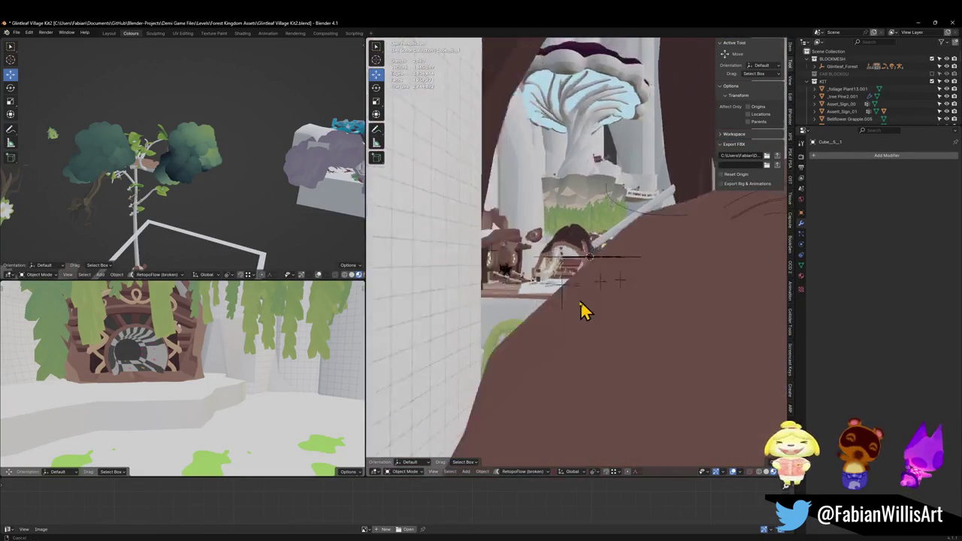
{"action": "key", "text": "a"}
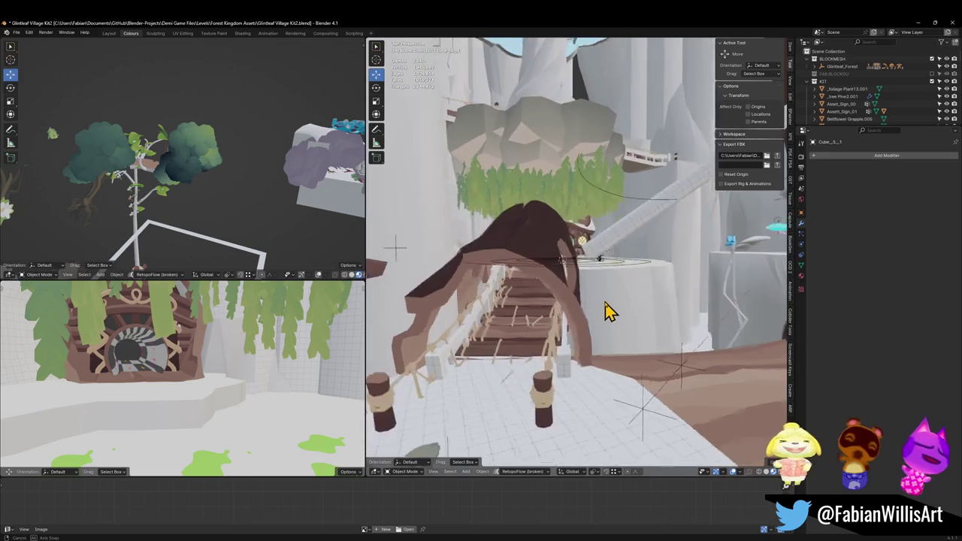
{"action": "key", "text": "a"}
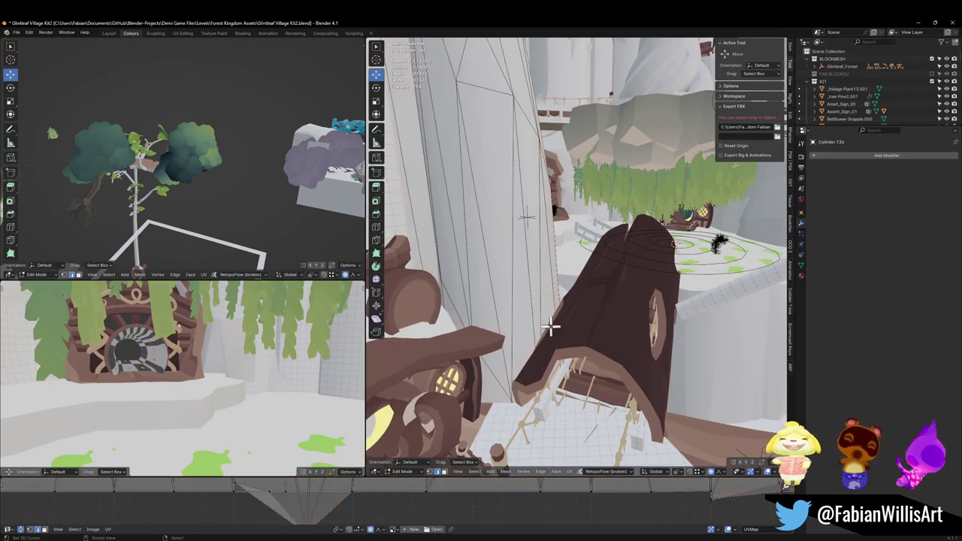
{"action": "left_click", "coordinate": [572, 359]}
{"action": "key", "text": "Tab"}
{"action": "key", "text": "g"}
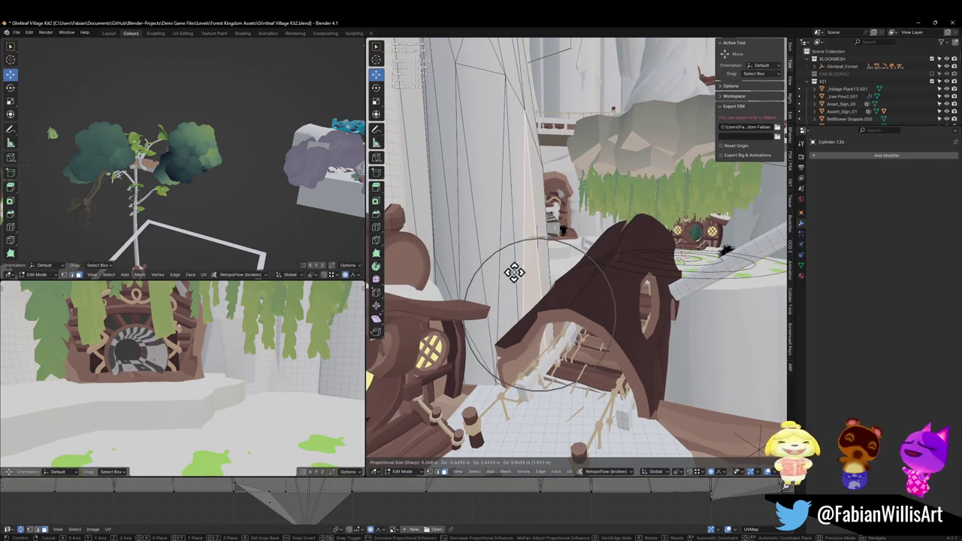
{"action": "left_click", "coordinate": [495, 245]}
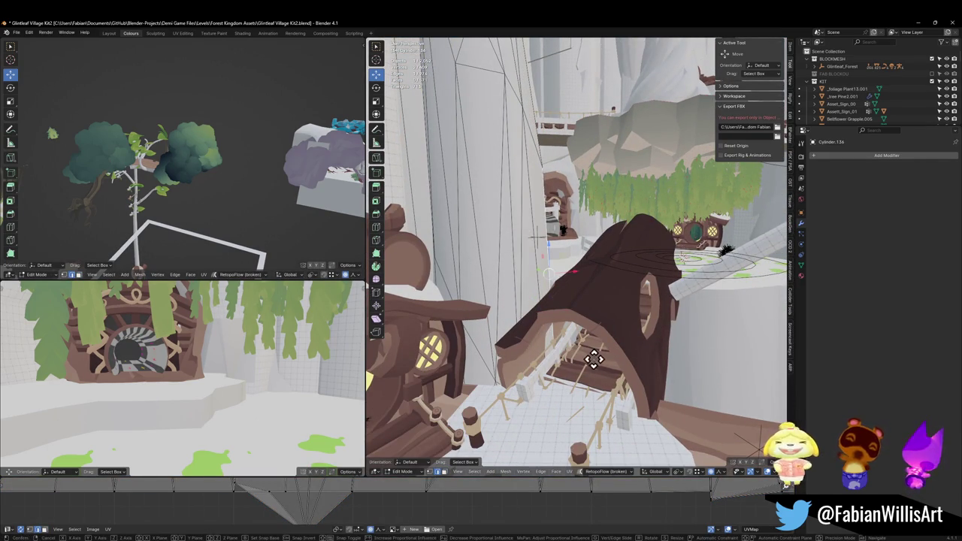
Return to Object Mode and save Glintleaf Village Kit2.blend.
{"action": "left_click", "coordinate": [402, 471]}
{"action": "left_click", "coordinate": [406, 449]}
{"action": "mouse_move", "coordinate": [612, 338]}
{"action": "left_mouse_down"}
{"action": "mouse_move", "coordinate": [634, 308]}
{"action": "mouse_move", "coordinate": [597, 251]}
{"action": "mouse_move", "coordinate": [617, 276]}
{"action": "left_mouse_up"}
{"action": "key", "text": "ctrl+s"}
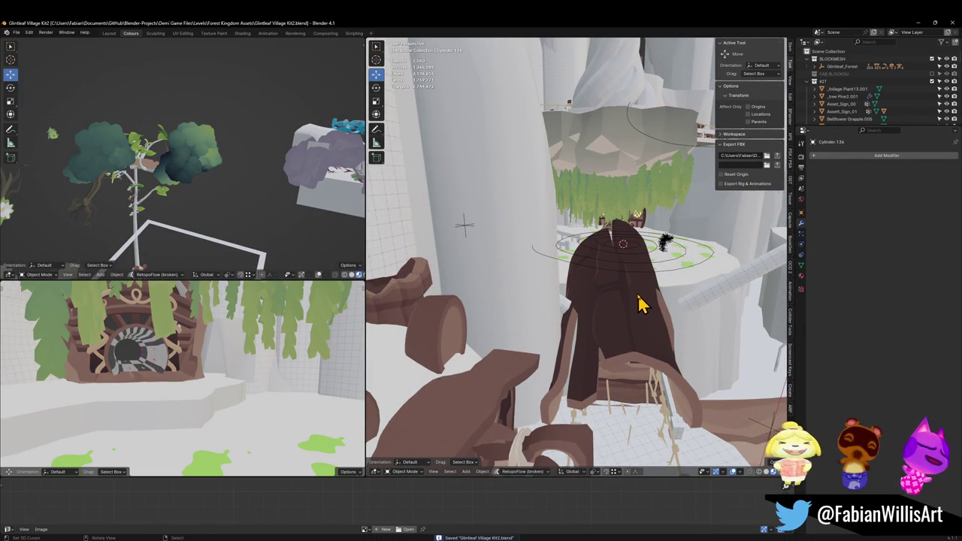
Export the FOREST_GLINTLEAFVILLAGE_00 empty and its children as FBX.
{"action": "mouse_move", "coordinate": [609, 323]}
{"action": "left_mouse_down"}
{"action": "mouse_move", "coordinate": [657, 314]}
{"action": "mouse_move", "coordinate": [584, 308]}
{"action": "mouse_move", "coordinate": [590, 293]}
{"action": "left_mouse_up"}
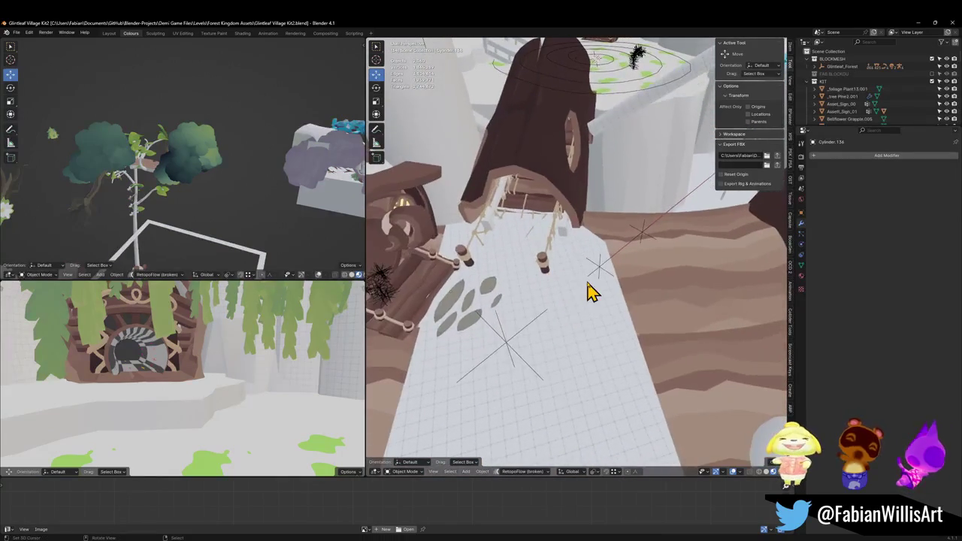
{"action": "left_click", "coordinate": [509, 363]}
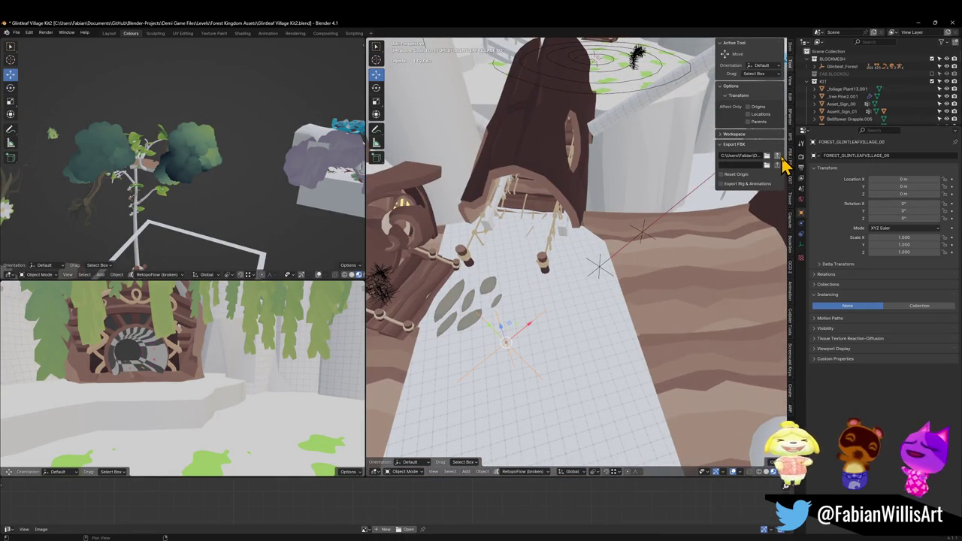
{"action": "key", "text": "shift+g"}
{"action": "left_click", "coordinate": [511, 301]}
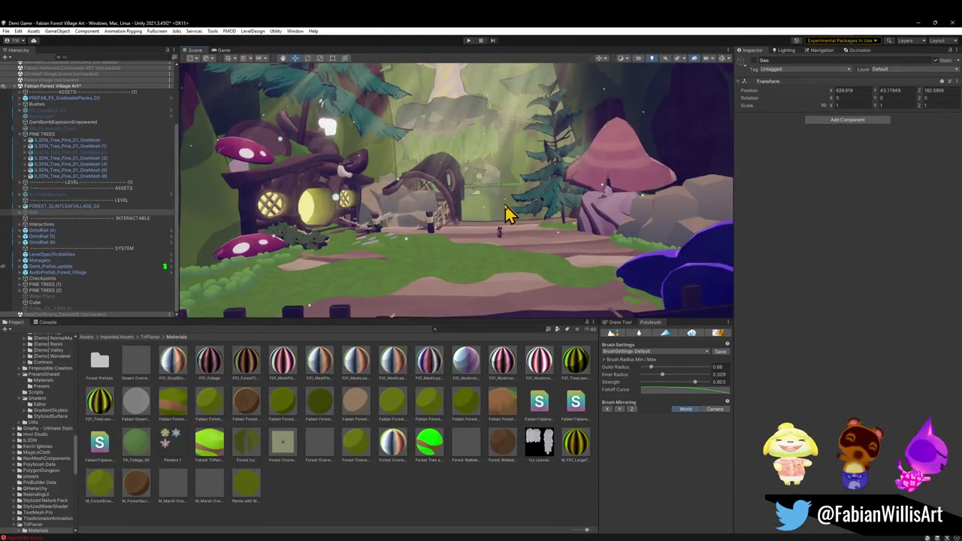
Inspect the updated archway in Unity, then reselect the village empty in Blender.
{"action": "mouse_move", "coordinate": [505, 214]}
{"action": "left_mouse_down"}
{"action": "mouse_move", "coordinate": [503, 205]}
{"action": "mouse_move", "coordinate": [507, 218]}
{"action": "mouse_move", "coordinate": [480, 237]}
{"action": "mouse_move", "coordinate": [485, 267]}
{"action": "left_mouse_up"}
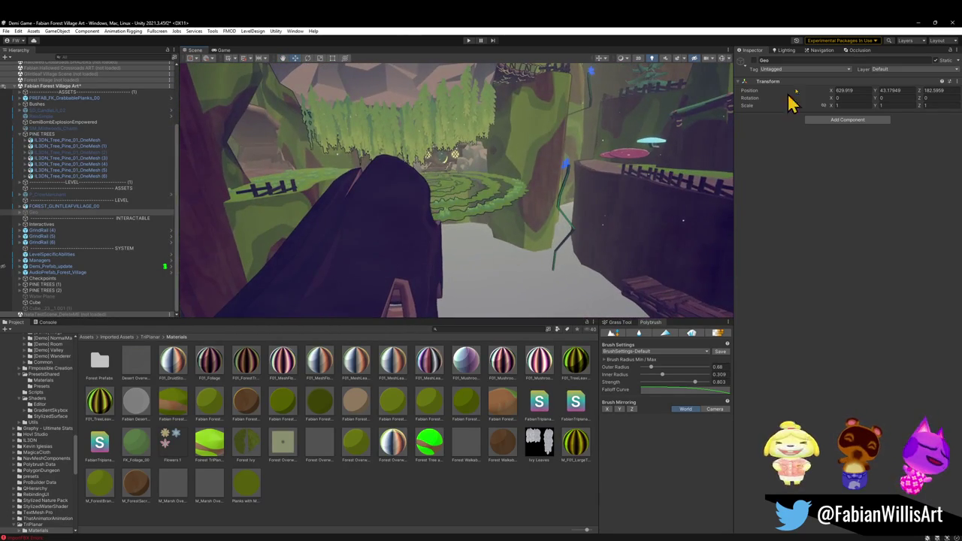
{"action": "left_click", "coordinate": [918, 23]}
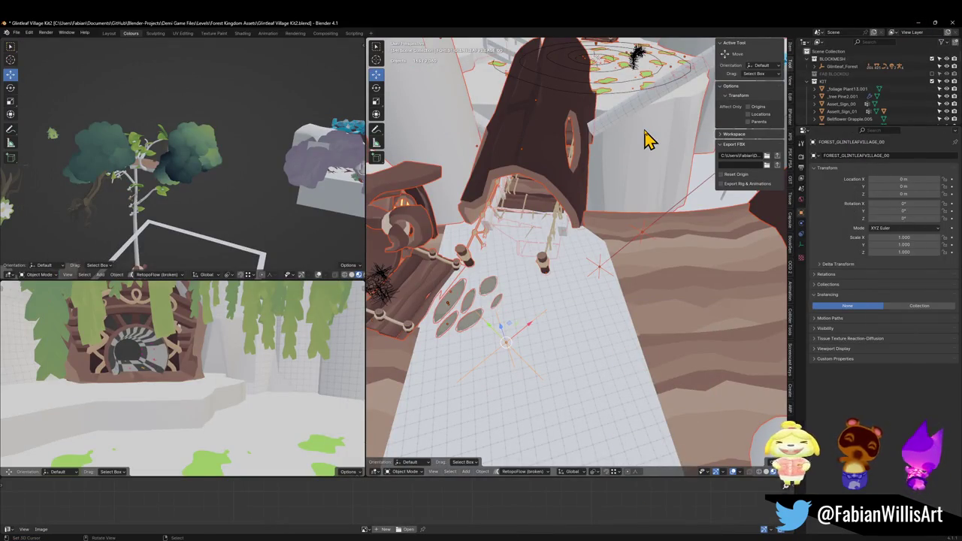
{"action": "left_click", "coordinate": [647, 139]}
{"action": "left_click", "coordinate": [516, 344]}
Rename the tree platform object to Forest_TreePlatform_00.00511.
{"action": "key", "text": "g"}
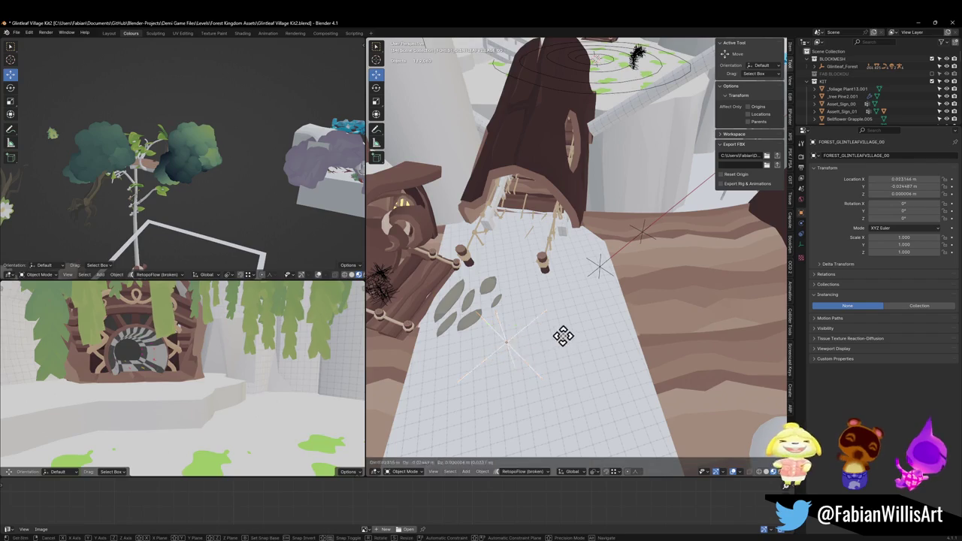
{"action": "key", "text": "Escape"}
{"action": "left_click", "coordinate": [638, 163]}
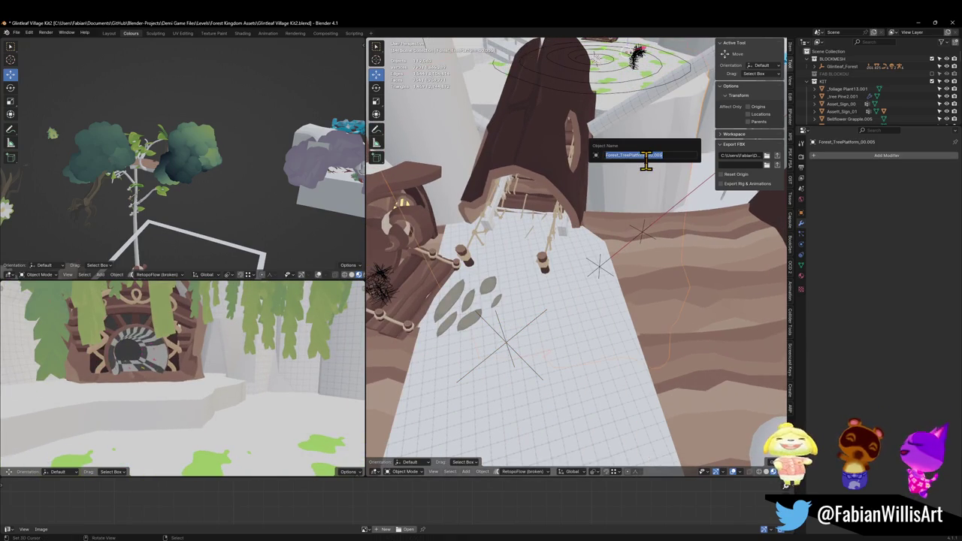
{"action": "key", "text": "F2"}
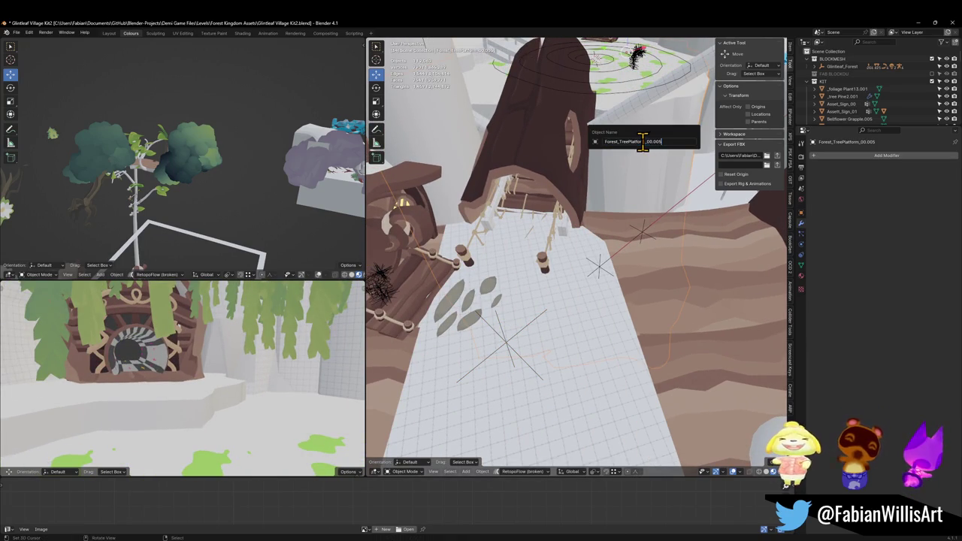
{"action": "key", "text": "Return"}
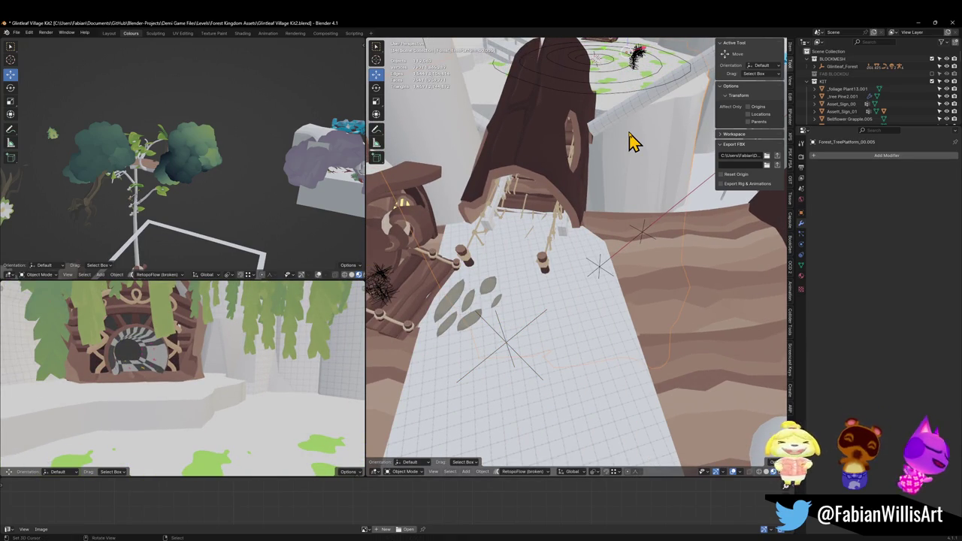
{"action": "key", "text": "F2"}
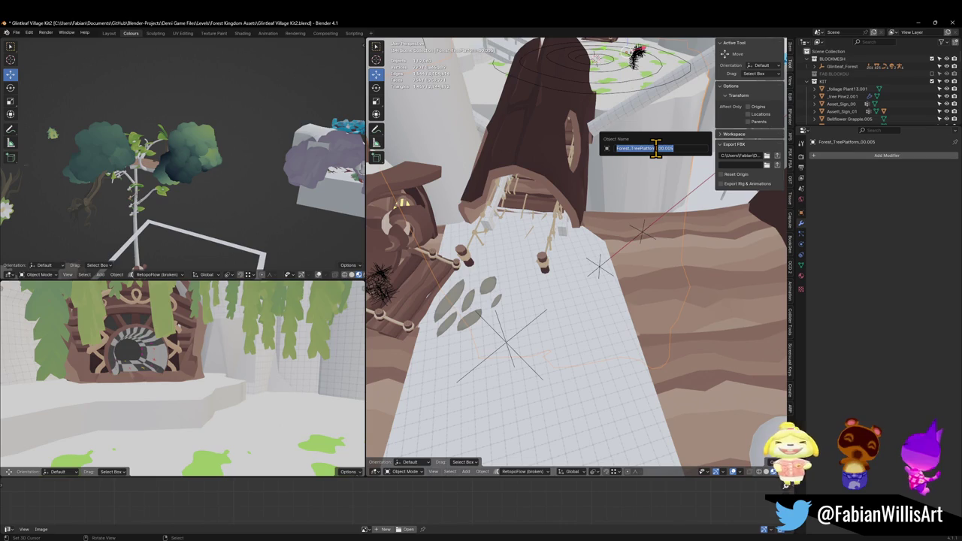
{"action": "key", "text": "Return"}
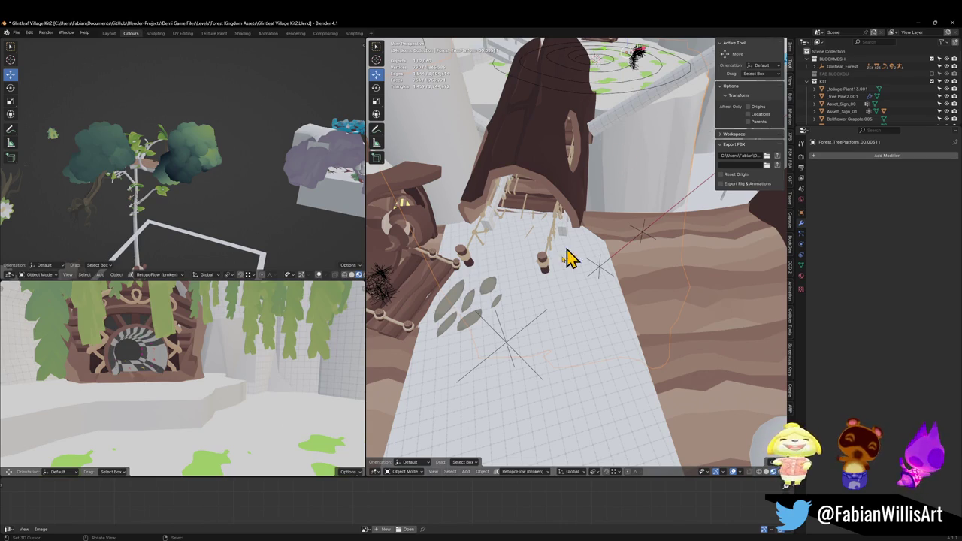
Export the FOREST_GLINTLEAFVILLAGE_00 hierarchy as FBX and view the result in Unity.
{"action": "left_click", "coordinate": [516, 349]}
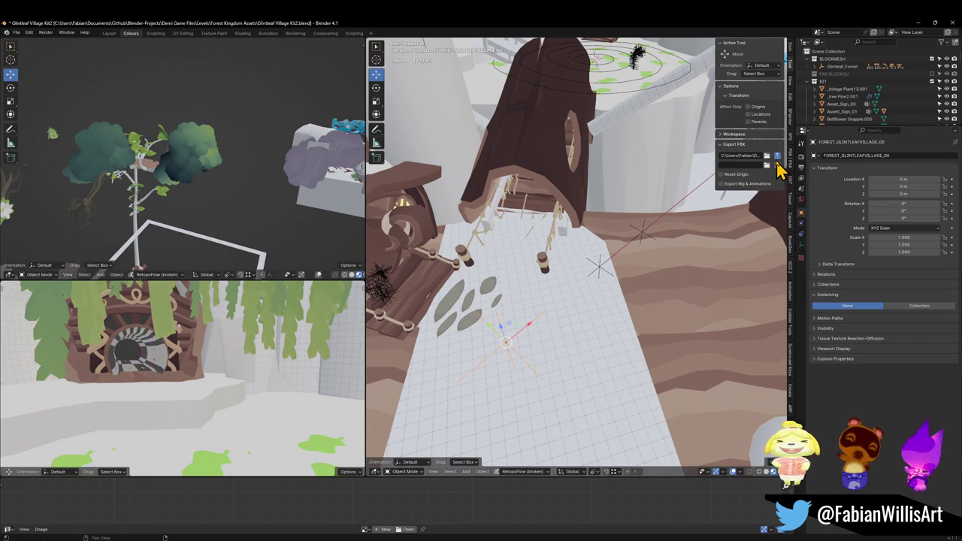
{"action": "left_click", "coordinate": [777, 158]}
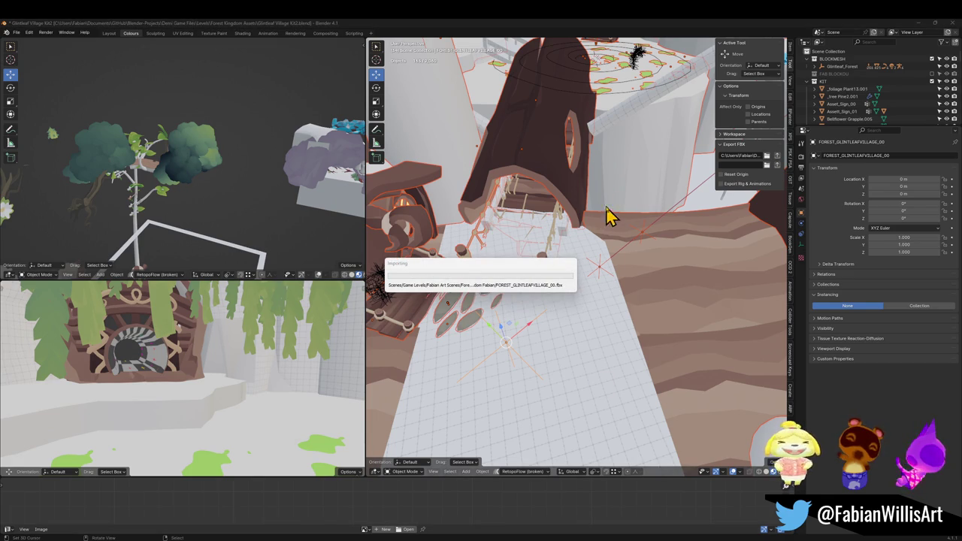
{"action": "key", "text": "alt+Tab"}
{"action": "mouse_move", "coordinate": [546, 213]}
{"action": "left_mouse_down"}
{"action": "mouse_move", "coordinate": [537, 232]}
{"action": "mouse_move", "coordinate": [585, 234]}
{"action": "left_mouse_up"}
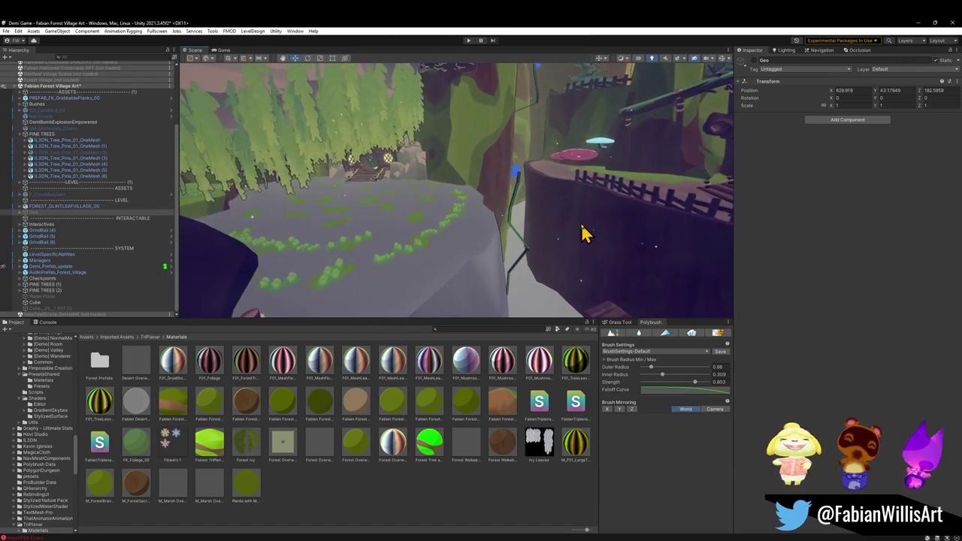
Select the reimported tree platform, review its two materials, and fly to the tree-trunk house.
{"action": "left_click", "coordinate": [601, 240]}
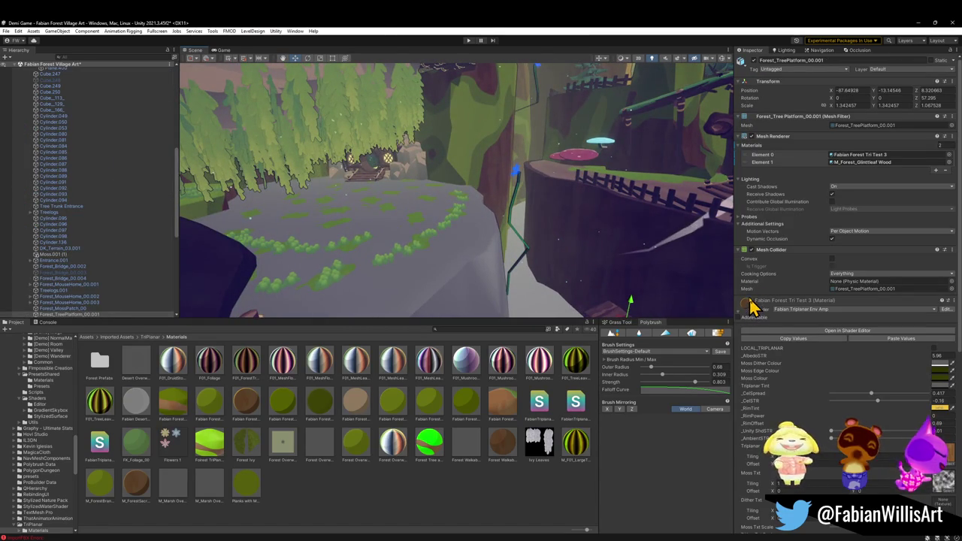
{"action": "mouse_move", "coordinate": [739, 303]}
{"action": "left_mouse_down"}
{"action": "mouse_move", "coordinate": [430, 316]}
{"action": "mouse_move", "coordinate": [427, 284]}
{"action": "mouse_move", "coordinate": [461, 308]}
{"action": "left_mouse_up"}
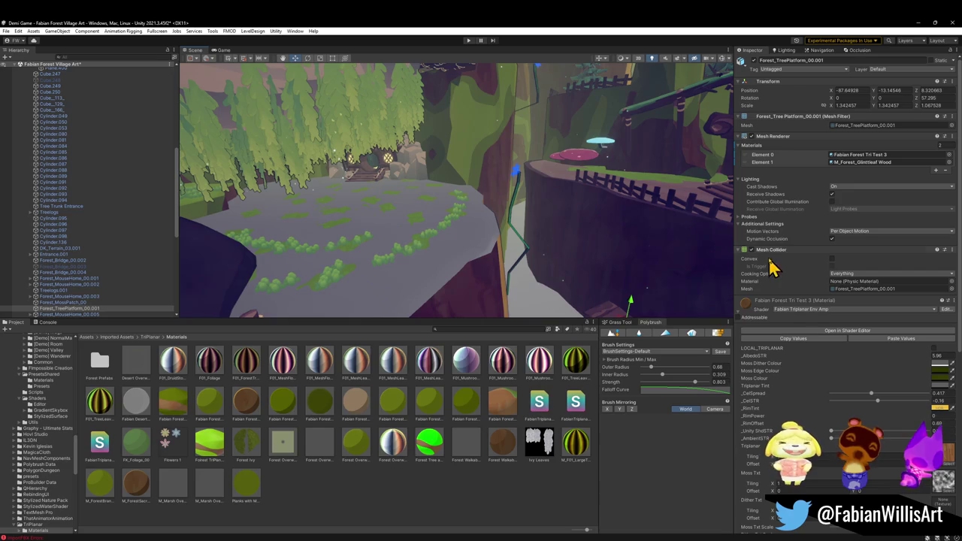
{"action": "left_click", "coordinate": [741, 310]}
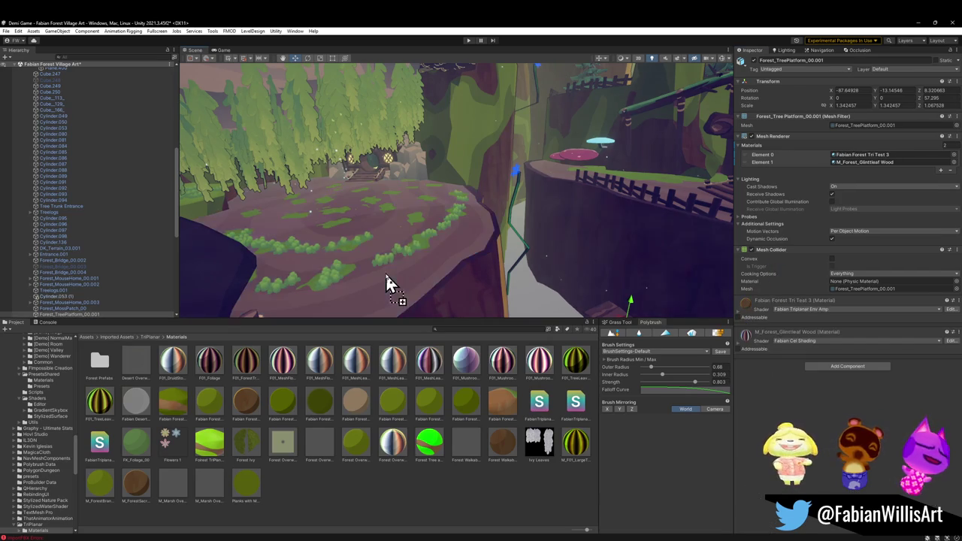
{"action": "mouse_move", "coordinate": [394, 281]}
{"action": "left_mouse_down"}
{"action": "mouse_move", "coordinate": [437, 244]}
{"action": "mouse_move", "coordinate": [329, 218]}
{"action": "mouse_move", "coordinate": [432, 234]}
{"action": "mouse_move", "coordinate": [496, 223]}
{"action": "mouse_move", "coordinate": [507, 204]}
{"action": "mouse_move", "coordinate": [493, 197]}
{"action": "mouse_move", "coordinate": [527, 243]}
{"action": "mouse_move", "coordinate": [377, 254]}
{"action": "mouse_move", "coordinate": [451, 223]}
{"action": "mouse_move", "coordinate": [443, 225]}
{"action": "left_mouse_up"}
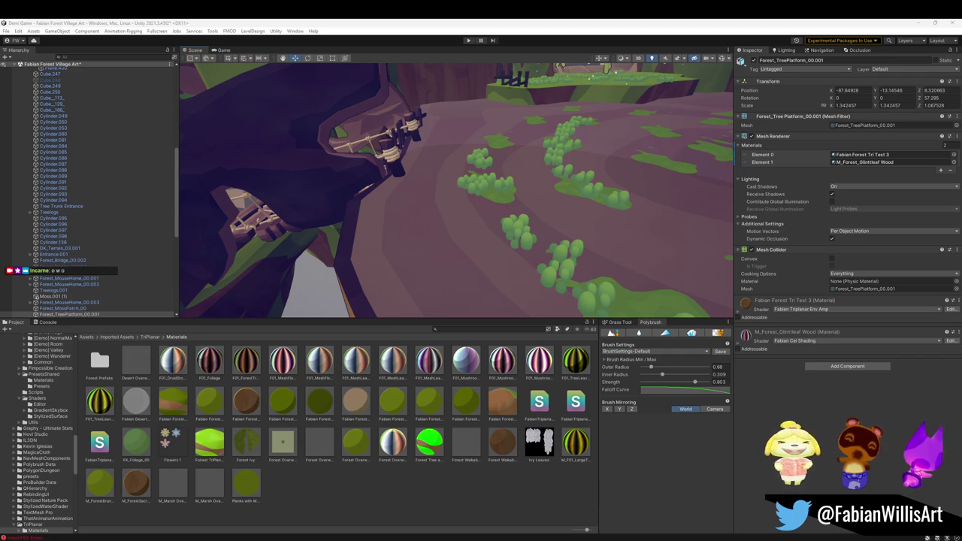
{"action": "mouse_move", "coordinate": [406, 215]}
{"action": "left_mouse_down"}
{"action": "mouse_move", "coordinate": [535, 155]}
{"action": "mouse_move", "coordinate": [594, 133]}
{"action": "mouse_move", "coordinate": [608, 140]}
{"action": "mouse_move", "coordinate": [512, 142]}
{"action": "mouse_move", "coordinate": [621, 157]}
{"action": "mouse_move", "coordinate": [554, 213]}
{"action": "left_mouse_up"}
Delete PREFAB_Forest_Rock_00 (2) and (3) over the rope bridge, undoing a stray fence deletion.
{"action": "left_click", "coordinate": [554, 213]}
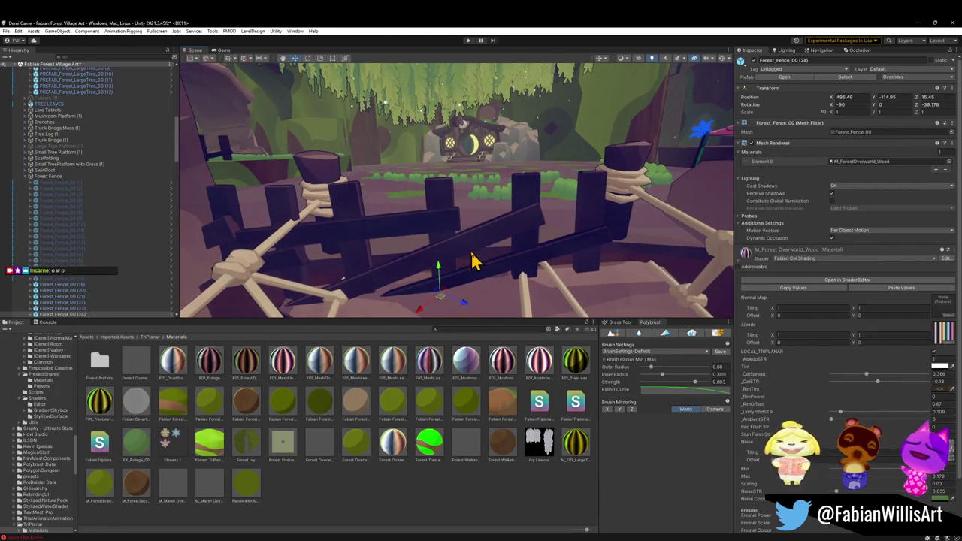
{"action": "key", "text": "Delete"}
{"action": "key", "text": "ctrl+z"}
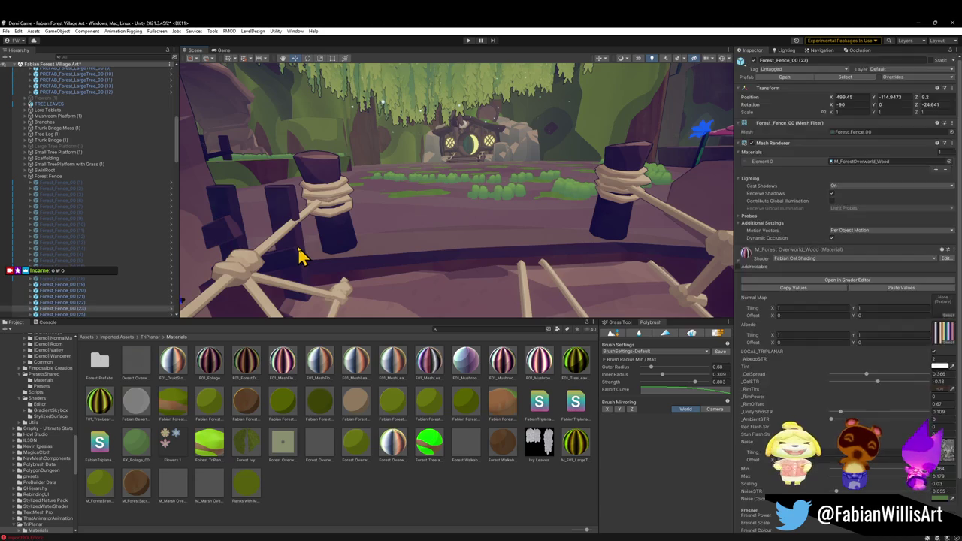
{"action": "mouse_move", "coordinate": [415, 260]}
{"action": "left_mouse_down"}
{"action": "mouse_move", "coordinate": [409, 223]}
{"action": "mouse_move", "coordinate": [376, 234]}
{"action": "left_mouse_up"}
{"action": "left_click", "coordinate": [412, 249]}
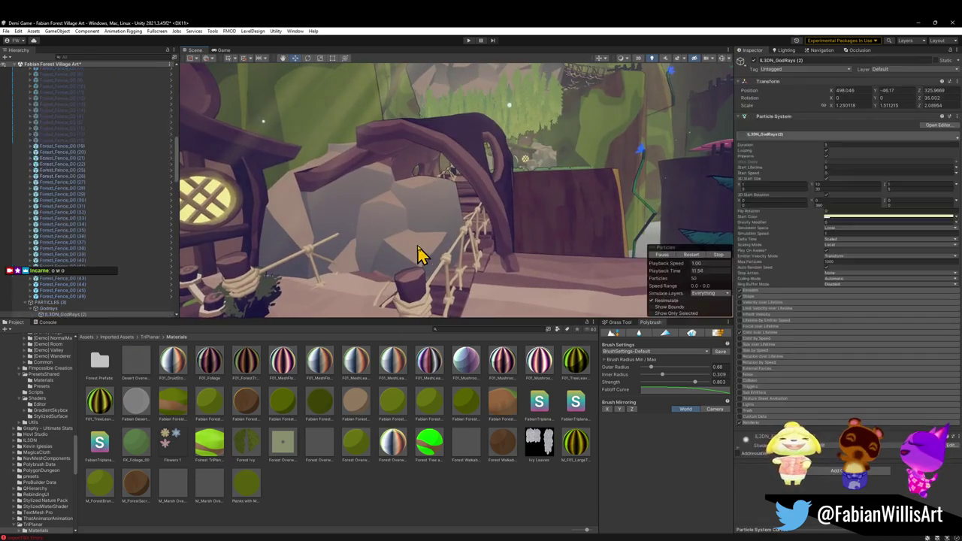
{"action": "key", "text": "Delete"}
{"action": "left_click", "coordinate": [414, 258]}
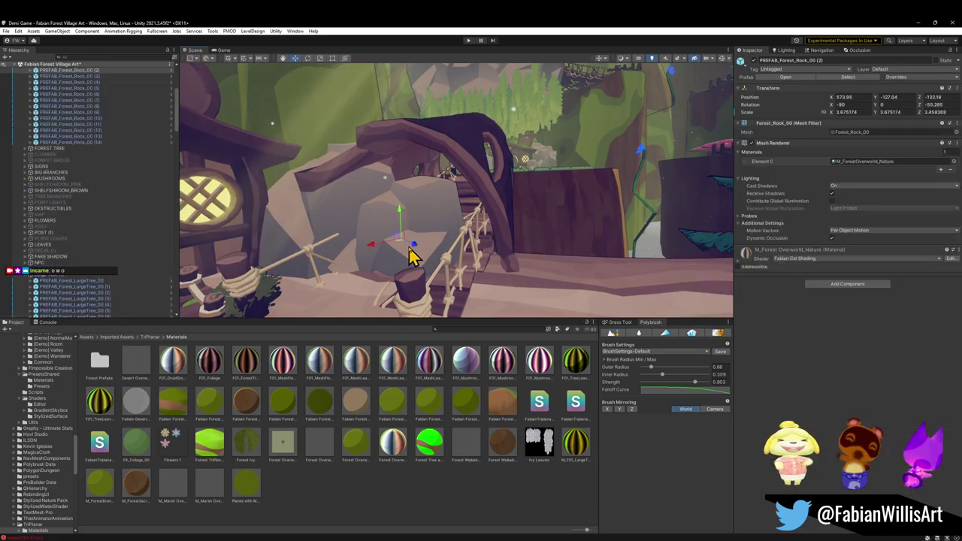
{"action": "key", "text": "Delete"}
{"action": "left_click", "coordinate": [376, 248]}
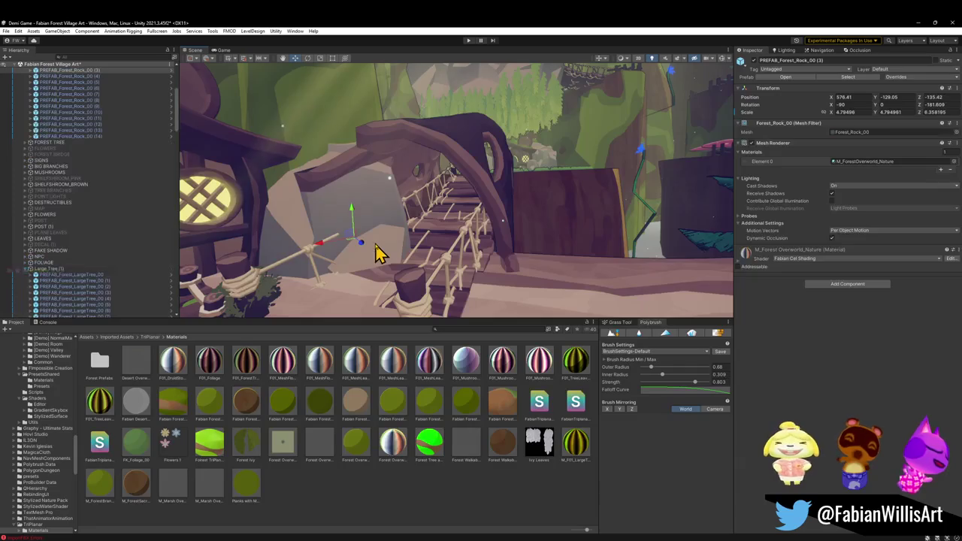
{"action": "key", "text": "Delete"}
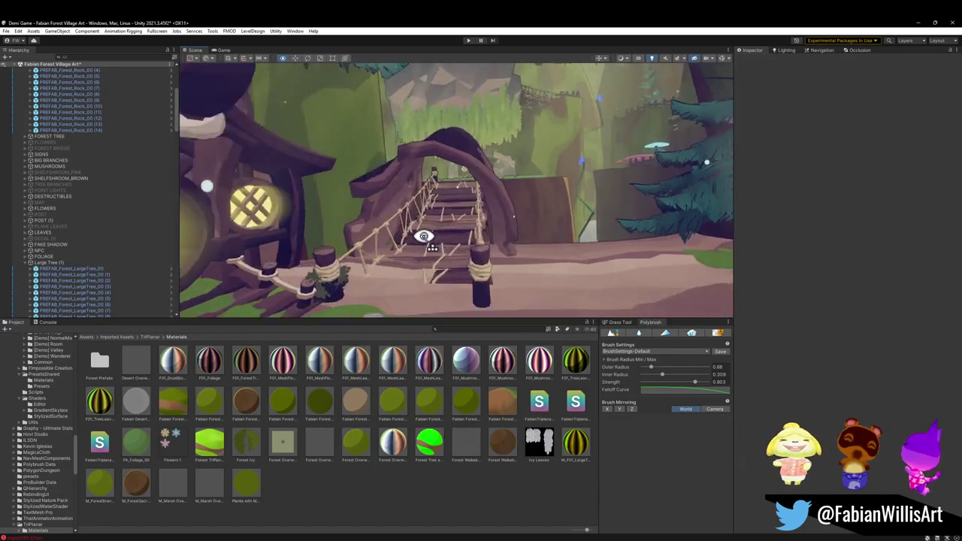
Fly through the village past the bridge and trunk, then select the Forest_Scaffolding_00 stairs.
{"action": "key", "text": "w"}
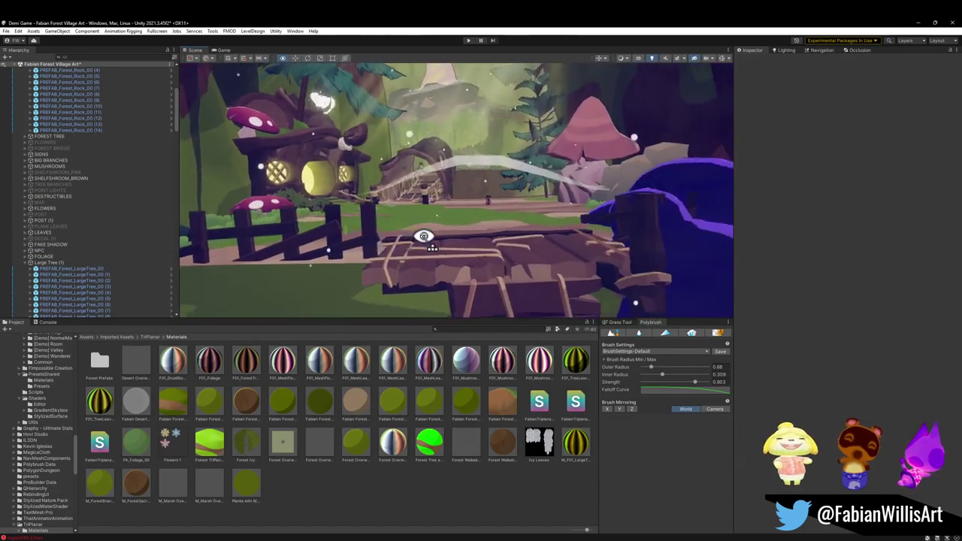
{"action": "key", "text": "s"}
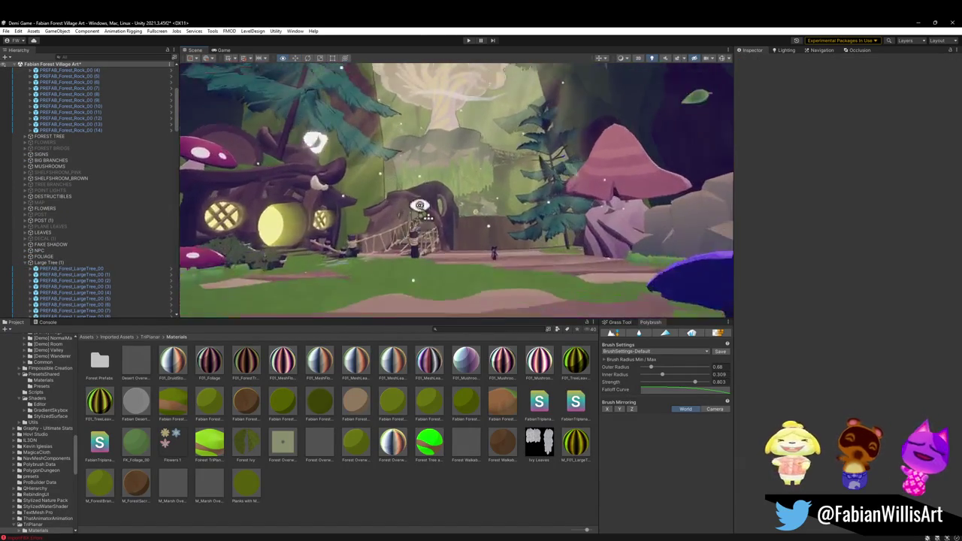
{"action": "key", "text": "w"}
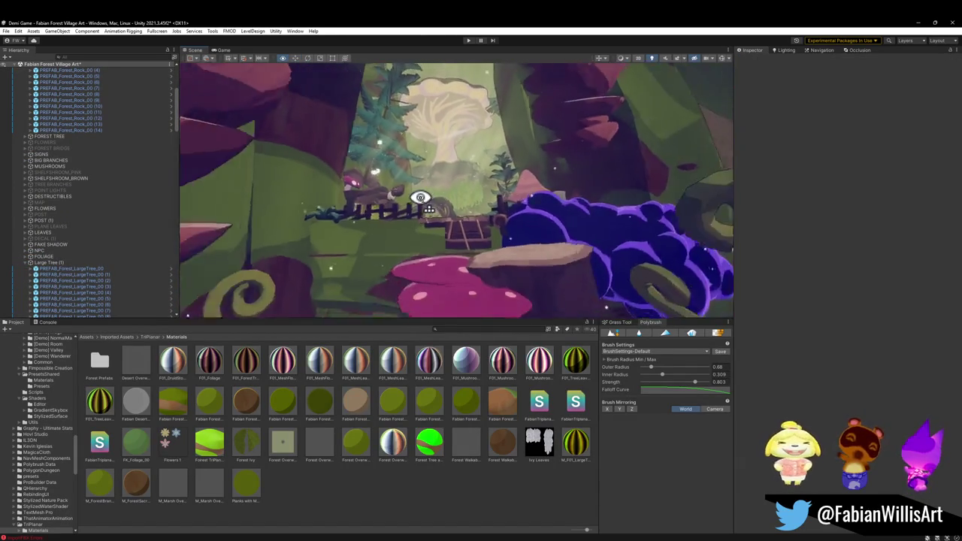
{"action": "key", "text": "w"}
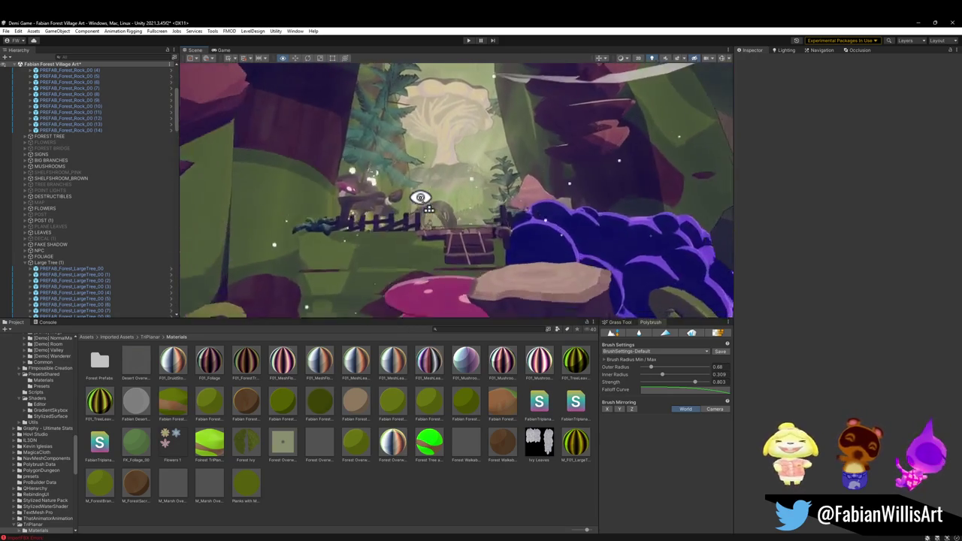
{"action": "key", "text": "s"}
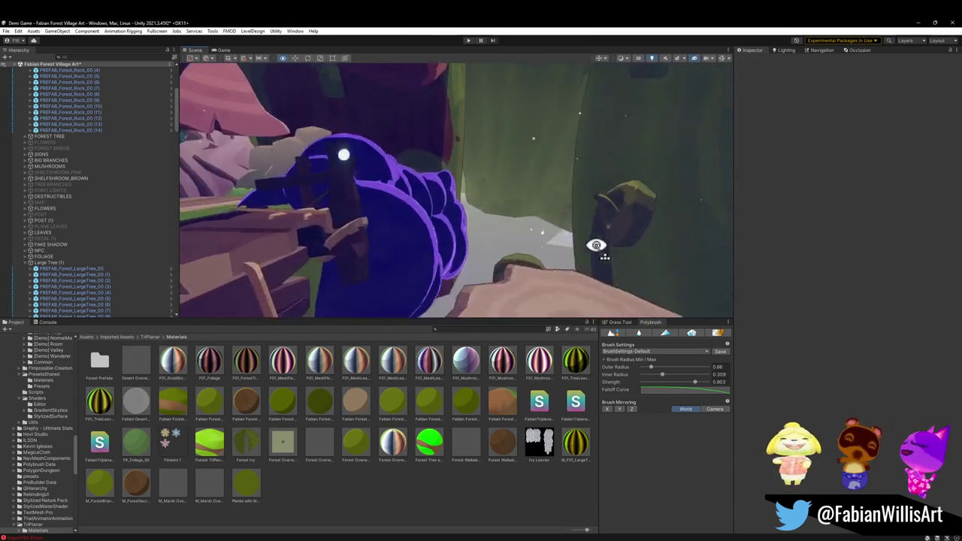
{"action": "key", "text": "w"}
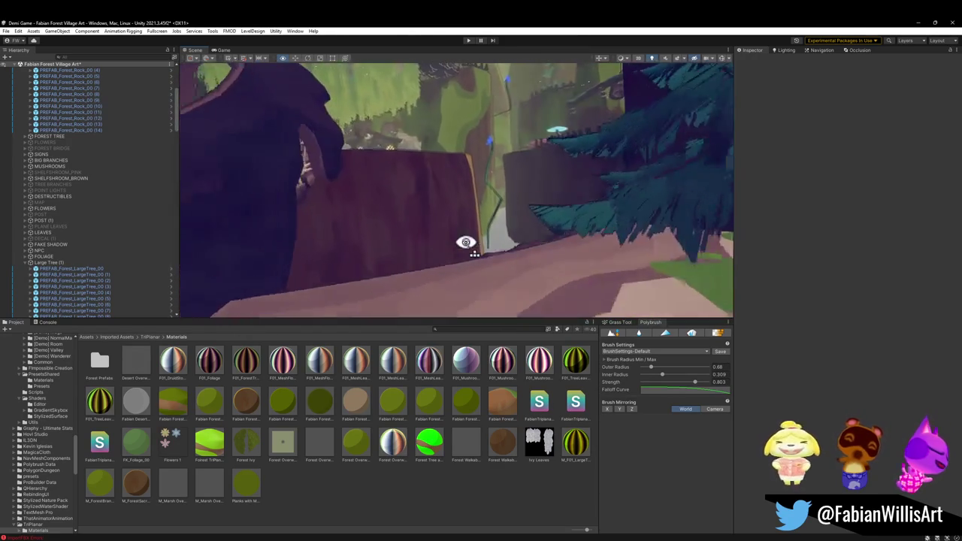
{"action": "key", "text": "w"}
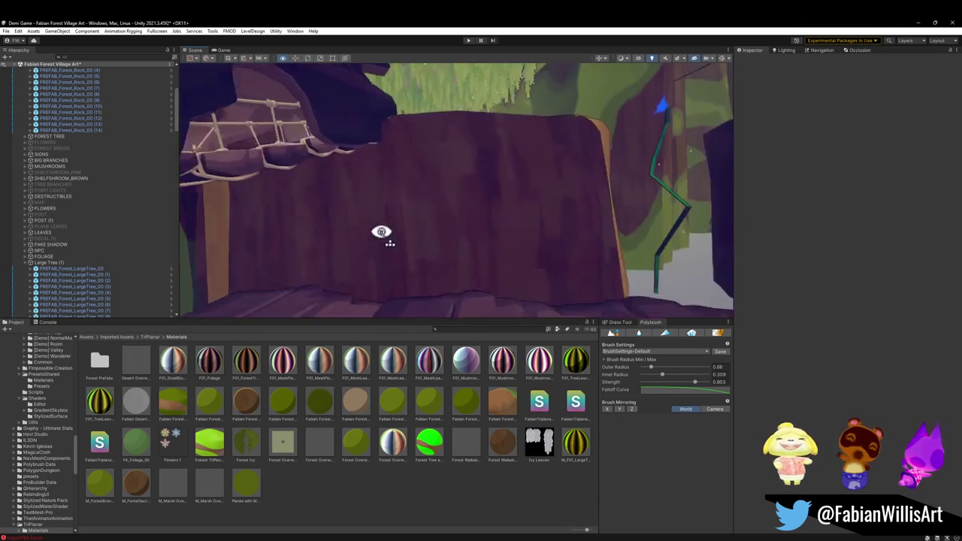
{"action": "key", "text": "w"}
{"action": "left_click", "coordinate": [498, 209]}
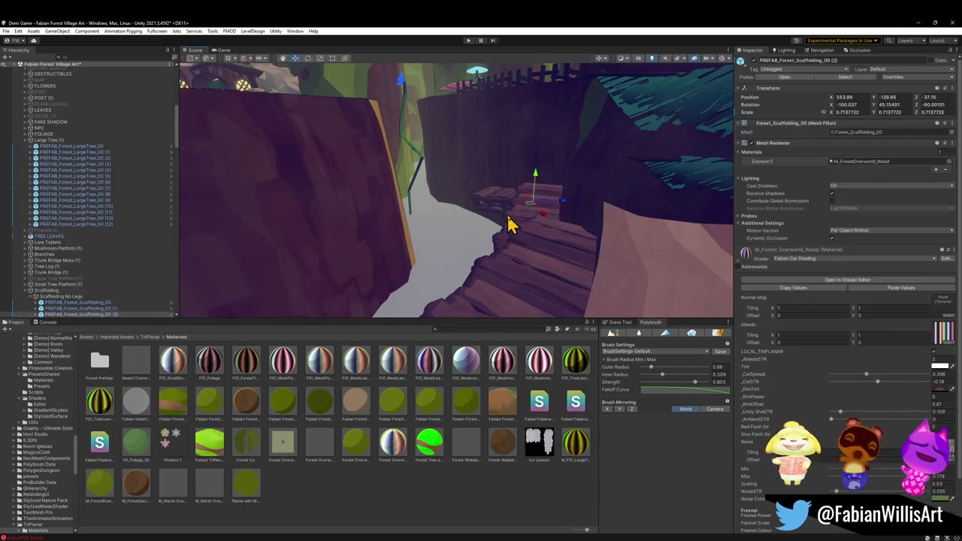
{"action": "key", "text": "s"}
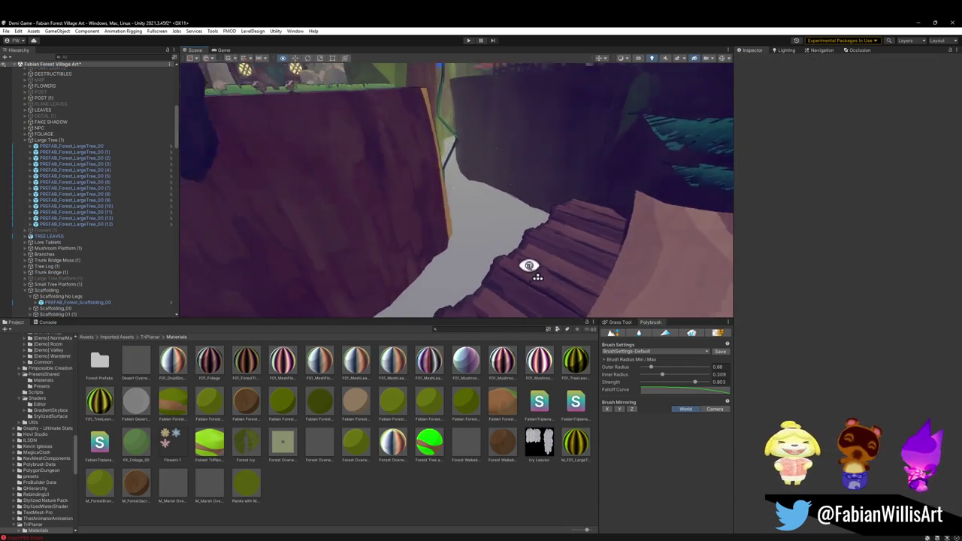
{"action": "left_click", "coordinate": [502, 249]}
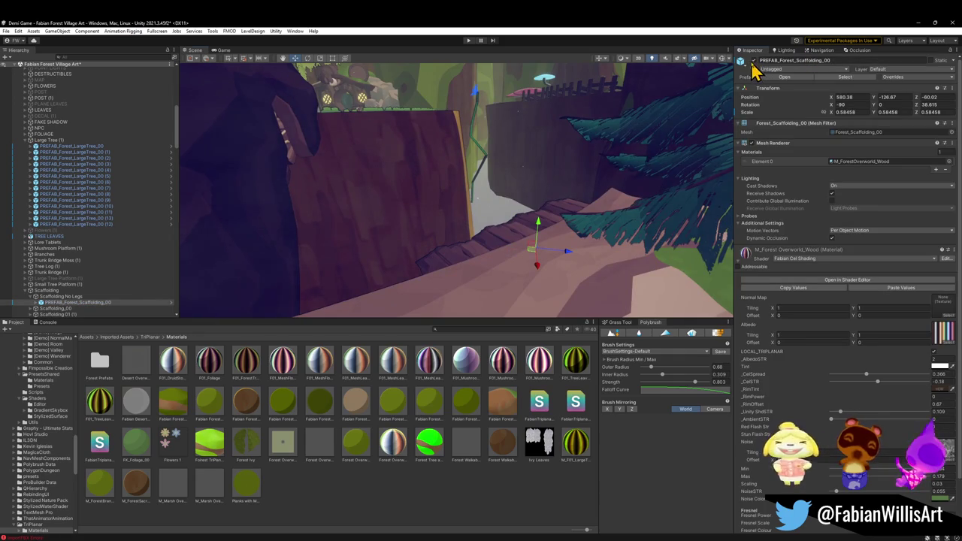
{"action": "mouse_move", "coordinate": [527, 241]}
{"action": "left_mouse_down"}
{"action": "mouse_move", "coordinate": [548, 204]}
{"action": "mouse_move", "coordinate": [473, 168]}
{"action": "mouse_move", "coordinate": [359, 178]}
{"action": "mouse_move", "coordinate": [511, 191]}
{"action": "mouse_move", "coordinate": [360, 221]}
{"action": "mouse_move", "coordinate": [584, 213]}
{"action": "mouse_move", "coordinate": [677, 189]}
{"action": "mouse_move", "coordinate": [513, 210]}
{"action": "mouse_move", "coordinate": [530, 214]}
{"action": "mouse_move", "coordinate": [639, 200]}
{"action": "mouse_move", "coordinate": [551, 193]}
{"action": "mouse_move", "coordinate": [417, 204]}
{"action": "mouse_move", "coordinate": [472, 210]}
{"action": "mouse_move", "coordinate": [451, 198]}
{"action": "mouse_move", "coordinate": [615, 182]}
{"action": "mouse_move", "coordinate": [507, 279]}
{"action": "mouse_move", "coordinate": [513, 286]}
{"action": "mouse_move", "coordinate": [442, 218]}
{"action": "mouse_move", "coordinate": [487, 243]}
{"action": "mouse_move", "coordinate": [203, 220]}
{"action": "mouse_move", "coordinate": [206, 256]}
{"action": "mouse_move", "coordinate": [460, 233]}
{"action": "mouse_move", "coordinate": [543, 206]}
{"action": "mouse_move", "coordinate": [288, 279]}
{"action": "mouse_move", "coordinate": [253, 223]}
{"action": "mouse_move", "coordinate": [318, 228]}
{"action": "mouse_move", "coordinate": [194, 219]}
{"action": "mouse_move", "coordinate": [148, 250]}
{"action": "mouse_move", "coordinate": [135, 286]}
{"action": "mouse_move", "coordinate": [146, 324]}
{"action": "mouse_move", "coordinate": [418, 258]}
{"action": "mouse_move", "coordinate": [485, 271]}
{"action": "mouse_move", "coordinate": [533, 193]}
{"action": "mouse_move", "coordinate": [545, 200]}
{"action": "left_mouse_up"}
{"action": "left_click", "coordinate": [485, 271]}
{"action": "left_click", "coordinate": [485, 282]}
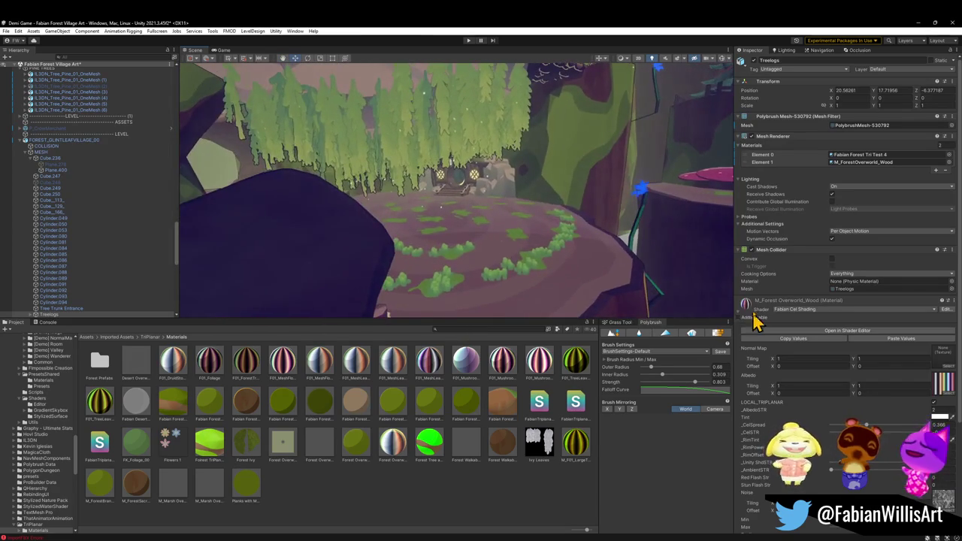
{"action": "left_click_drag", "start_coordinate": [576, 285], "coordinate": [517, 309]}
{"action": "mouse_move", "coordinate": [518, 263]}
{"action": "left_mouse_down"}
{"action": "mouse_move", "coordinate": [456, 285]}
{"action": "mouse_move", "coordinate": [423, 251]}
{"action": "mouse_move", "coordinate": [522, 230]}
{"action": "mouse_move", "coordinate": [527, 242]}
{"action": "left_mouse_up"}
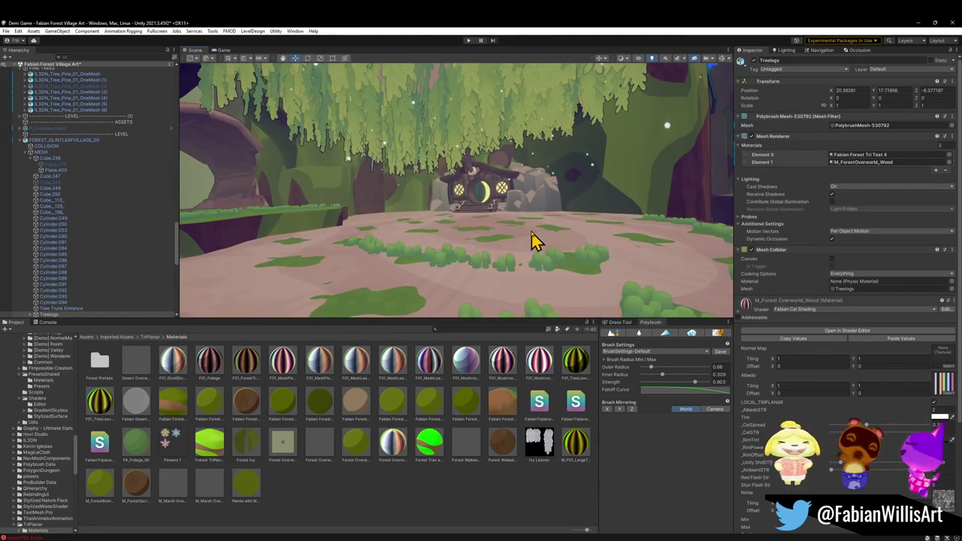
{"action": "key", "text": "ctrl+z"}
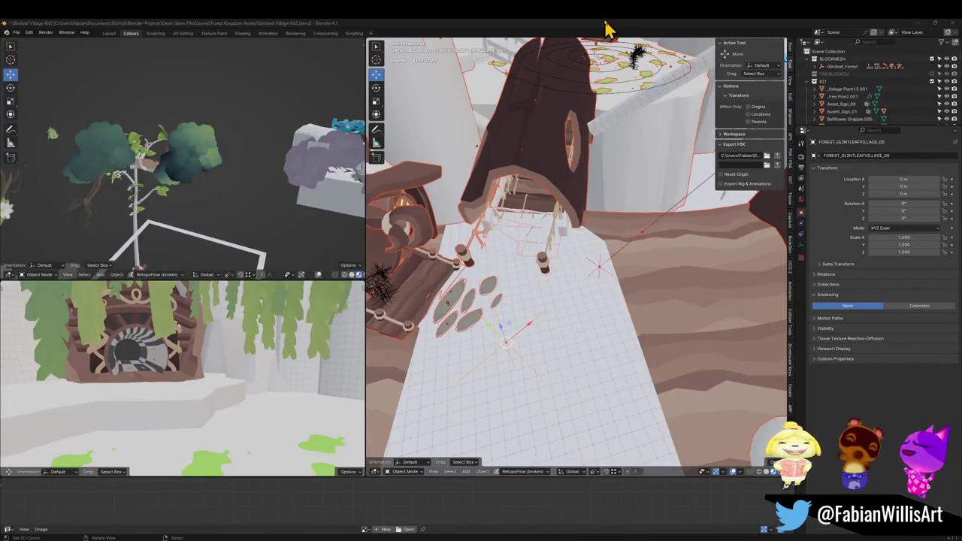
Deselect all and unhide geometry, then select the reimported FOREST_GLINTLEAFVILLAGE_00 village in Unity.
{"action": "key", "text": "alt+a"}
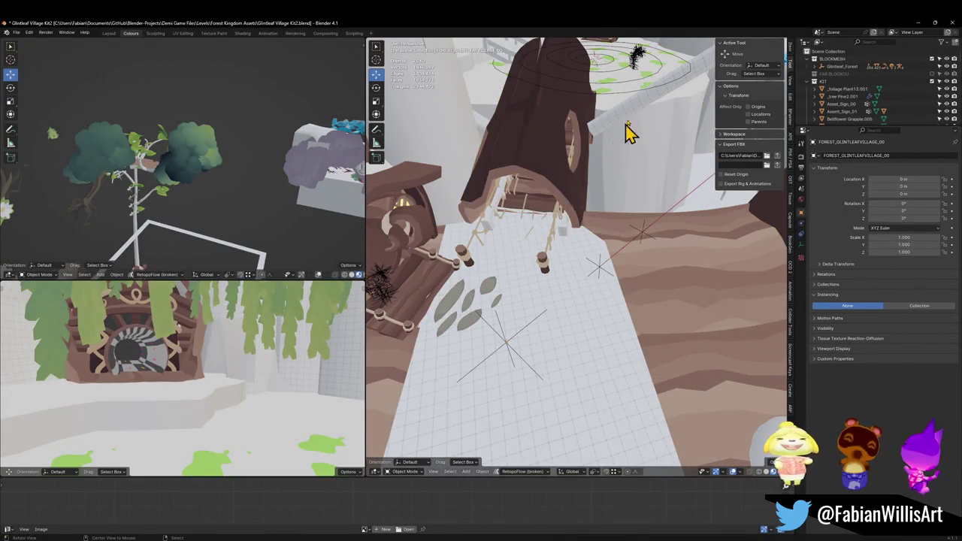
{"action": "key", "text": "alt+h"}
{"action": "mouse_move", "coordinate": [631, 103]}
{"action": "left_mouse_down"}
{"action": "mouse_move", "coordinate": [646, 307]}
{"action": "mouse_move", "coordinate": [536, 275]}
{"action": "mouse_move", "coordinate": [534, 352]}
{"action": "left_mouse_up"}
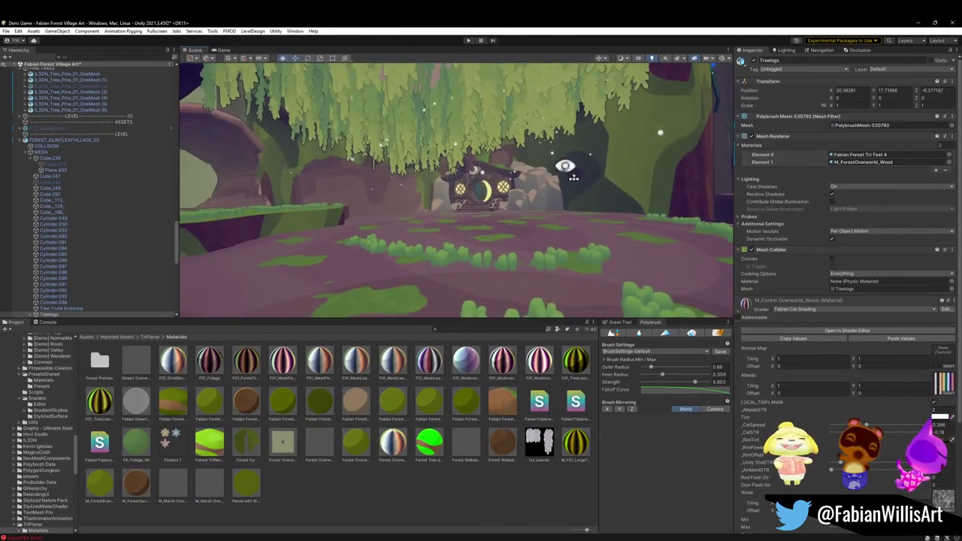
{"action": "mouse_move", "coordinate": [564, 163]}
{"action": "left_mouse_down"}
{"action": "mouse_move", "coordinate": [668, 217]}
{"action": "mouse_move", "coordinate": [623, 198]}
{"action": "mouse_move", "coordinate": [569, 215]}
{"action": "left_mouse_up"}
{"action": "left_click", "coordinate": [568, 234]}
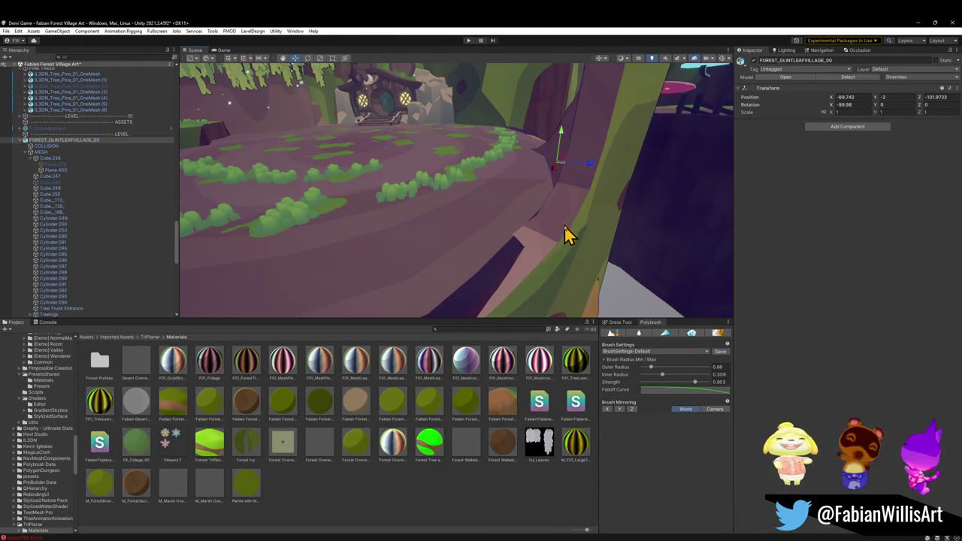
Inspect sm_tree_platform_b.001, toggle Forest_TreePlatform_00.00511 off and on, and collapse its wood material.
{"action": "left_click", "coordinate": [579, 217]}
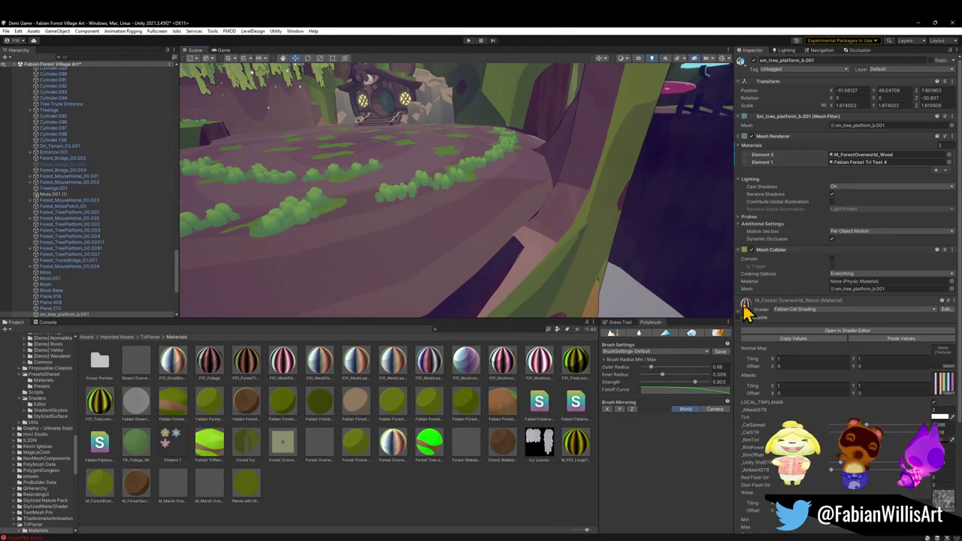
{"action": "key", "text": "f"}
{"action": "mouse_move", "coordinate": [417, 253]}
{"action": "left_mouse_down"}
{"action": "mouse_move", "coordinate": [396, 232]}
{"action": "mouse_move", "coordinate": [488, 218]}
{"action": "mouse_move", "coordinate": [498, 176]}
{"action": "mouse_move", "coordinate": [502, 205]}
{"action": "mouse_move", "coordinate": [528, 215]}
{"action": "left_mouse_up"}
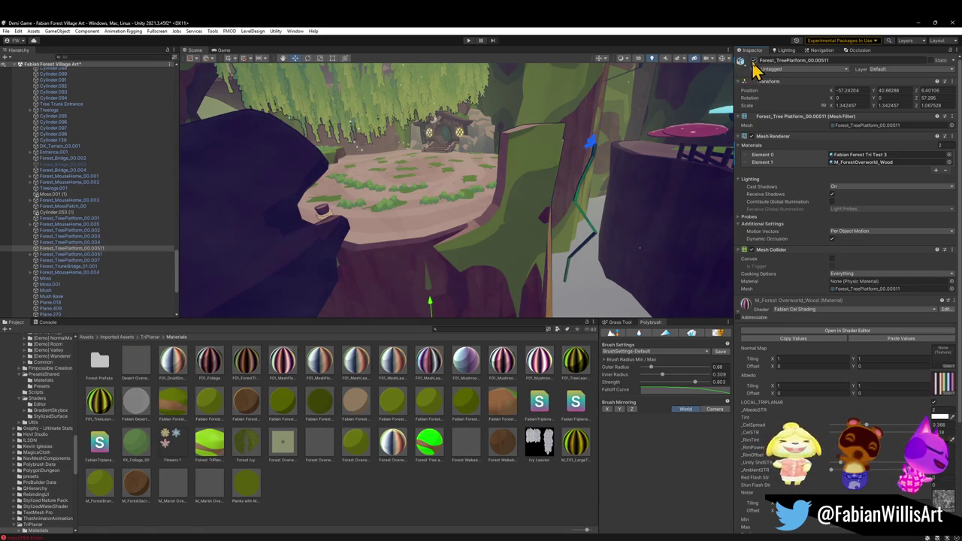
{"action": "left_click", "coordinate": [753, 61]}
{"action": "left_click", "coordinate": [754, 61]}
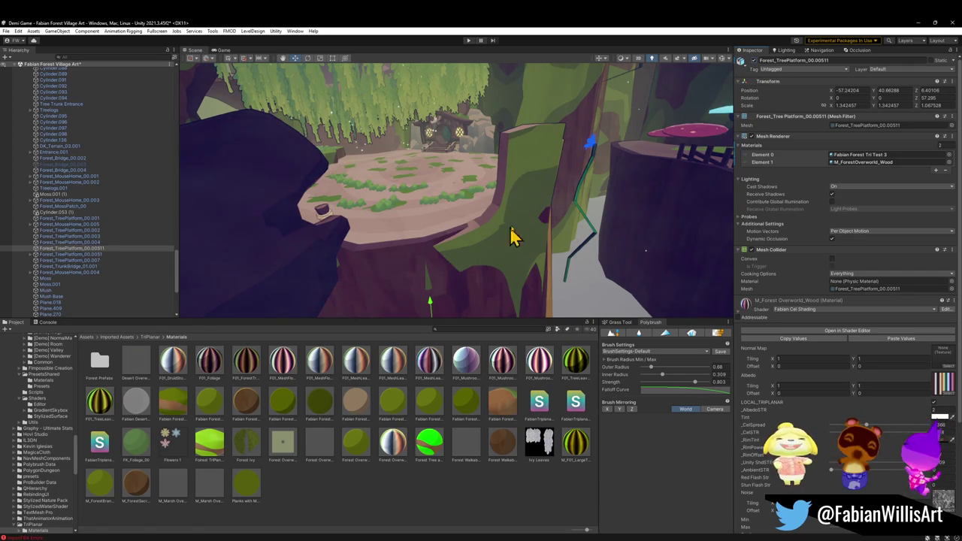
{"action": "left_click", "coordinate": [744, 308]}
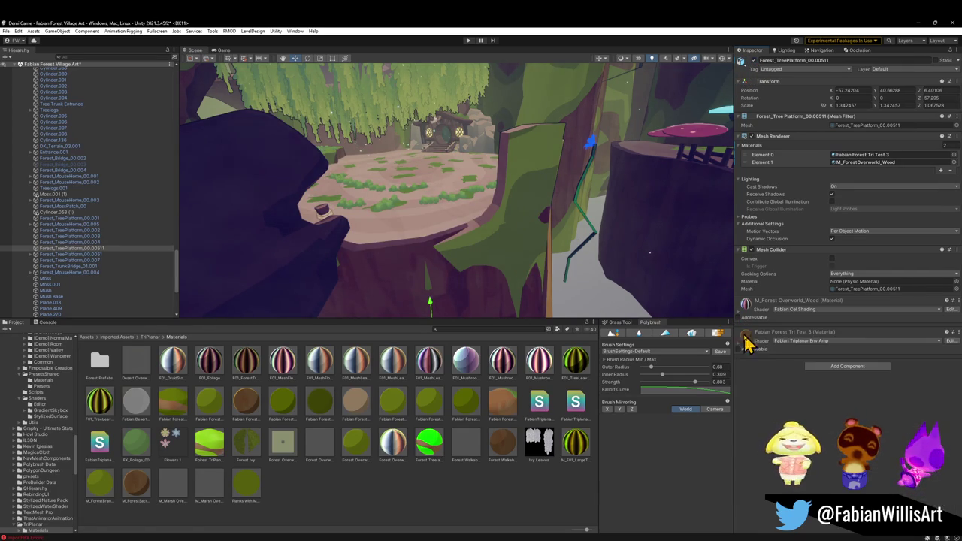
Look over Forest_TreePlatform_00.002 and the FOREST_GLINTLEAFVILLAGE_00 root, then reselect sm_tree_platform_b.001.
{"action": "left_click", "coordinate": [524, 194]}
{"action": "mouse_move", "coordinate": [751, 338]}
{"action": "left_mouse_down"}
{"action": "mouse_move", "coordinate": [461, 223]}
{"action": "mouse_move", "coordinate": [429, 220]}
{"action": "mouse_move", "coordinate": [481, 224]}
{"action": "left_mouse_up"}
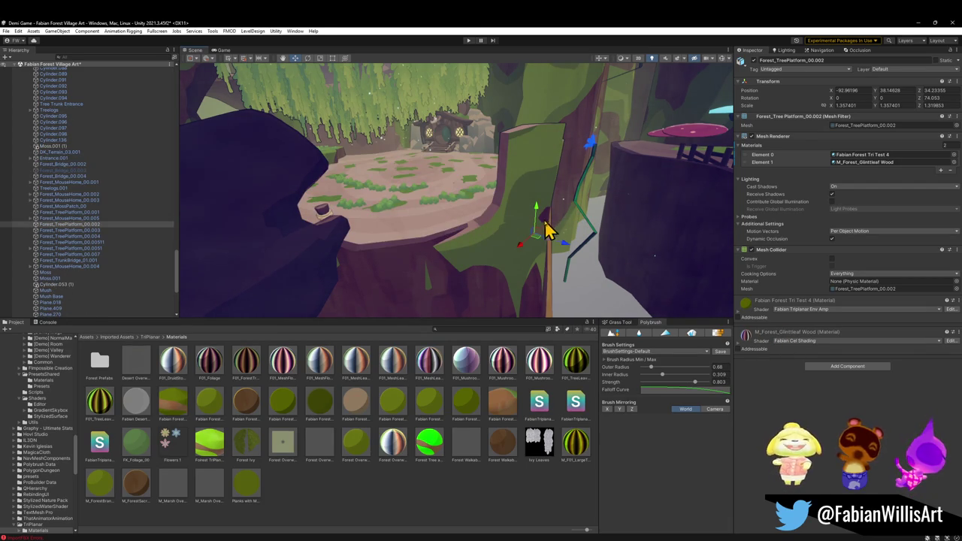
{"action": "left_click_drag", "start_coordinate": [576, 243], "coordinate": [608, 253]}
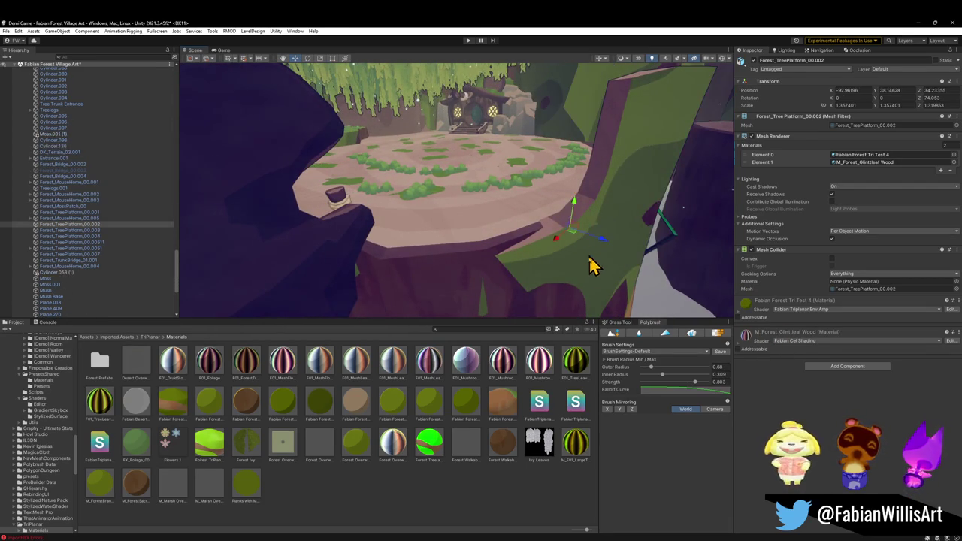
{"action": "left_click", "coordinate": [590, 297]}
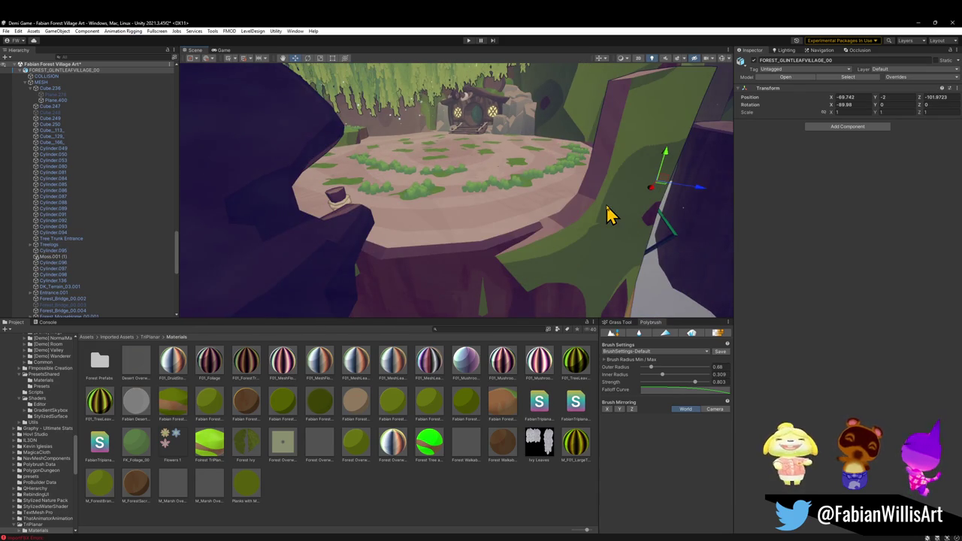
{"action": "mouse_move", "coordinate": [599, 218]}
{"action": "left_mouse_down"}
{"action": "mouse_move", "coordinate": [576, 233]}
{"action": "mouse_move", "coordinate": [507, 203]}
{"action": "mouse_move", "coordinate": [360, 200]}
{"action": "mouse_move", "coordinate": [440, 206]}
{"action": "mouse_move", "coordinate": [458, 219]}
{"action": "mouse_move", "coordinate": [454, 174]}
{"action": "mouse_move", "coordinate": [491, 206]}
{"action": "mouse_move", "coordinate": [481, 181]}
{"action": "mouse_move", "coordinate": [512, 184]}
{"action": "left_mouse_up"}
{"action": "left_click", "coordinate": [571, 235]}
Undo the accidental platform moves so it stays unchanged, then minimize Unity.
{"action": "key", "text": "ctrl+z"}
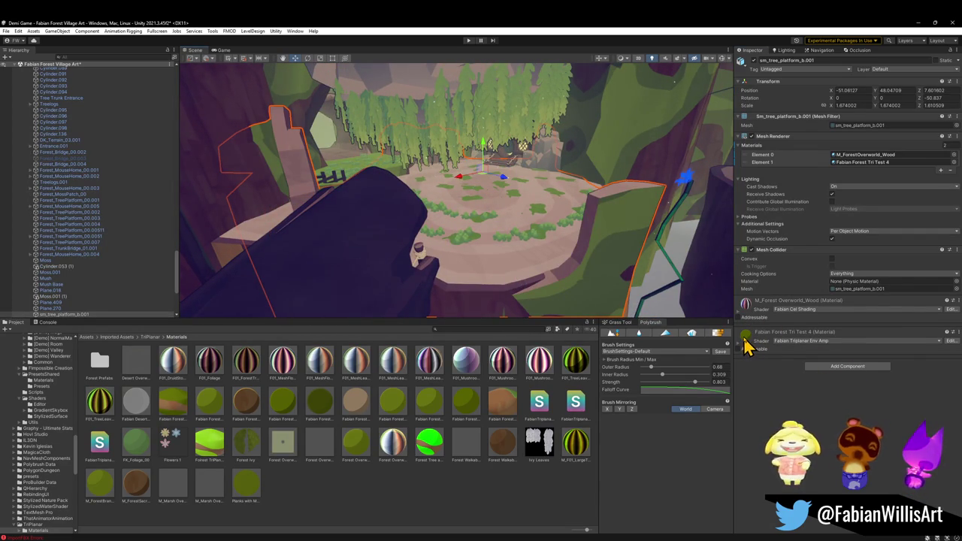
{"action": "key", "text": "ctrl+z"}
{"action": "key", "text": "ctrl+y"}
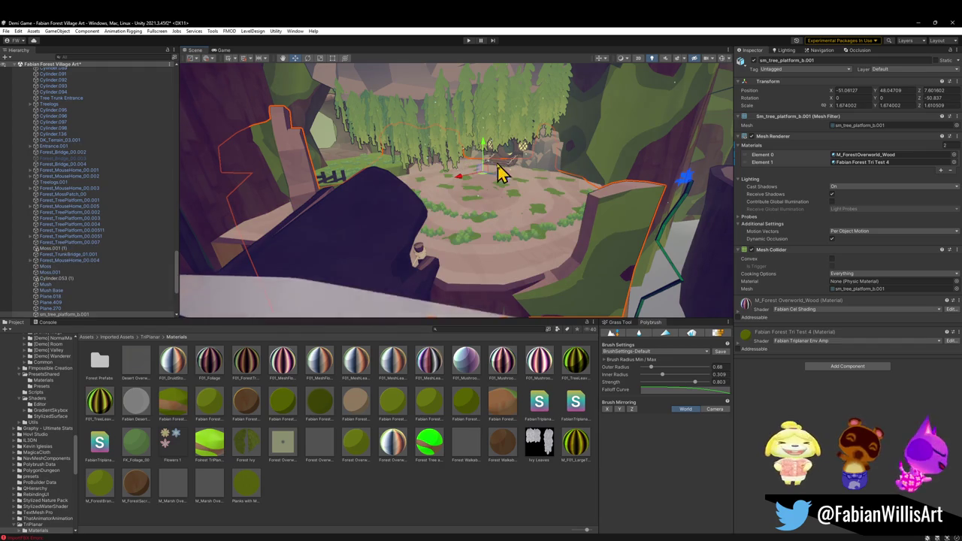
{"action": "left_click_drag", "start_coordinate": [485, 152], "coordinate": [488, 170]}
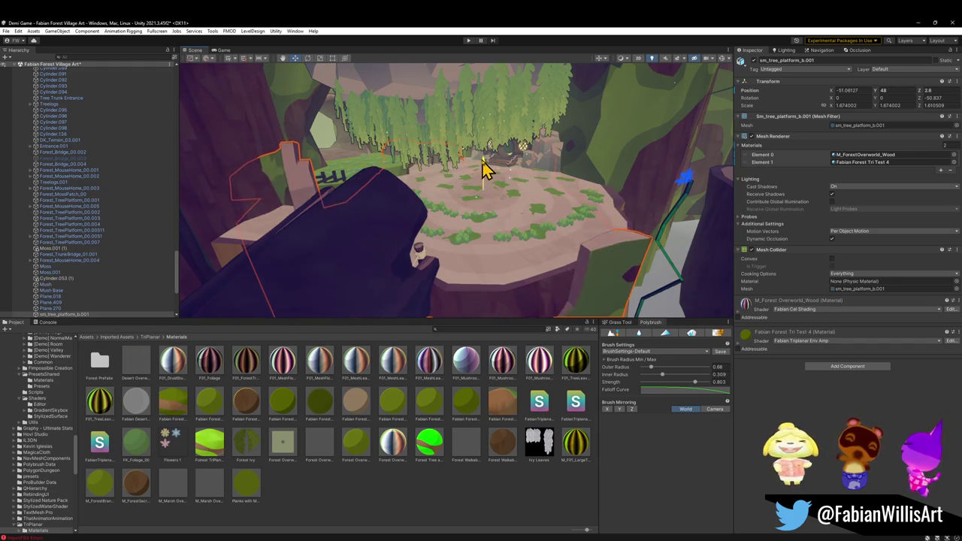
{"action": "key", "text": "ctrl+z"}
{"action": "mouse_move", "coordinate": [601, 173]}
{"action": "left_mouse_down"}
{"action": "mouse_move", "coordinate": [548, 217]}
{"action": "mouse_move", "coordinate": [552, 189]}
{"action": "mouse_move", "coordinate": [582, 155]}
{"action": "mouse_move", "coordinate": [601, 165]}
{"action": "mouse_move", "coordinate": [623, 221]}
{"action": "mouse_move", "coordinate": [636, 152]}
{"action": "mouse_move", "coordinate": [636, 208]}
{"action": "mouse_move", "coordinate": [601, 263]}
{"action": "mouse_move", "coordinate": [683, 296]}
{"action": "left_mouse_up"}
{"action": "left_click", "coordinate": [919, 23]}
Snap the 3D cursor to the sm_tree_platform_b.001 rim piece and enlarge the palette editor.
{"action": "left_click", "coordinate": [620, 289]}
{"action": "key", "text": "Tab"}
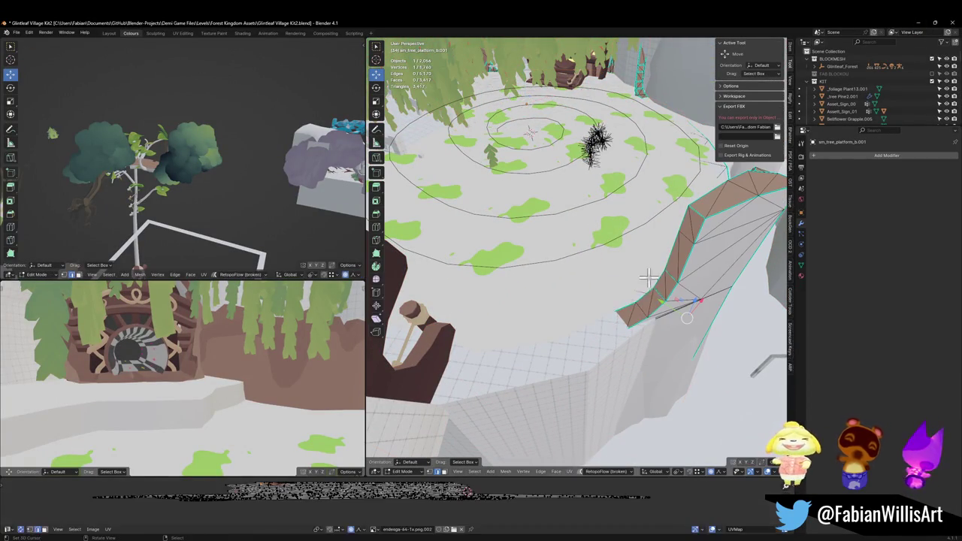
{"action": "key", "text": "shift+s"}
{"action": "left_click", "coordinate": [489, 510]}
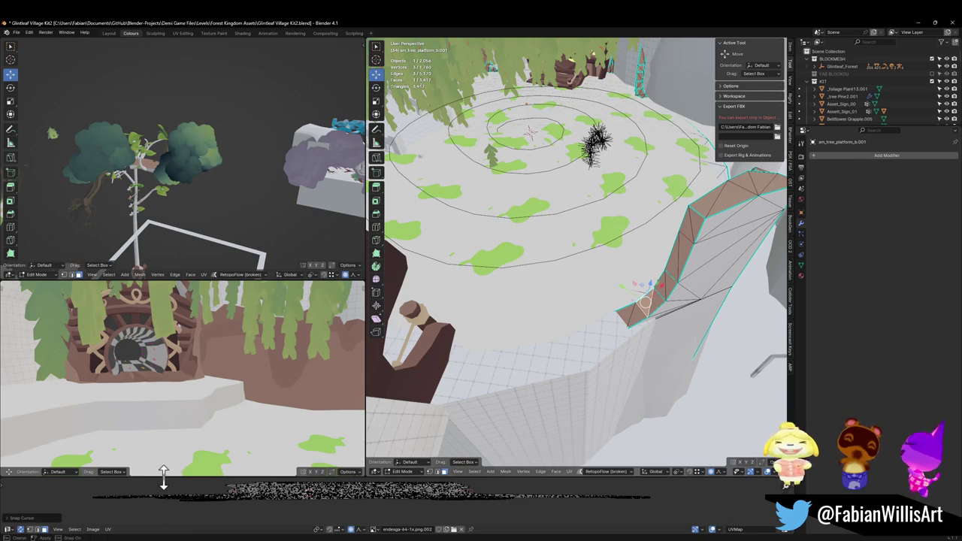
{"action": "left_click_drag", "start_coordinate": [163, 476], "coordinate": [173, 445]}
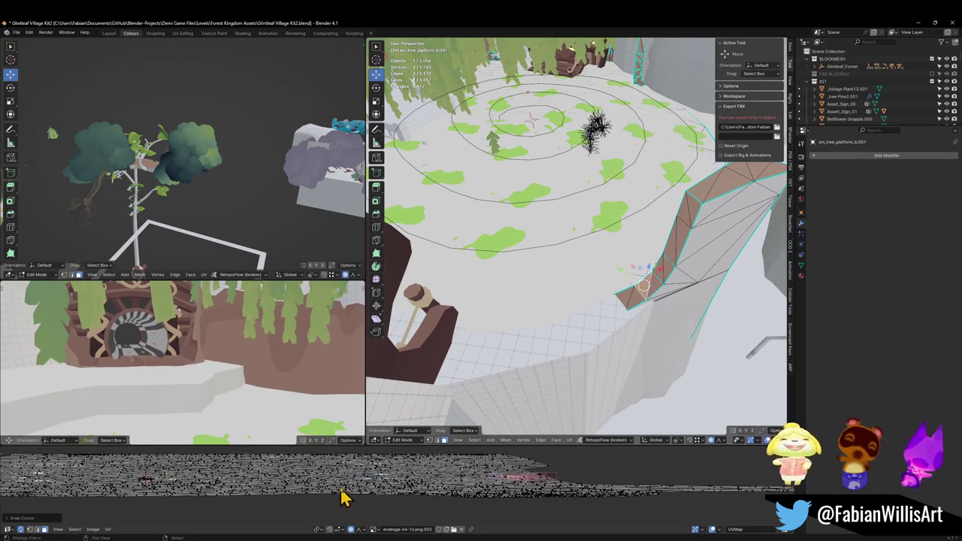
{"action": "key", "text": "Tab"}
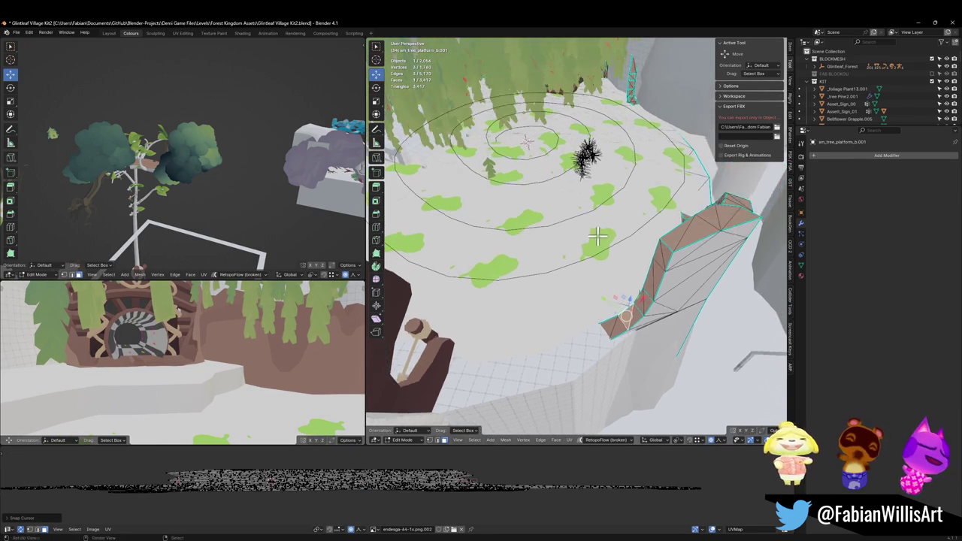
{"action": "key", "text": "Tab"}
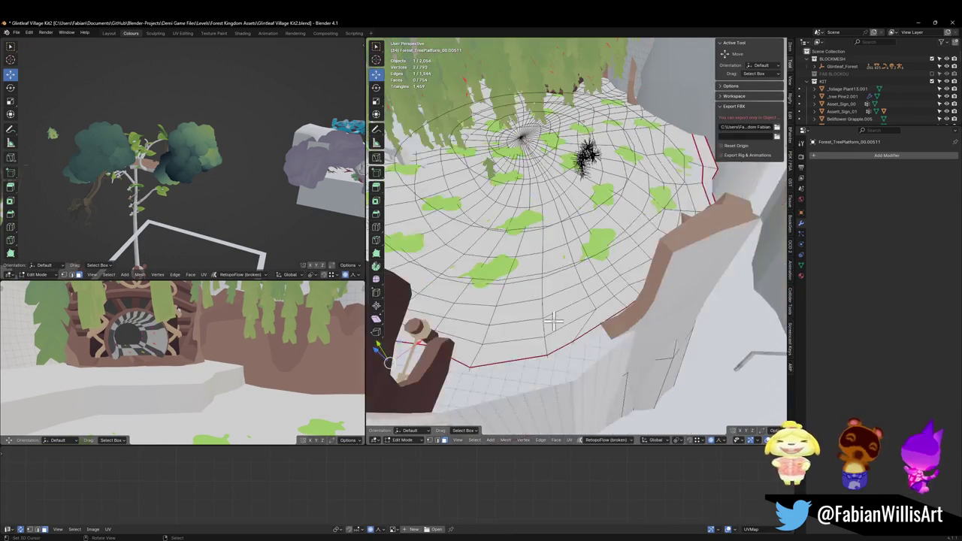
{"action": "key", "text": "Tab"}
Link the rim's brown material onto the round platform and pick a face on its top.
{"action": "key", "text": "q"}
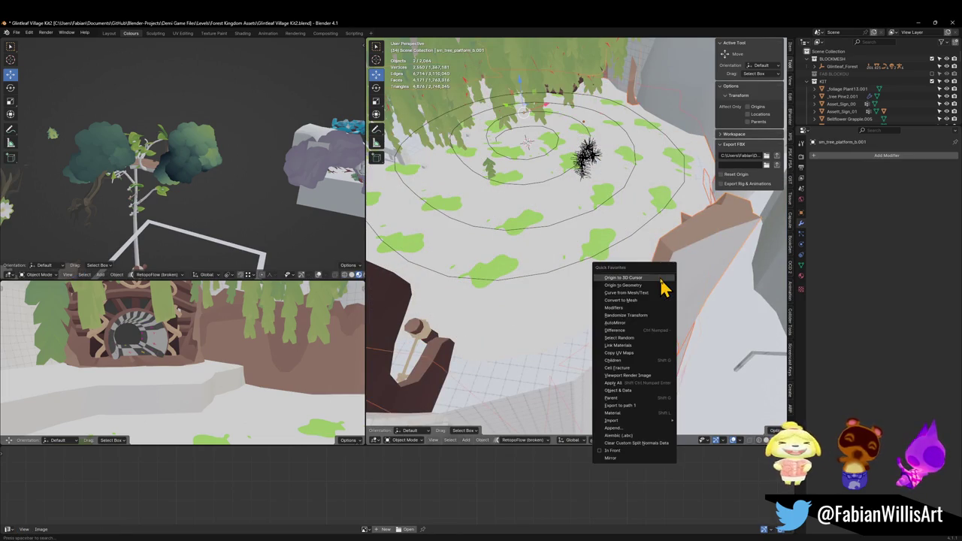
{"action": "left_click", "coordinate": [628, 347]}
{"action": "key", "text": "alt+a"}
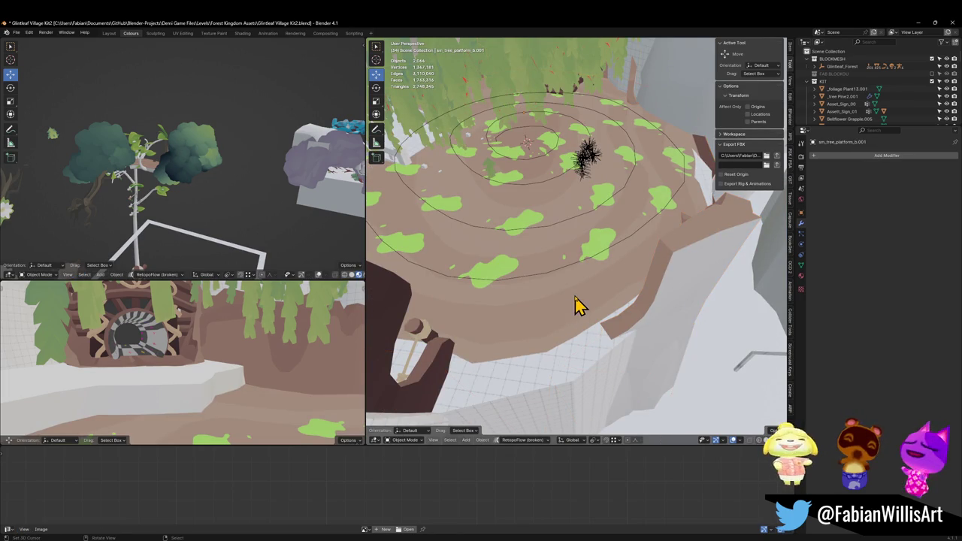
{"action": "key", "text": "Tab"}
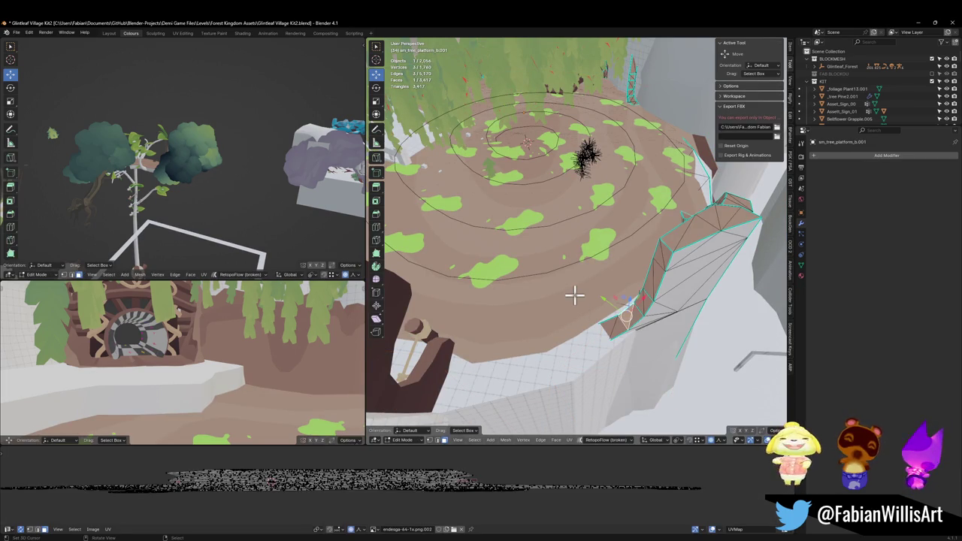
{"action": "key", "text": "Tab"}
{"action": "left_click", "coordinate": [577, 301]}
{"action": "key", "text": "Tab"}
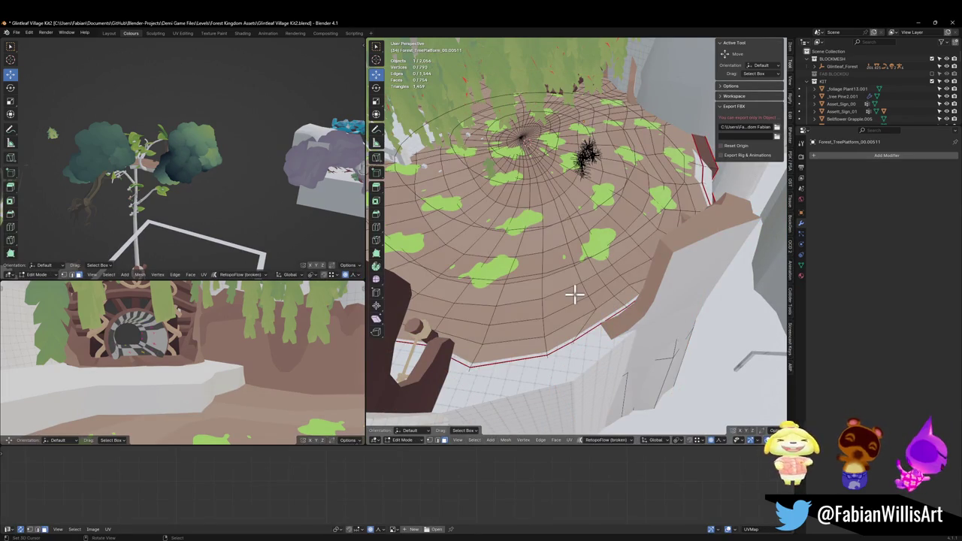
{"action": "left_click", "coordinate": [566, 303]}
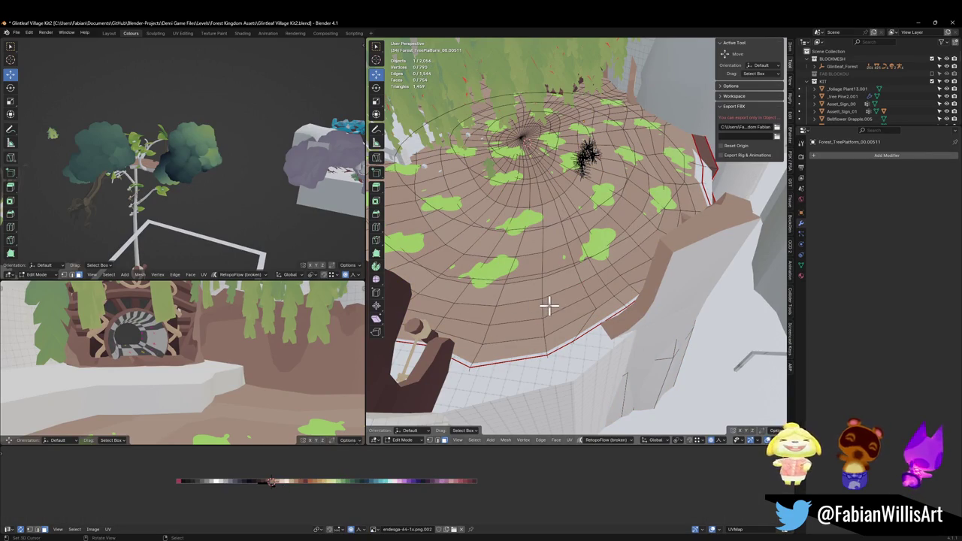
Shift the linked platform-top UVs horizontally on the palette and return to Object Mode.
{"action": "key", "text": "l"}
{"action": "key", "text": "g"}
{"action": "key", "text": "x"}
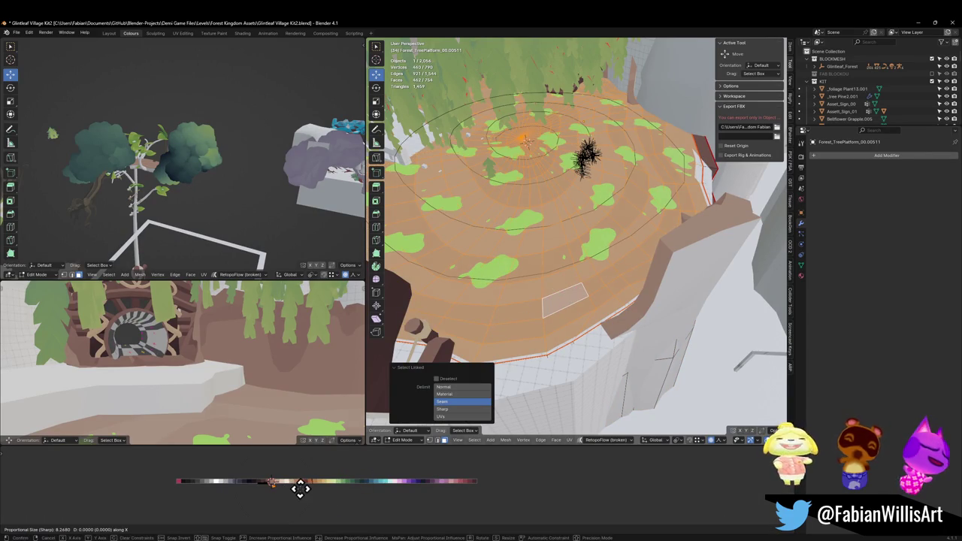
{"action": "left_click", "coordinate": [274, 488]}
{"action": "key", "text": "shift+grave"}
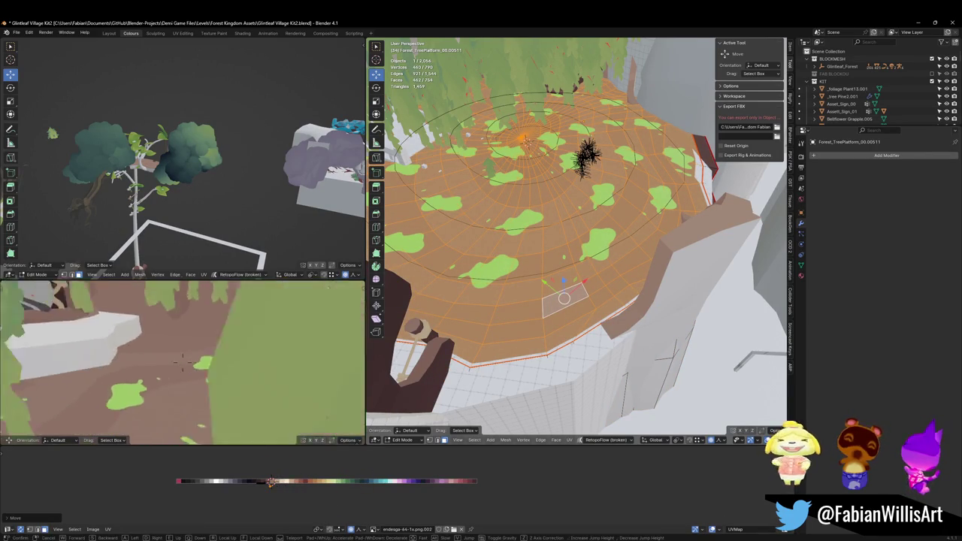
{"action": "left_click", "coordinate": [248, 345]}
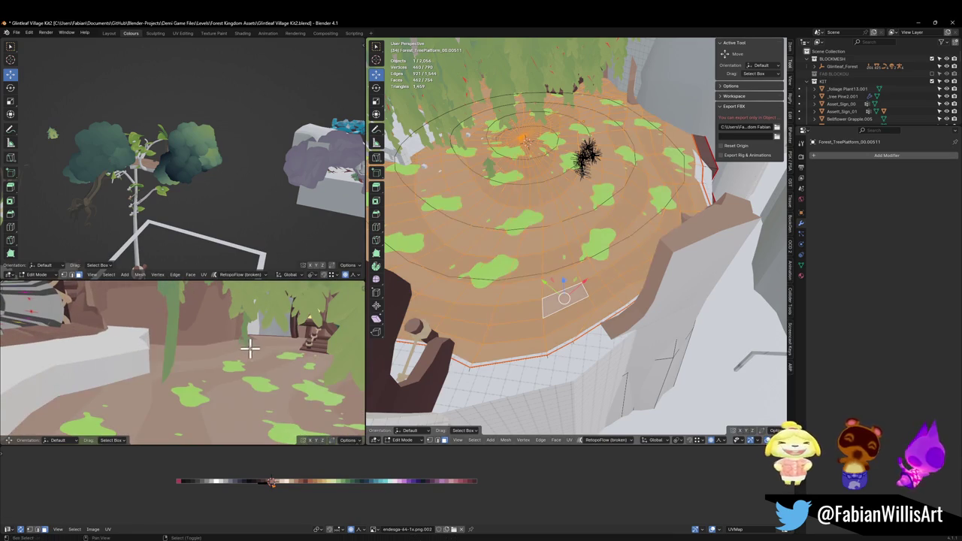
{"action": "key", "text": "Tab"}
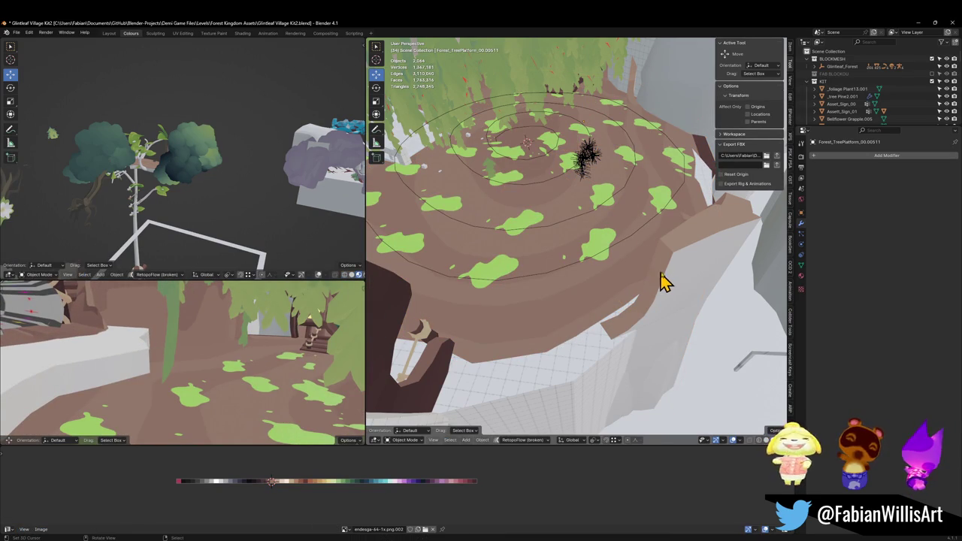
Save Glintleaf Village Kit2.blend and select FOREST_GLINTLEAFVILLAGE_00 with all its children.
{"action": "key", "text": "shift+grave"}
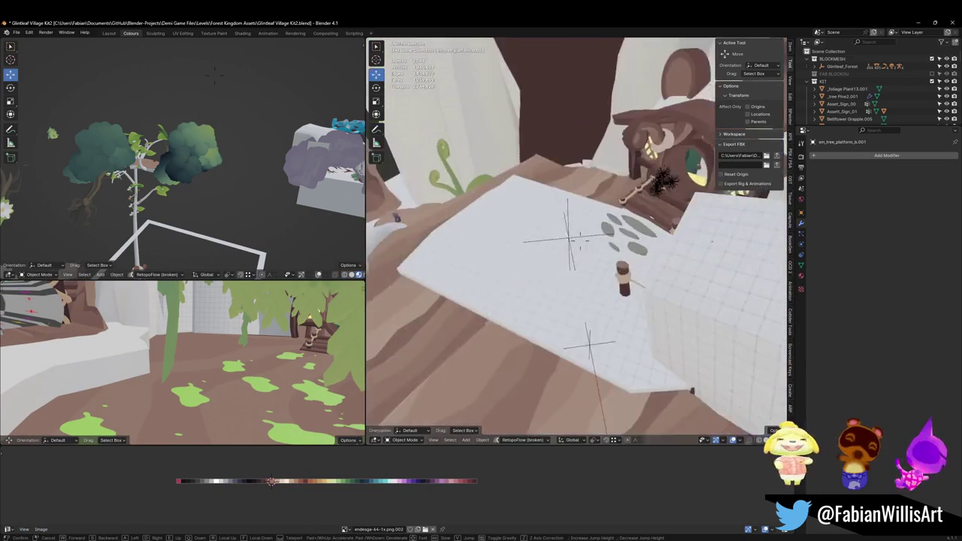
{"action": "left_click", "coordinate": [591, 255]}
{"action": "key", "text": "ctrl+s"}
{"action": "left_click", "coordinate": [568, 240]}
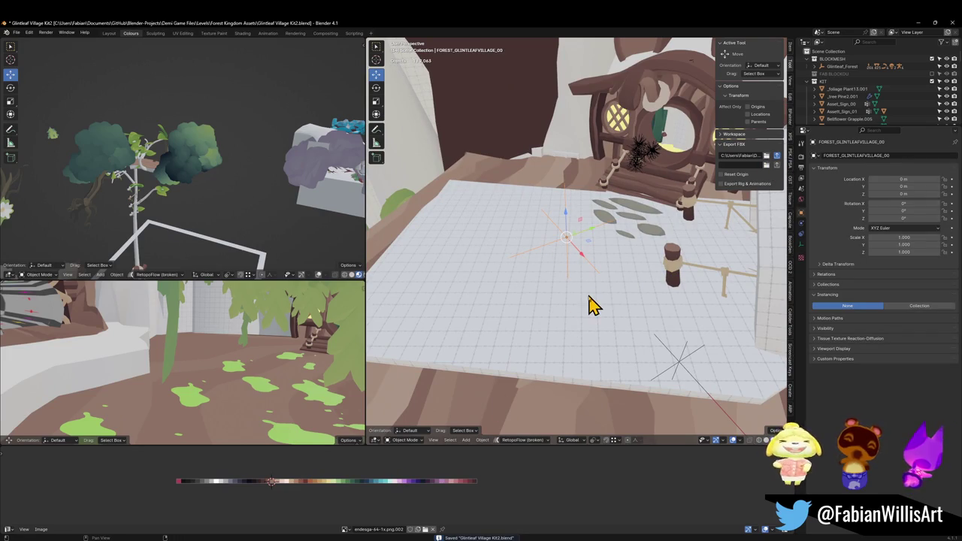
{"action": "key", "text": "shift+bracketright"}
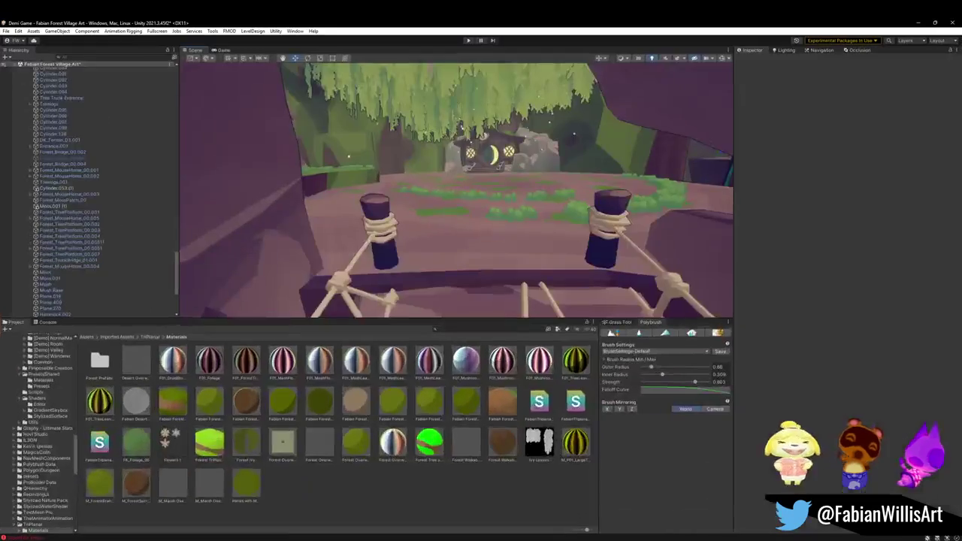
Fly past the tree stump and through the arch into the clearing, then select PREFAB_Forest_SwirlRoot_01.
{"action": "mouse_move", "coordinate": [564, 289]}
{"action": "left_mouse_down"}
{"action": "mouse_move", "coordinate": [563, 279]}
{"action": "mouse_move", "coordinate": [491, 294]}
{"action": "mouse_move", "coordinate": [517, 301]}
{"action": "mouse_move", "coordinate": [557, 286]}
{"action": "mouse_move", "coordinate": [507, 258]}
{"action": "mouse_move", "coordinate": [535, 267]}
{"action": "mouse_move", "coordinate": [489, 256]}
{"action": "mouse_move", "coordinate": [423, 279]}
{"action": "mouse_move", "coordinate": [326, 279]}
{"action": "mouse_move", "coordinate": [504, 278]}
{"action": "mouse_move", "coordinate": [536, 260]}
{"action": "left_mouse_up"}
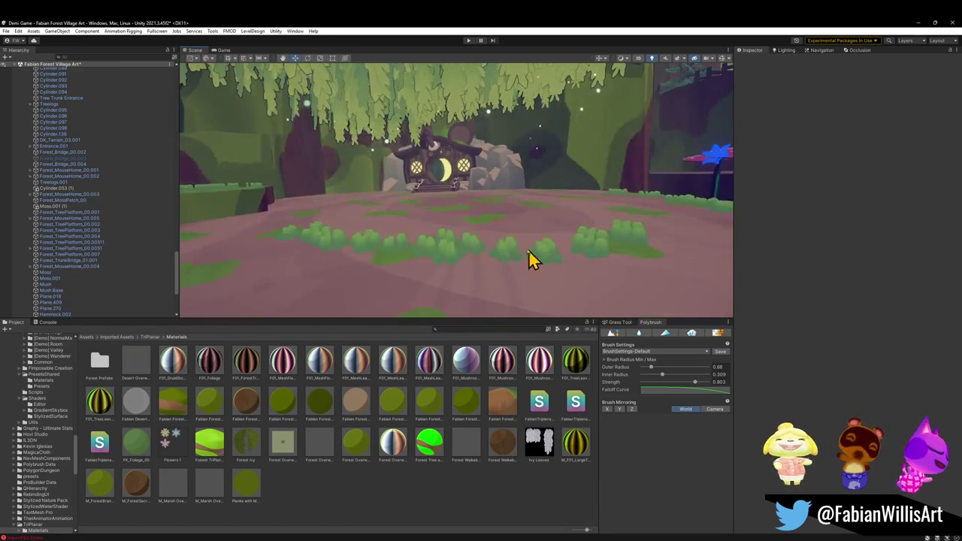
{"action": "left_click", "coordinate": [483, 298]}
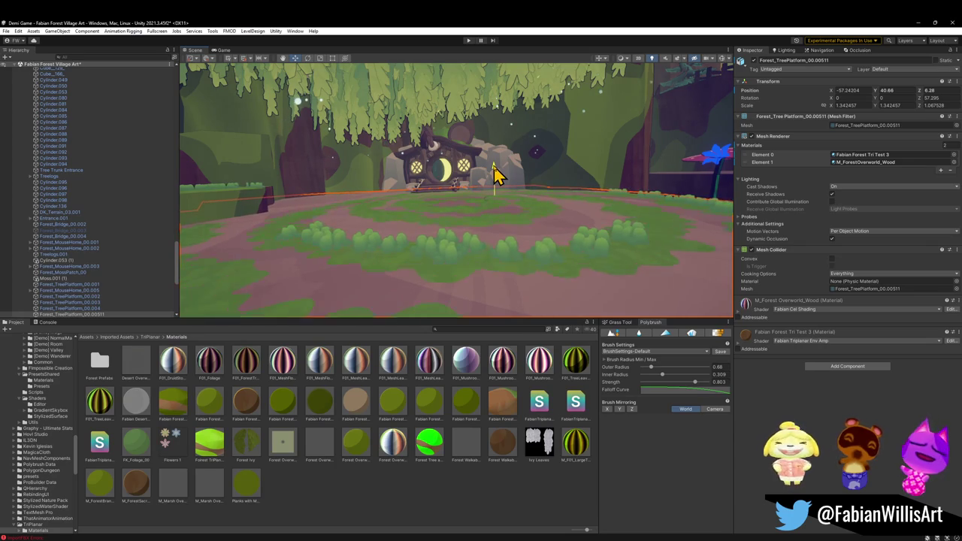
{"action": "left_click", "coordinate": [541, 248]}
{"action": "mouse_move", "coordinate": [542, 249]}
{"action": "left_mouse_down"}
{"action": "mouse_move", "coordinate": [488, 242]}
{"action": "mouse_move", "coordinate": [537, 242]}
{"action": "mouse_move", "coordinate": [505, 228]}
{"action": "mouse_move", "coordinate": [401, 218]}
{"action": "mouse_move", "coordinate": [513, 230]}
{"action": "mouse_move", "coordinate": [532, 160]}
{"action": "left_mouse_up"}
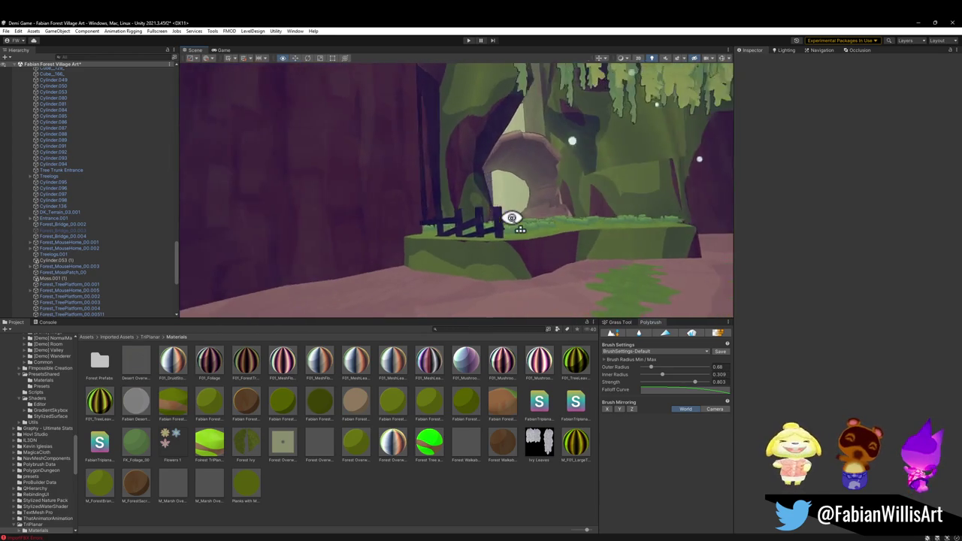
{"action": "key", "text": "w"}
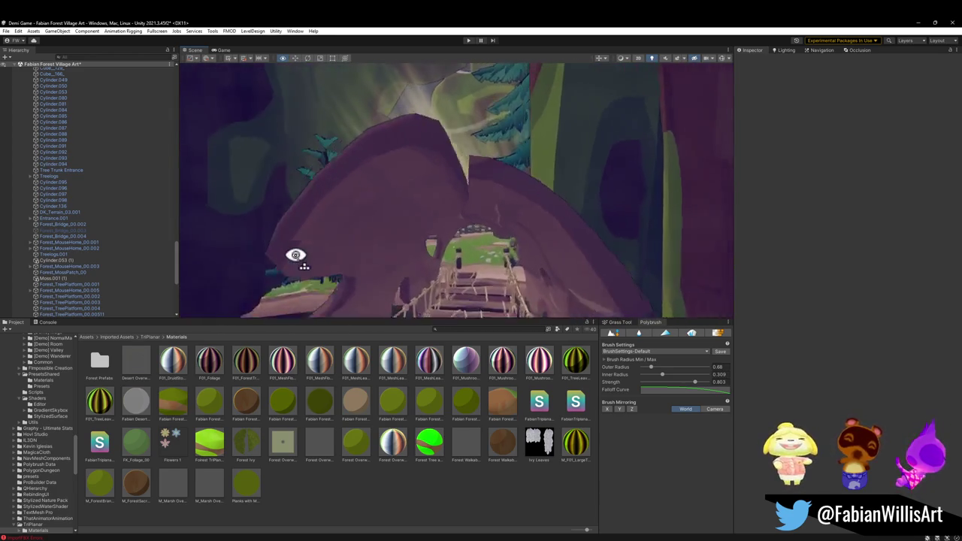
{"action": "key", "text": "w"}
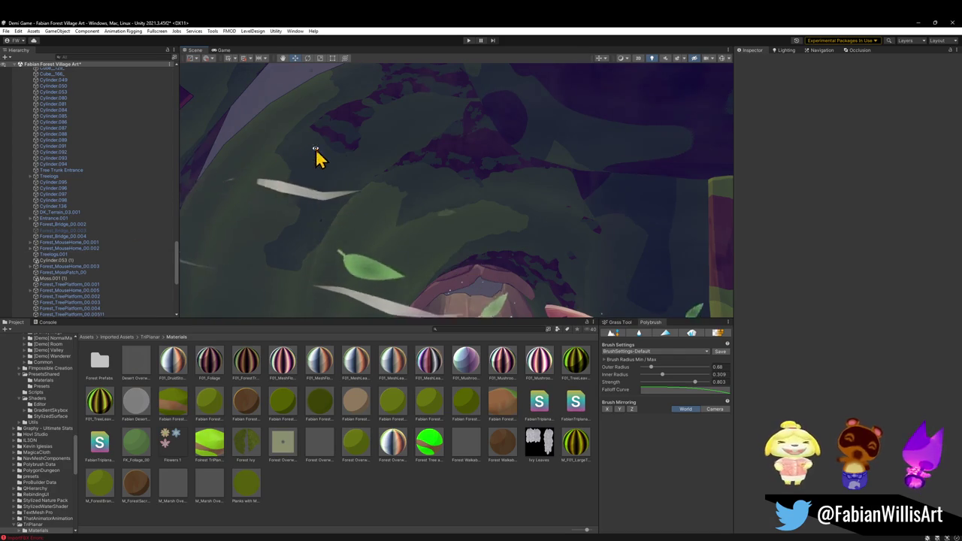
{"action": "key", "text": "w"}
{"action": "left_click", "coordinate": [323, 204]}
{"action": "key", "text": "w"}
{"action": "key", "text": "w"}
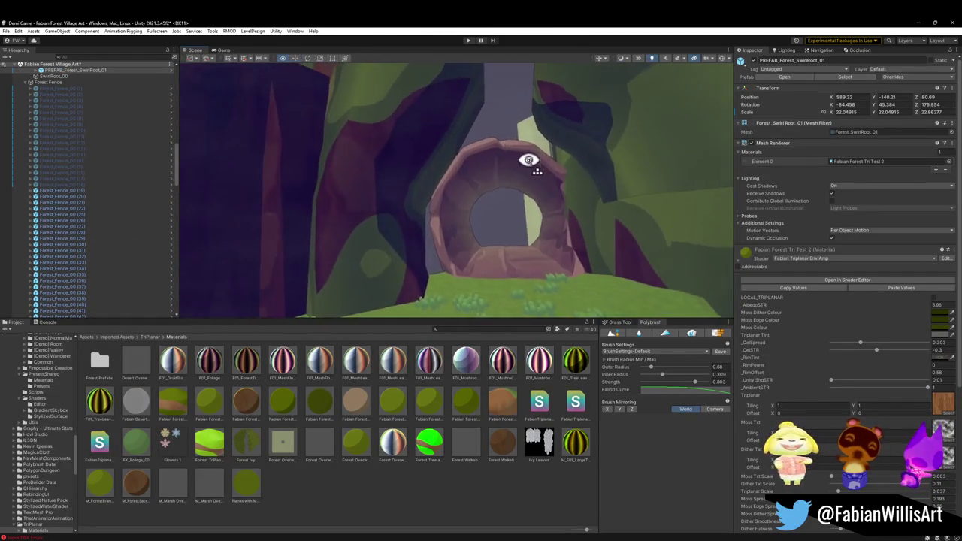
Duplicate the swirl-root arch, move the copy closer, rotate it and sink it into the ground.
{"action": "key", "text": "ctrl+d"}
{"action": "key", "text": "ctrl+alt+f"}
{"action": "mouse_move", "coordinate": [456, 198]}
{"action": "left_mouse_down"}
{"action": "mouse_move", "coordinate": [516, 243]}
{"action": "mouse_move", "coordinate": [502, 235]}
{"action": "mouse_move", "coordinate": [607, 251]}
{"action": "mouse_move", "coordinate": [569, 263]}
{"action": "left_mouse_up"}
{"action": "key", "text": "w"}
{"action": "mouse_move", "coordinate": [501, 209]}
{"action": "left_mouse_down"}
{"action": "mouse_move", "coordinate": [491, 279]}
{"action": "mouse_move", "coordinate": [496, 252]}
{"action": "mouse_move", "coordinate": [449, 278]}
{"action": "left_mouse_up"}
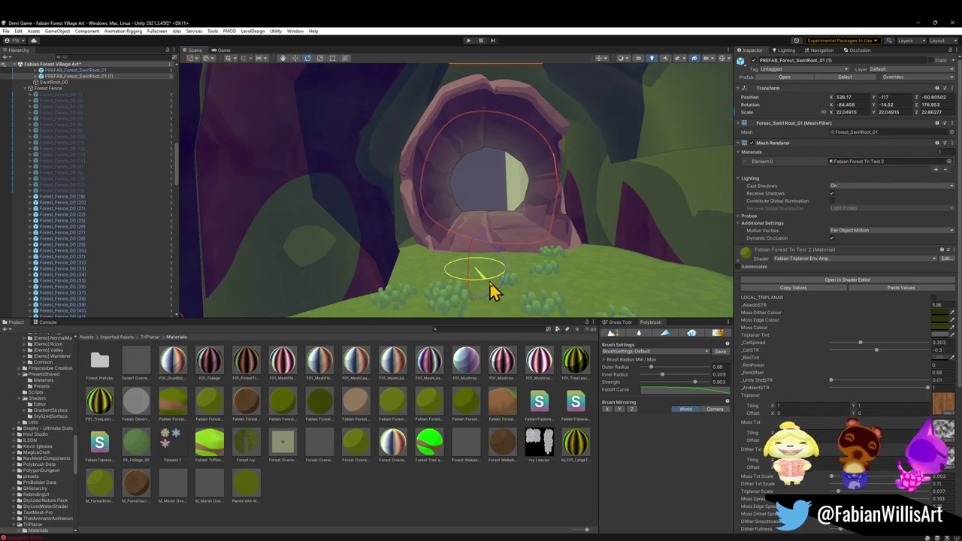
Check the Cube_166 canopy mesh, clear the selection, and minimize Unity.
{"action": "mouse_move", "coordinate": [493, 289]}
{"action": "left_mouse_down"}
{"action": "mouse_move", "coordinate": [503, 200]}
{"action": "mouse_move", "coordinate": [490, 169]}
{"action": "mouse_move", "coordinate": [434, 218]}
{"action": "left_mouse_up"}
{"action": "left_click", "coordinate": [434, 214]}
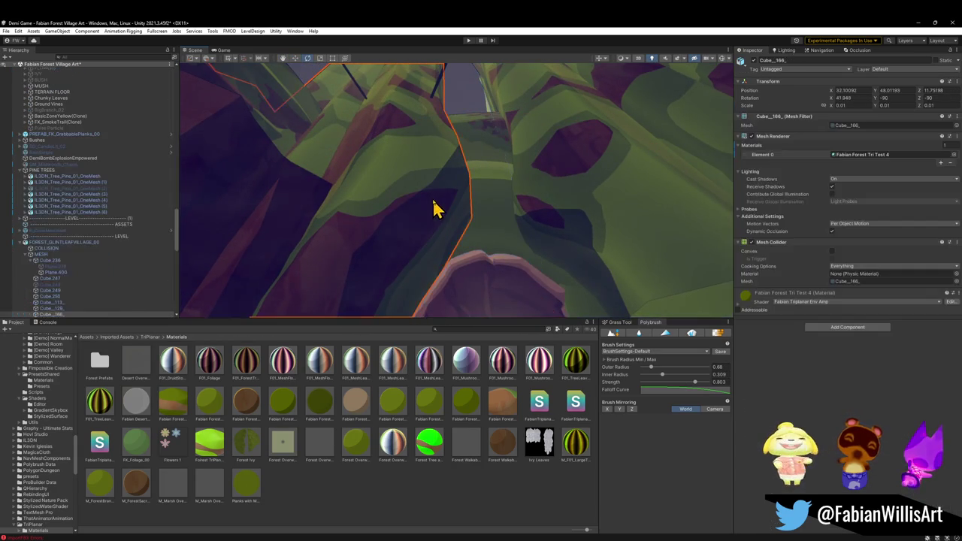
{"action": "left_click", "coordinate": [474, 502]}
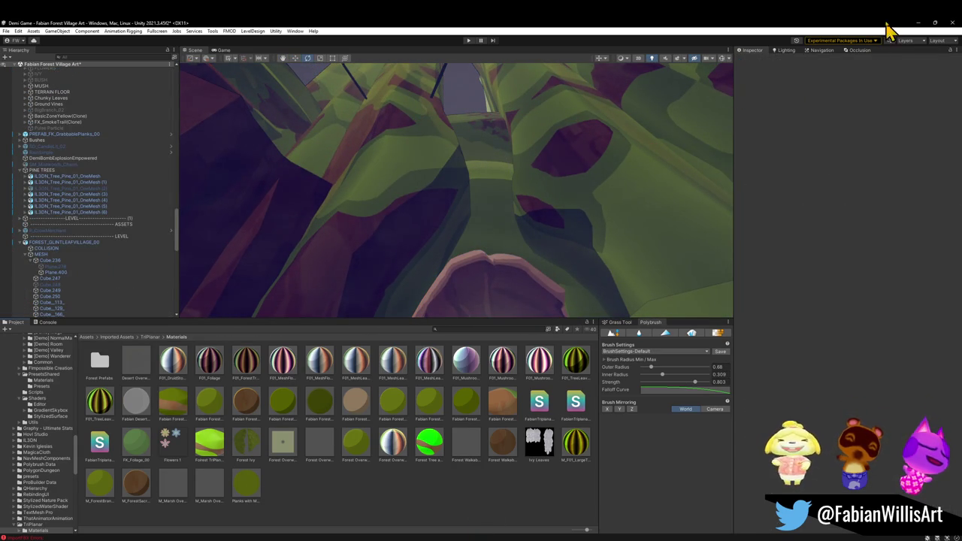
{"action": "left_click", "coordinate": [919, 23]}
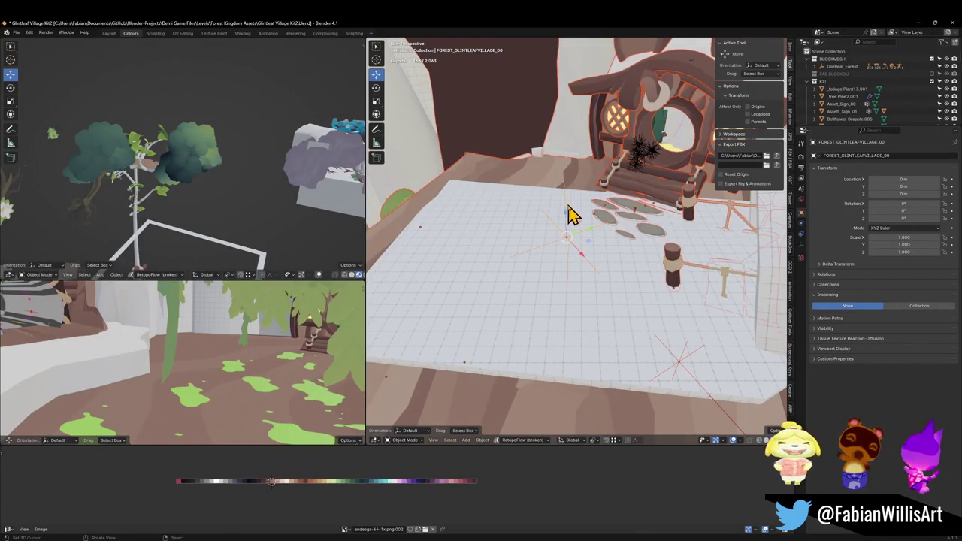
Walk up to the arched doorway and hide the brown doorway frame.
{"action": "key", "text": "shift+grave"}
{"action": "key", "text": "w"}
{"action": "key", "text": "w"}
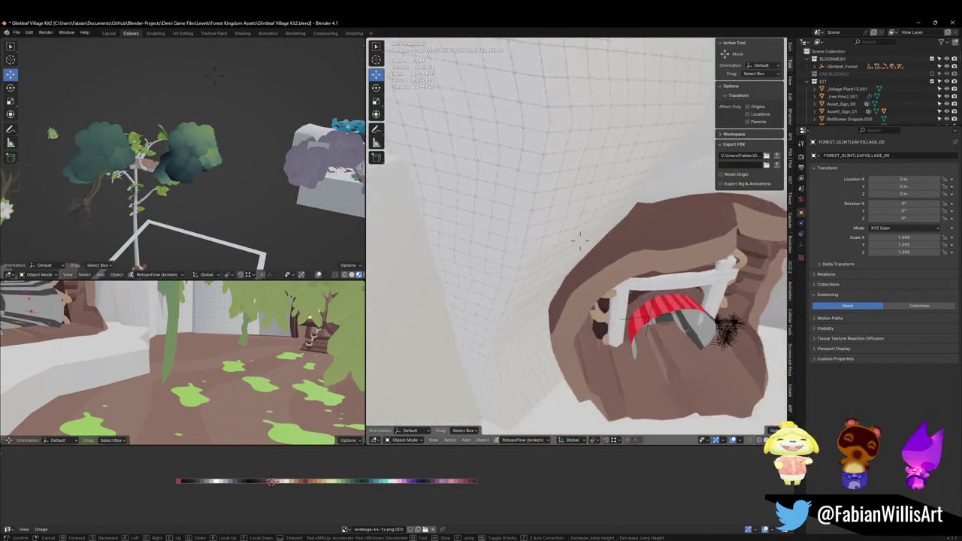
{"action": "key", "text": "w"}
{"action": "key", "text": "Return"}
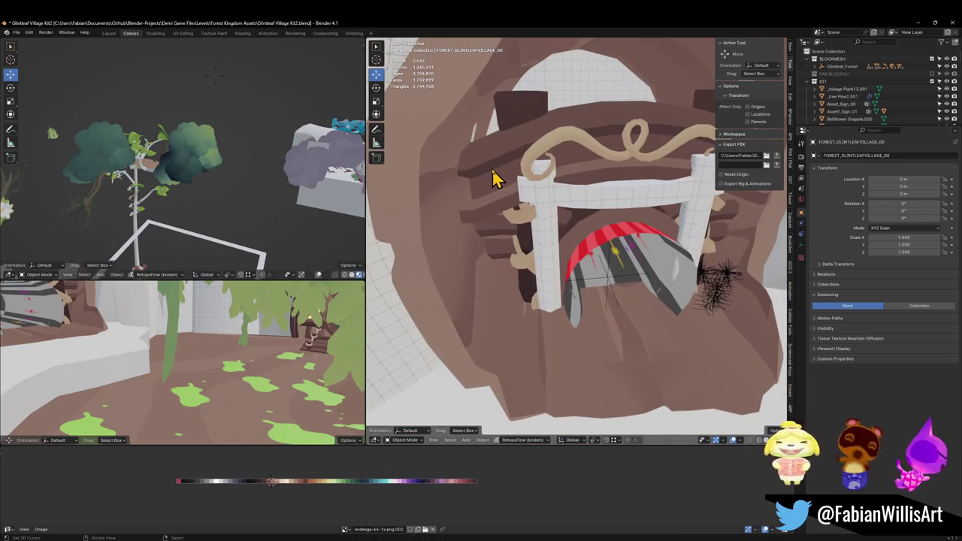
{"action": "left_click", "coordinate": [494, 177]}
{"action": "key", "text": "h"}
{"action": "key", "text": "h"}
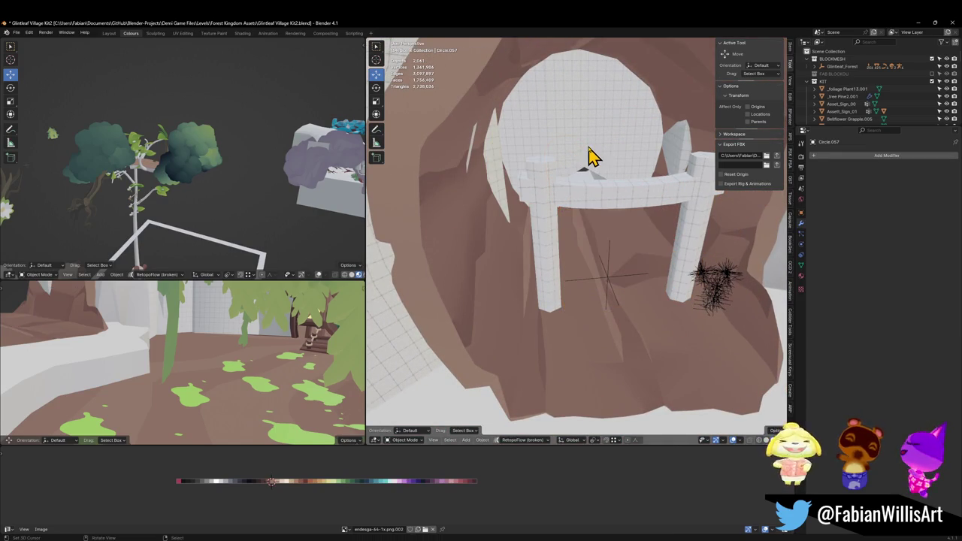
Briefly edit the wall beside the rock doorway in Edit Mode, then resume walk navigation.
{"action": "scroll", "coordinate": [425, 302], "scroll_direction": "up", "scroll_amount": 5}
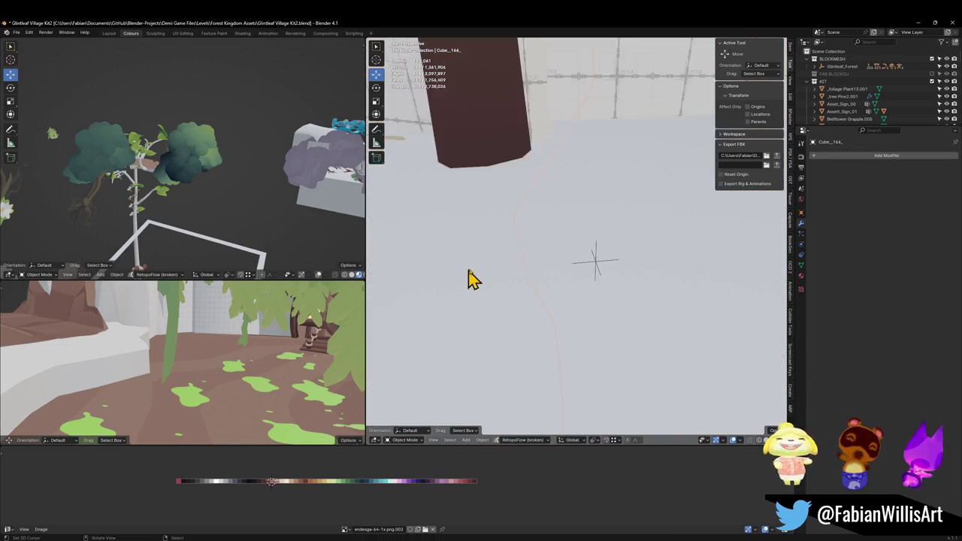
{"action": "scroll", "coordinate": [521, 256], "scroll_direction": "down", "scroll_amount": 5}
{"action": "key", "text": "Tab"}
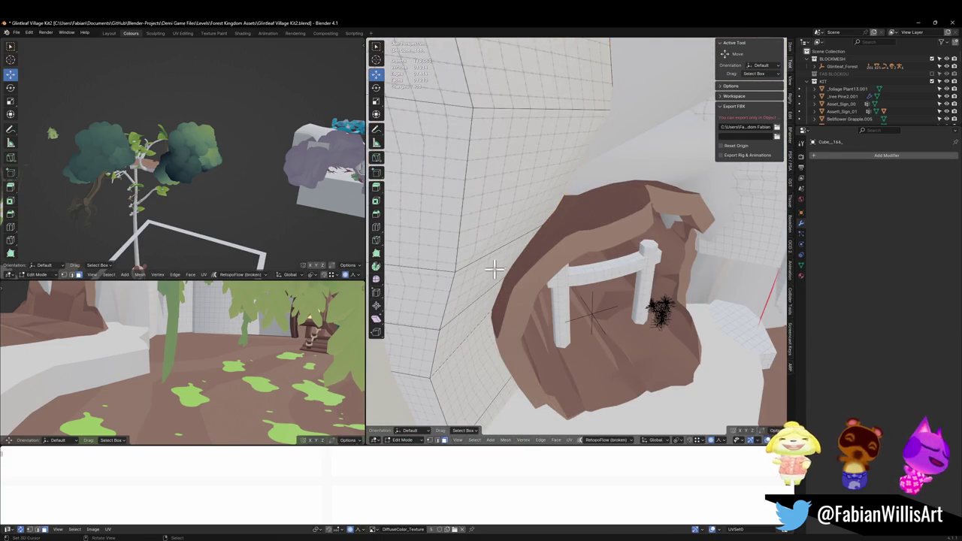
{"action": "scroll", "coordinate": [555, 300], "scroll_direction": "up", "scroll_amount": 5}
{"action": "scroll", "coordinate": [498, 294], "scroll_direction": "down", "scroll_amount": 5}
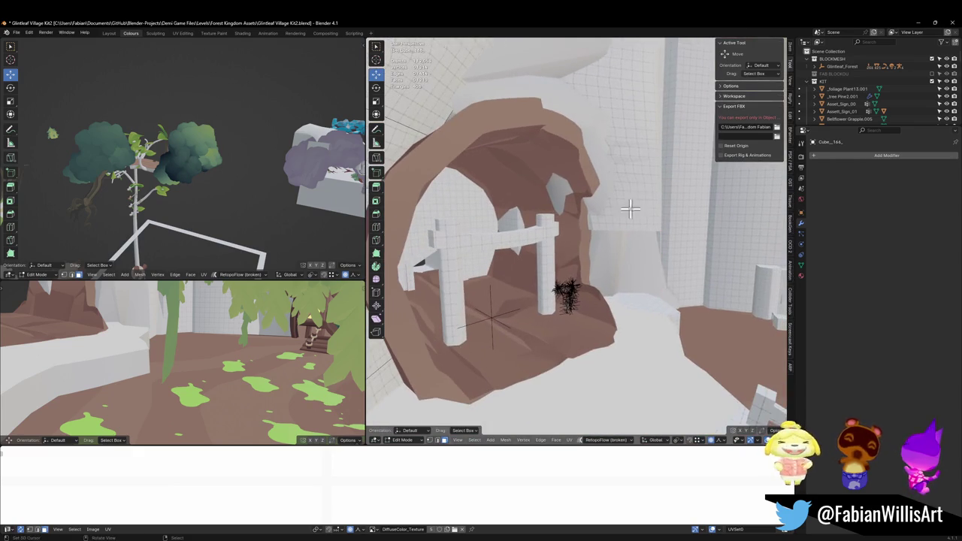
{"action": "key", "text": "alt+q"}
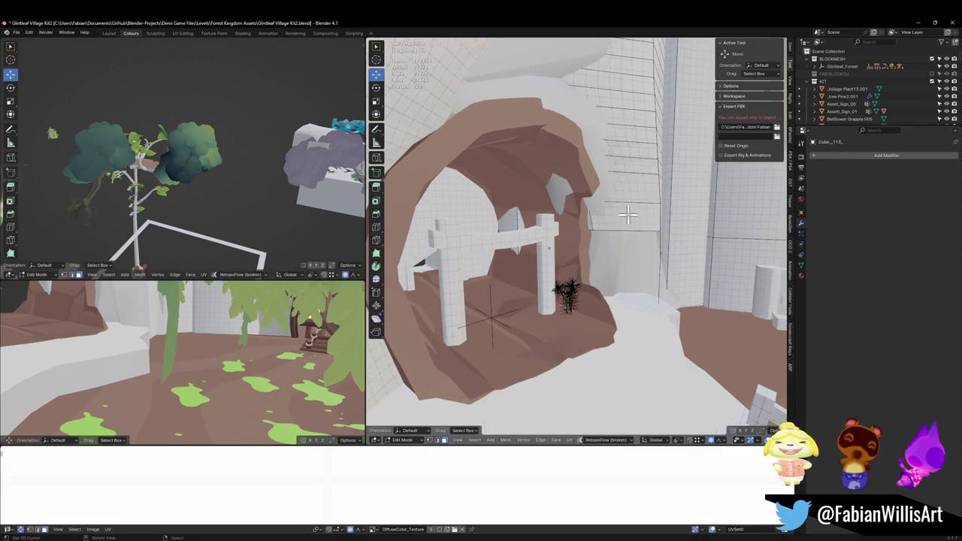
{"action": "key", "text": "Tab"}
{"action": "key", "text": "shift+grave"}
Raise the tall cliffs Cylinder.096 and Cylinder.095 upward along Z, about 20 m.
{"action": "key", "text": "w"}
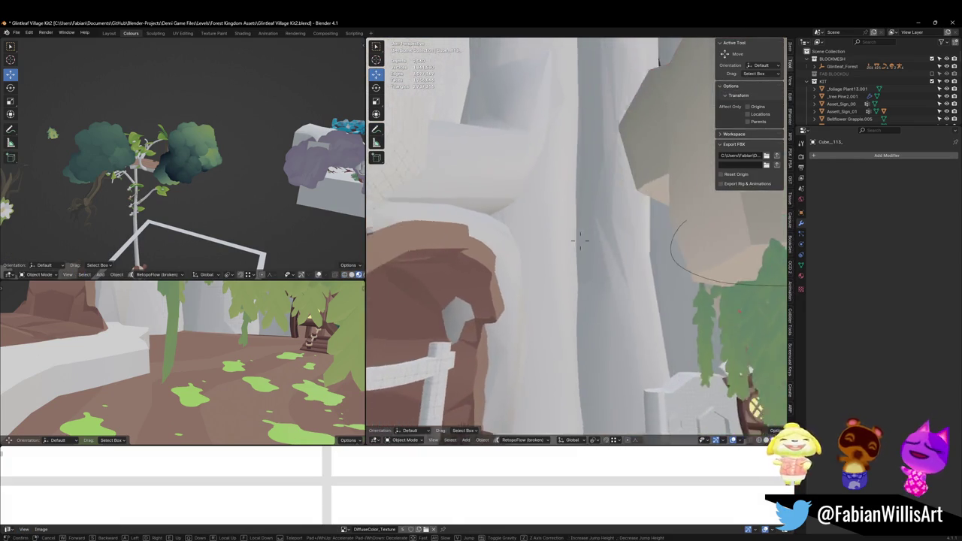
{"action": "key", "text": "s"}
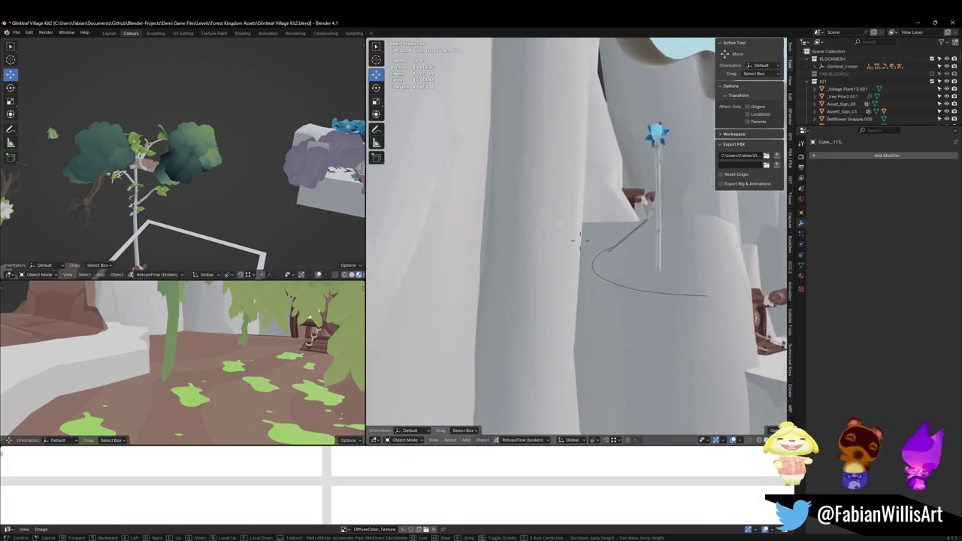
{"action": "left_click", "coordinate": [576, 240]}
{"action": "left_click", "coordinate": [601, 281]}
{"action": "key", "text": "g"}
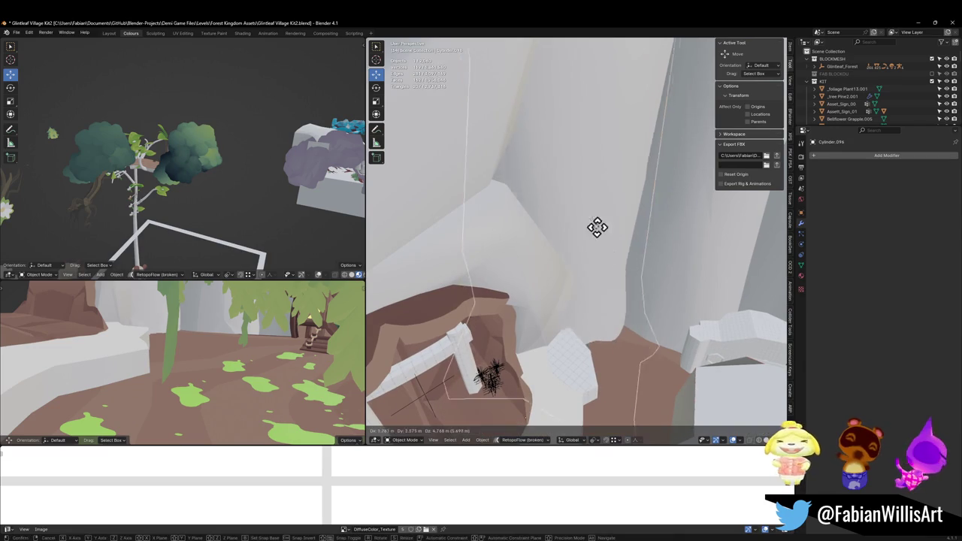
{"action": "key", "text": "z"}
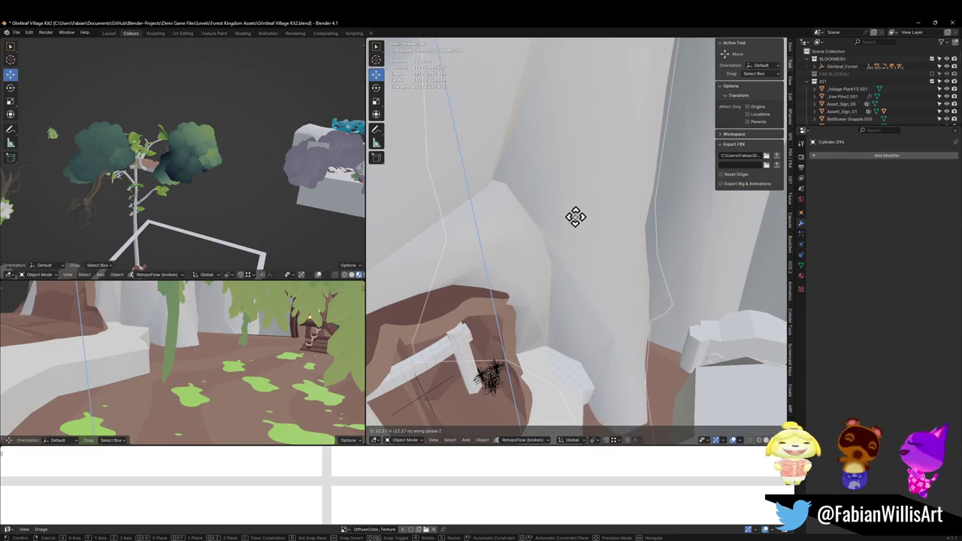
{"action": "left_click", "coordinate": [574, 230]}
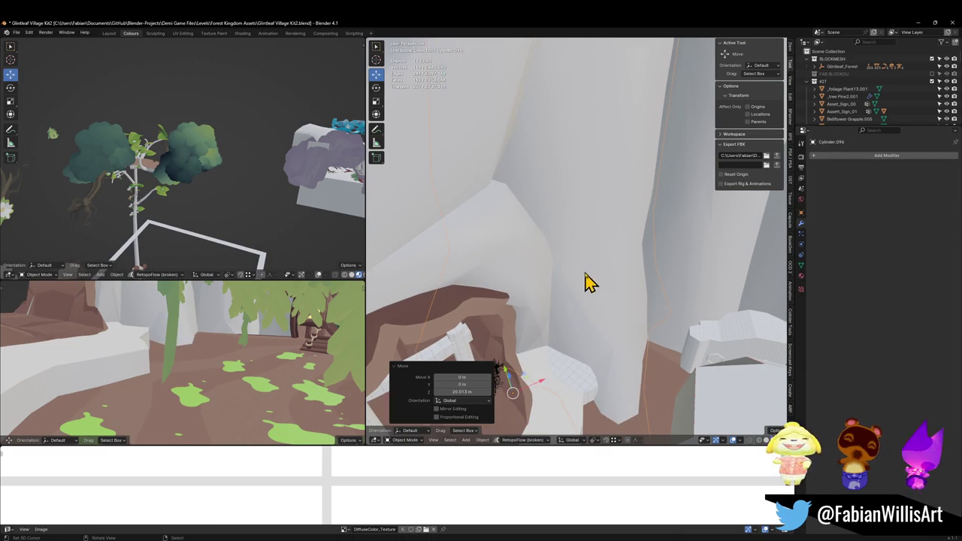
{"action": "left_click", "coordinate": [665, 280]}
{"action": "key", "text": "g"}
{"action": "key", "text": "z"}
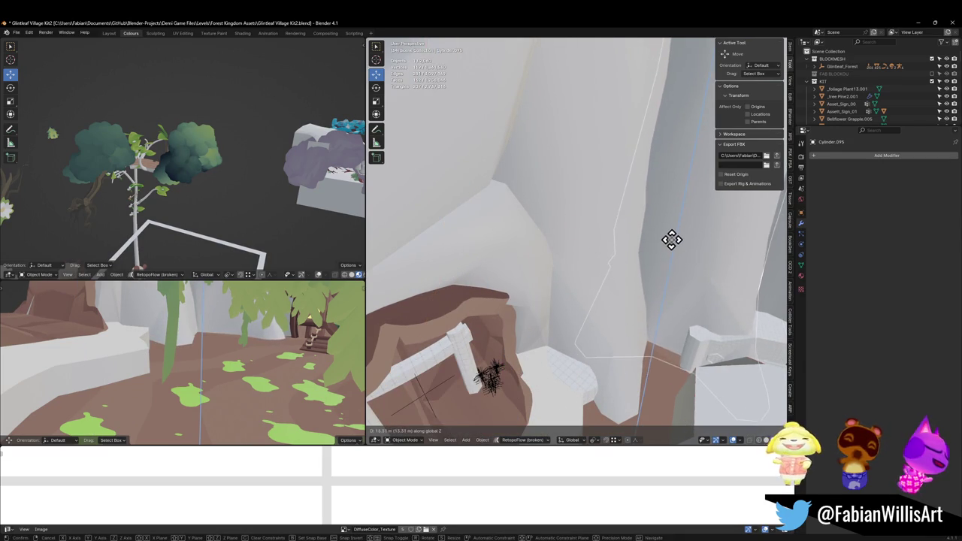
{"action": "left_click", "coordinate": [671, 240]}
Walk to the brown cliff, select the hanging foliage Plane.277, and move inside the arch.
{"action": "key", "text": "shift+grave"}
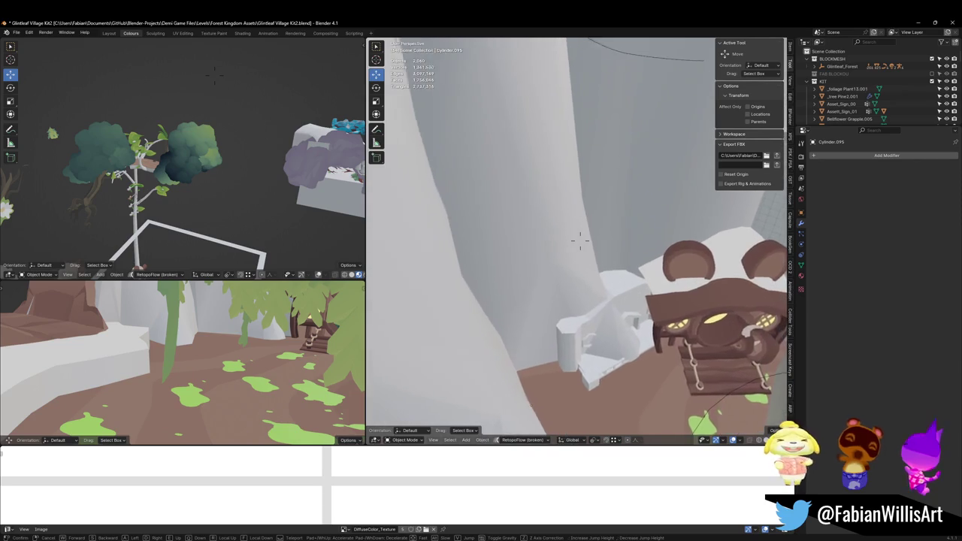
{"action": "key", "text": "w"}
{"action": "key", "text": "w"}
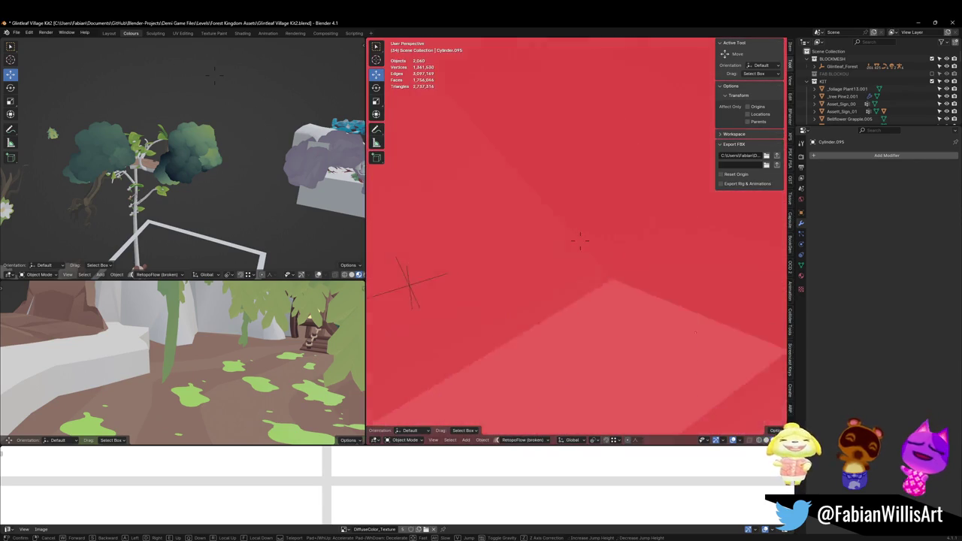
{"action": "key", "text": "s"}
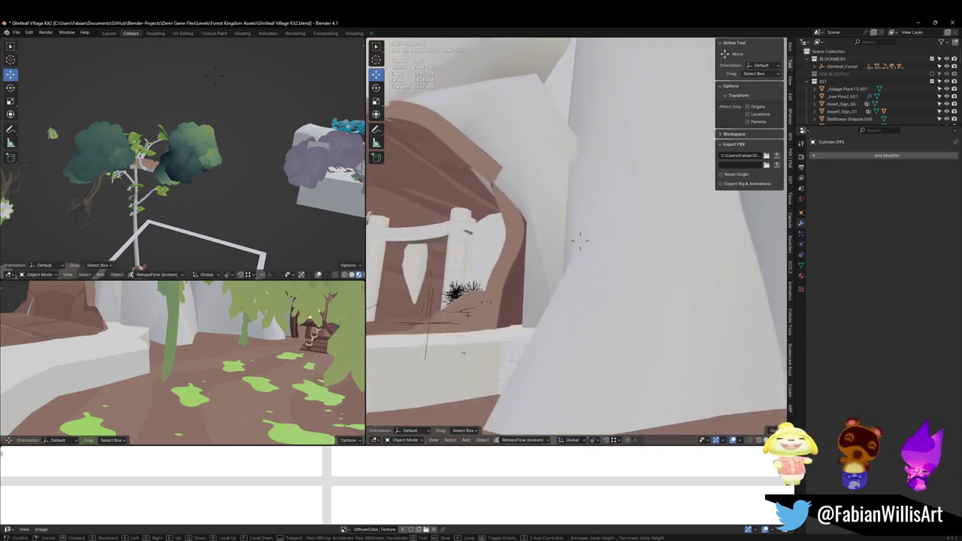
{"action": "key", "text": "w"}
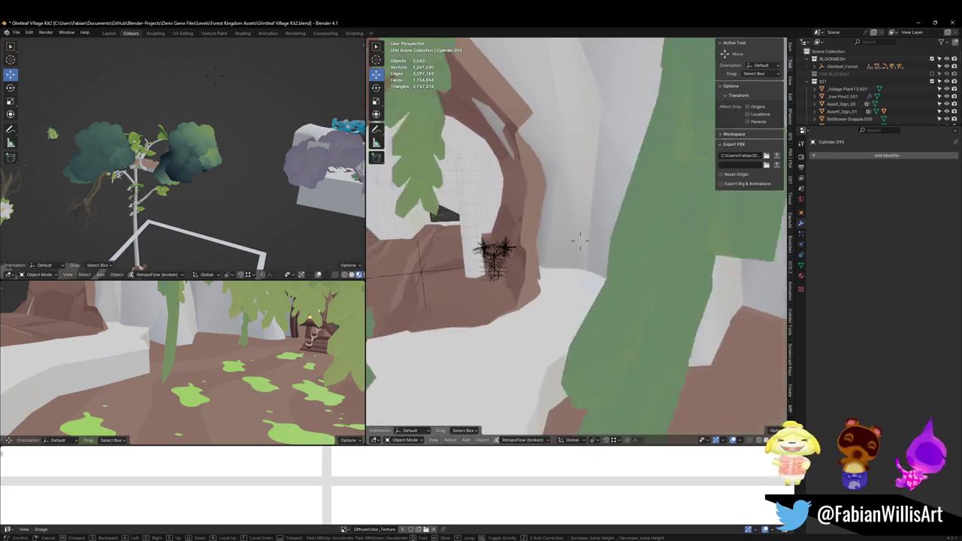
{"action": "key", "text": "Return"}
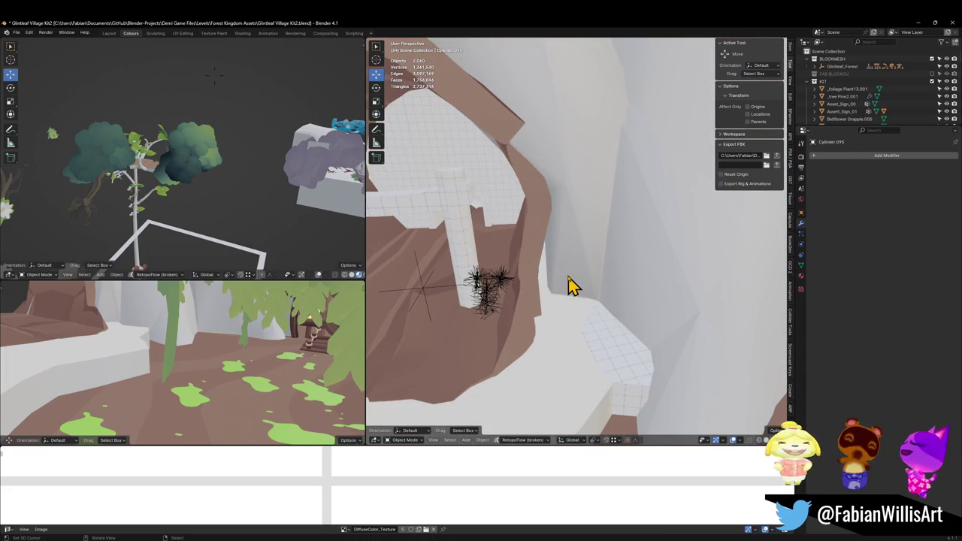
{"action": "left_click", "coordinate": [591, 294]}
{"action": "key", "text": "shift+grave"}
{"action": "key", "text": "w"}
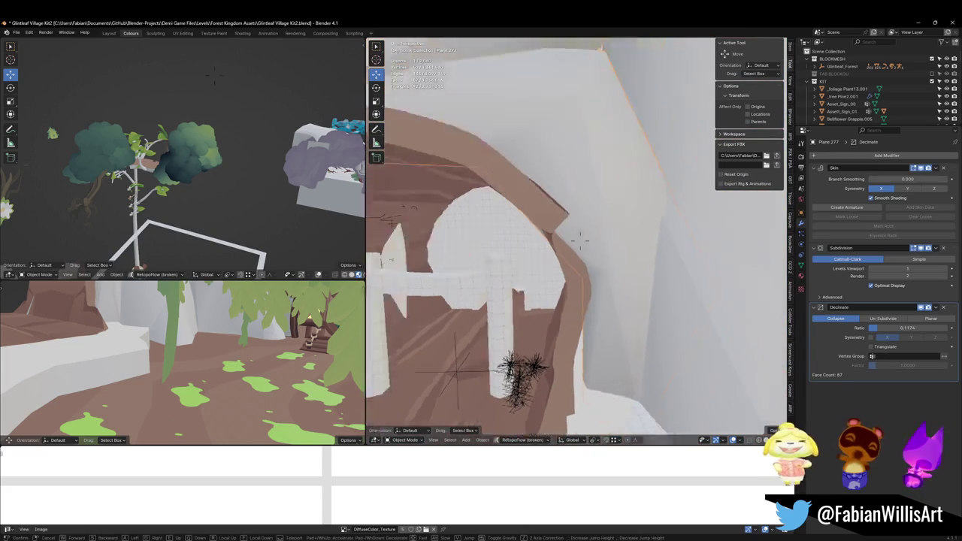
{"action": "key", "text": "s"}
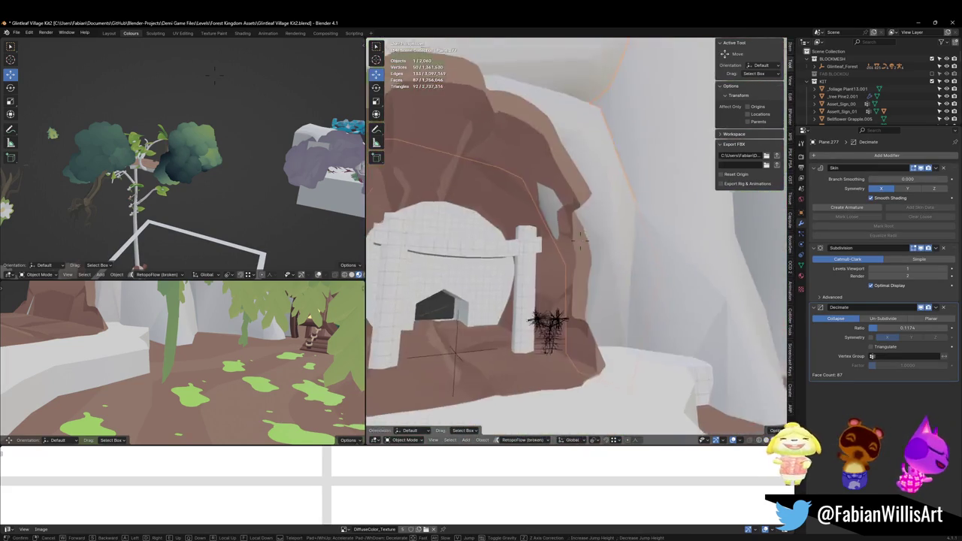
{"action": "key", "text": "Return"}
{"action": "key", "text": "shift+s"}
Snap Plane.277 to the cursor in the arch, rotate it to fit, and lower it along Z.
{"action": "key", "text": "8"}
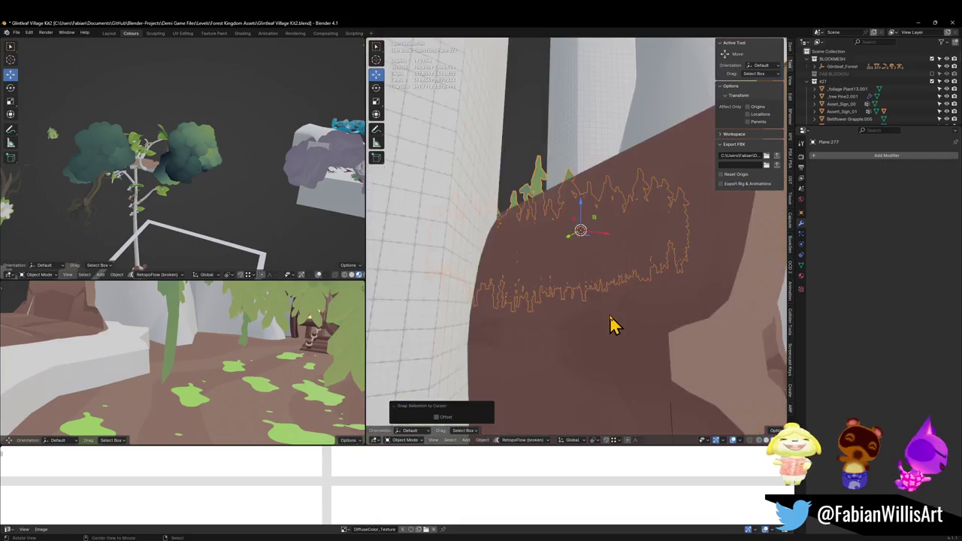
{"action": "key", "text": "Tab"}
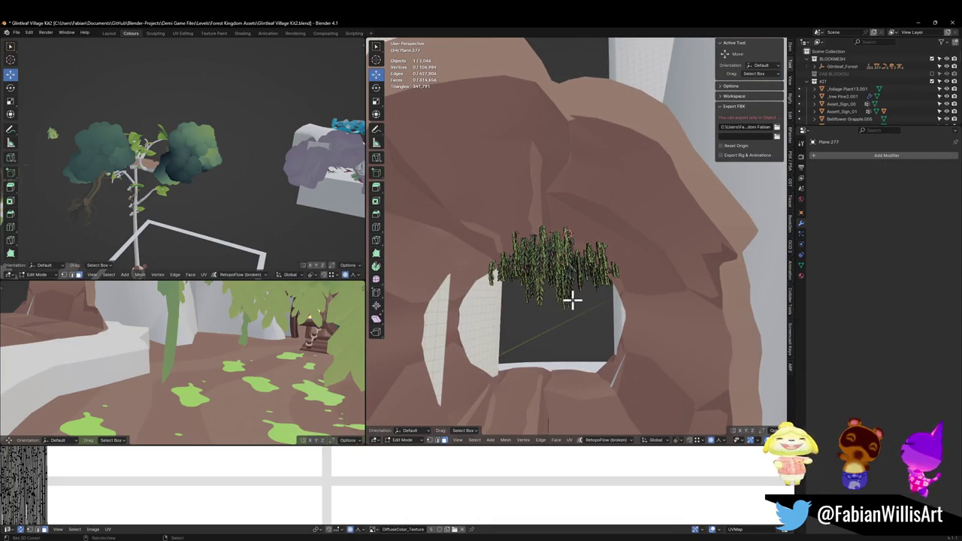
{"action": "key", "text": "Tab"}
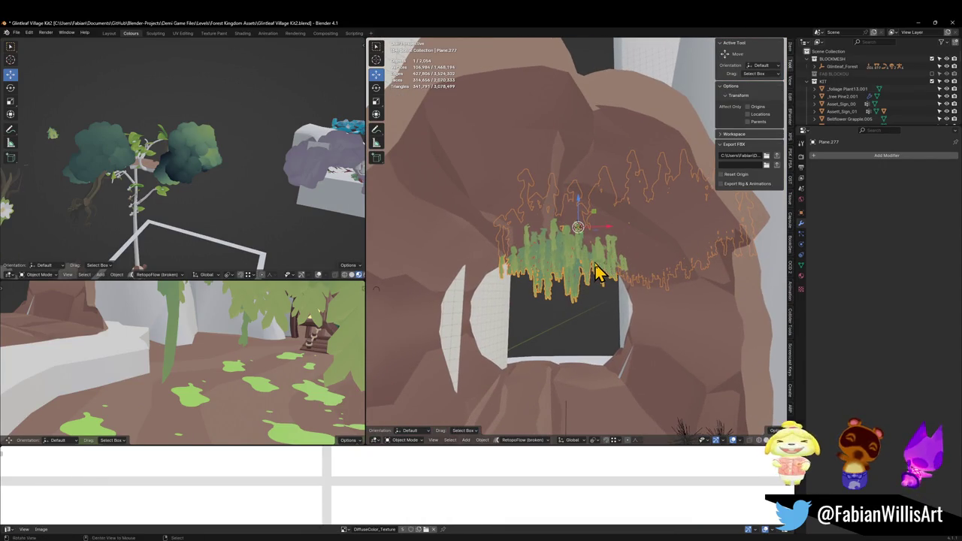
{"action": "key", "text": "r"}
{"action": "left_click", "coordinate": [666, 234]}
{"action": "key", "text": "g"}
{"action": "key", "text": "shift+z"}
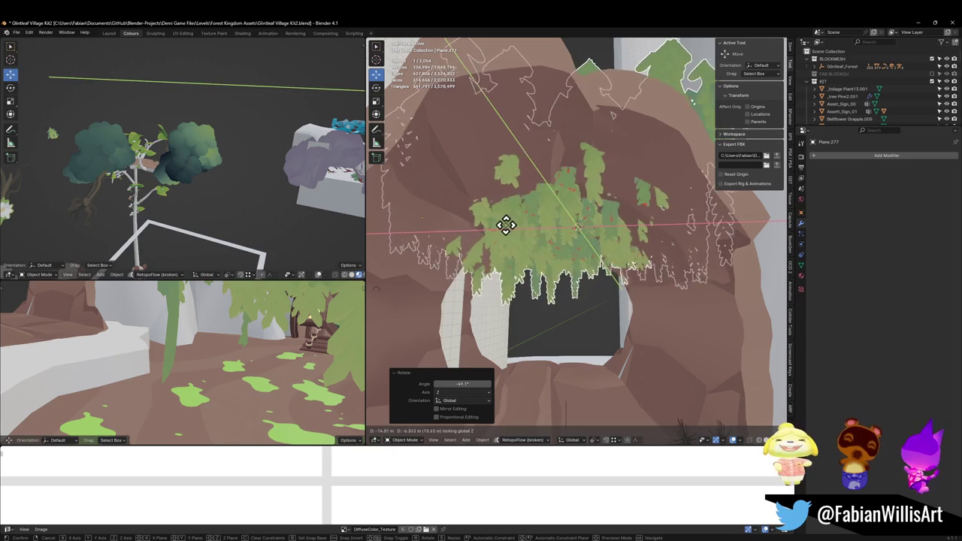
{"action": "left_click", "coordinate": [552, 203]}
{"action": "key", "text": "g"}
{"action": "key", "text": "z"}
{"action": "left_click", "coordinate": [551, 253]}
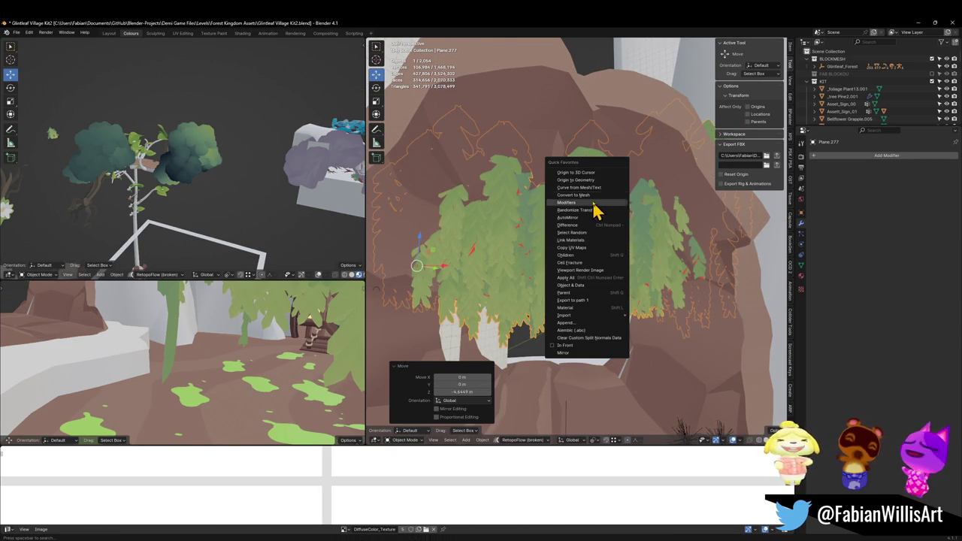
Set the foliage origin to its geometry, scale it to 0.795, and orbit to check the fit.
{"action": "left_click", "coordinate": [596, 184]}
{"action": "key", "text": "s"}
{"action": "left_click", "coordinate": [613, 235]}
{"action": "scroll", "coordinate": [595, 258], "scroll_direction": "up", "scroll_amount": 5}
{"action": "scroll", "coordinate": [603, 251], "scroll_direction": "down", "scroll_amount": 5}
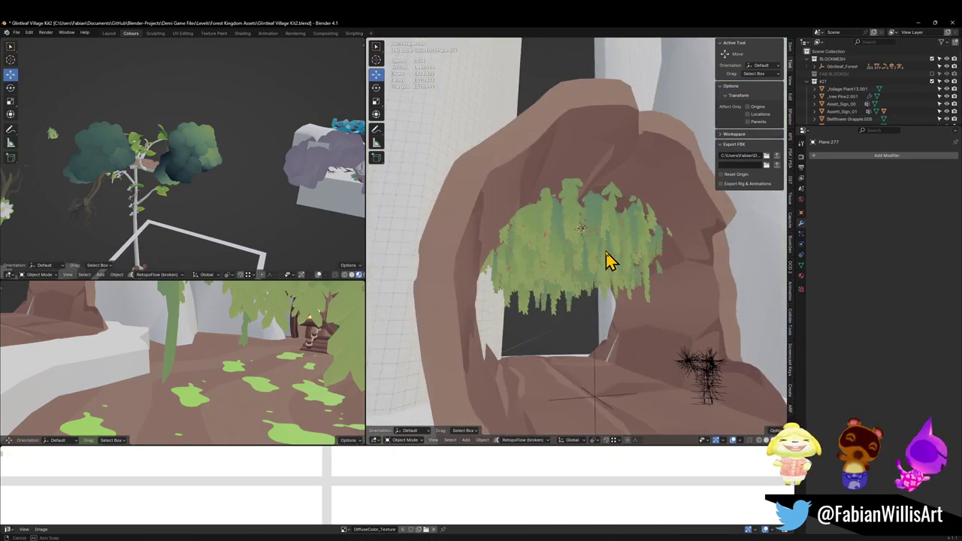
{"action": "left_click_drag", "start_coordinate": [605, 259], "coordinate": [590, 257]}
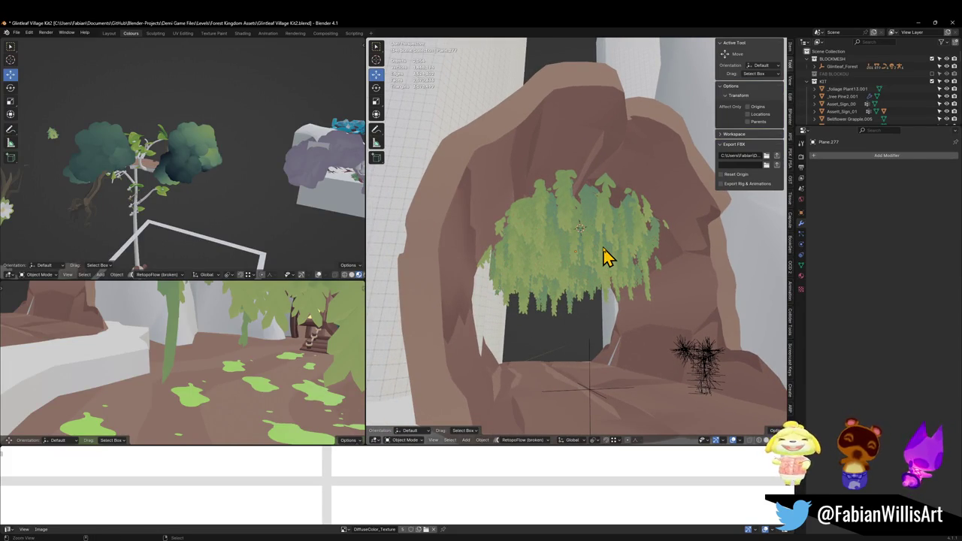
{"action": "scroll", "coordinate": [587, 255], "scroll_direction": "up", "scroll_amount": 4}
{"action": "mouse_move", "coordinate": [584, 269]}
{"action": "left_mouse_down"}
{"action": "mouse_move", "coordinate": [519, 273]}
{"action": "mouse_move", "coordinate": [592, 258]}
{"action": "mouse_move", "coordinate": [573, 267]}
{"action": "mouse_move", "coordinate": [585, 268]}
{"action": "mouse_move", "coordinate": [573, 247]}
{"action": "mouse_move", "coordinate": [582, 234]}
{"action": "left_mouse_up"}
{"action": "left_click", "coordinate": [589, 240]}
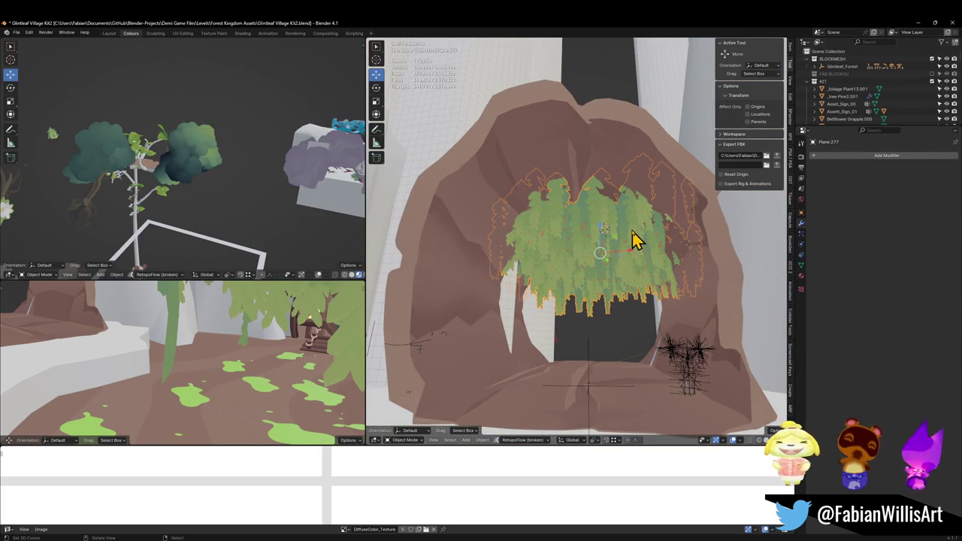
{"action": "key", "text": "shift+grave"}
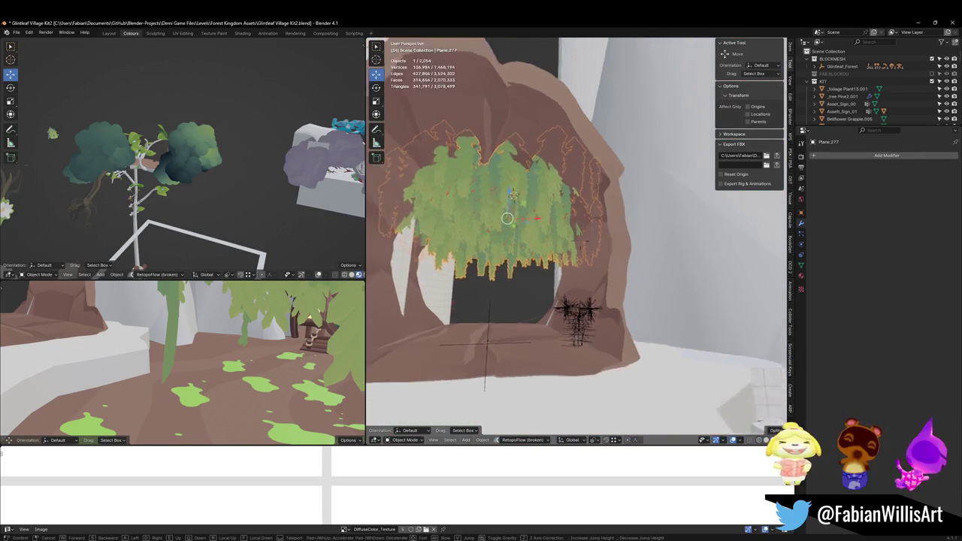
{"action": "key", "text": "s"}
{"action": "key", "text": "s"}
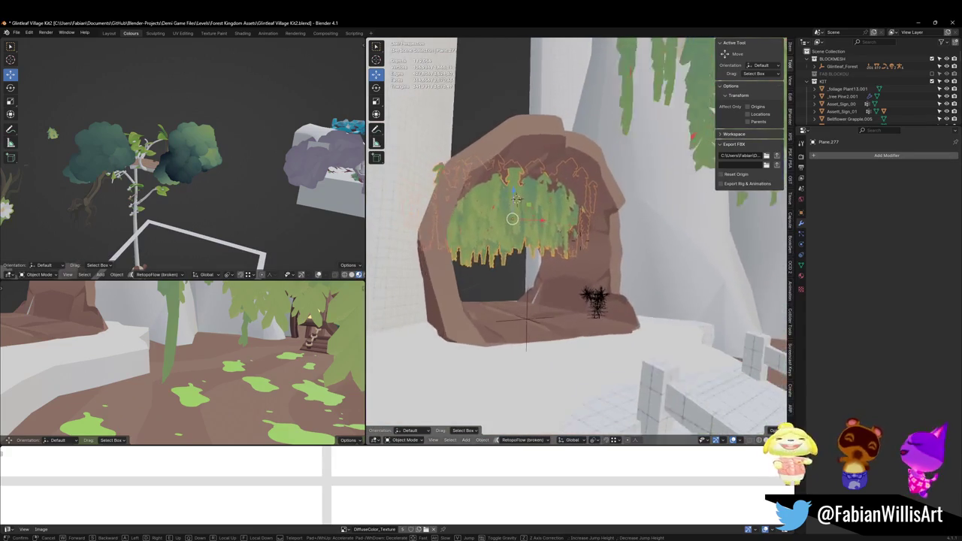
{"action": "key", "text": "w"}
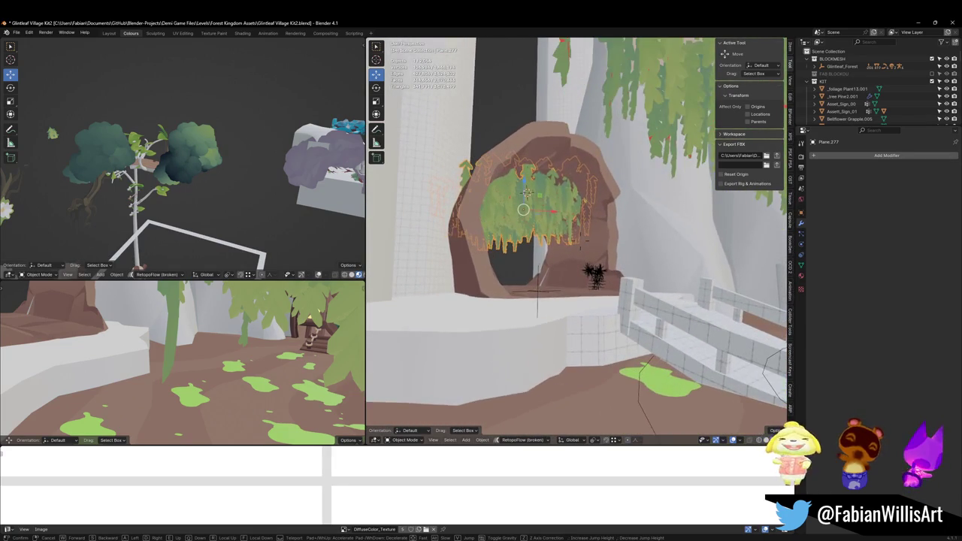
{"action": "left_click", "coordinate": [598, 233]}
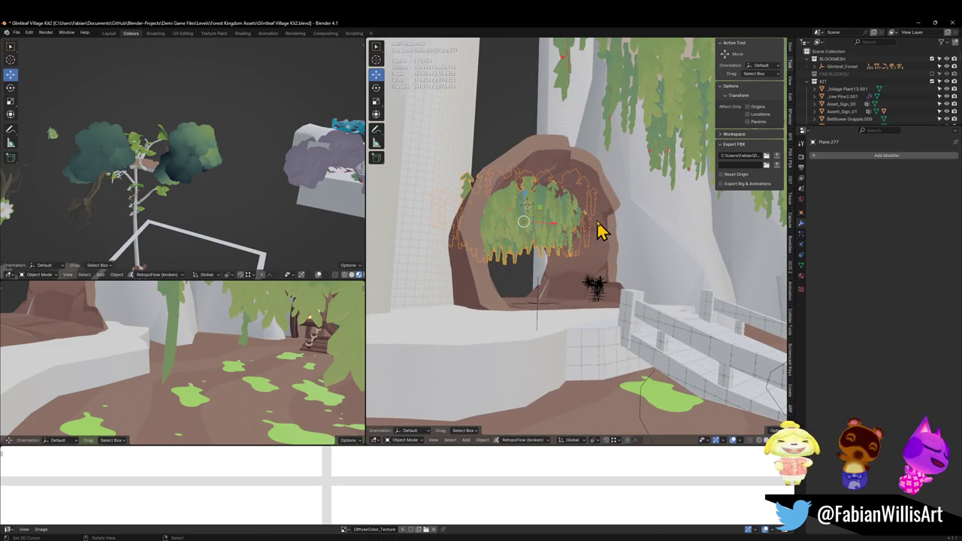
{"action": "key", "text": "Tab"}
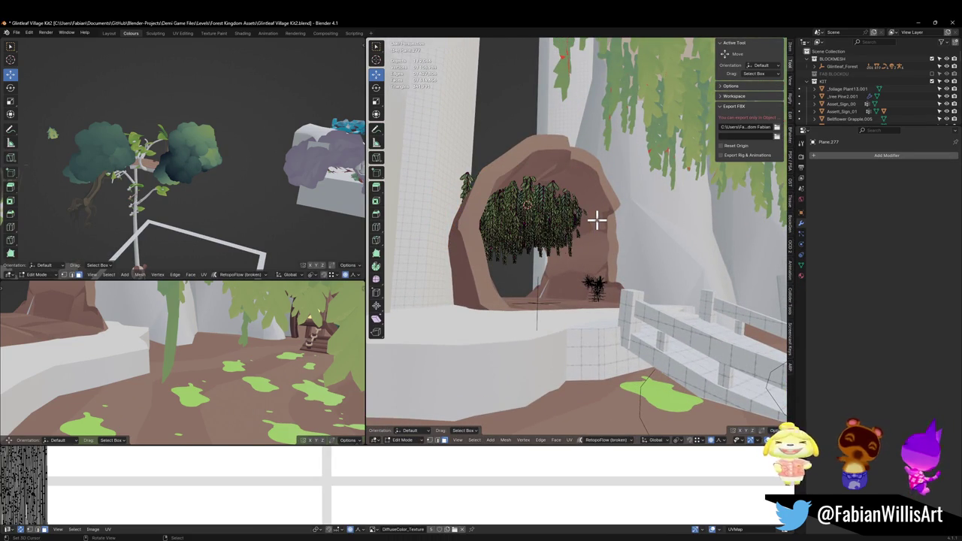
{"action": "key", "text": "Tab"}
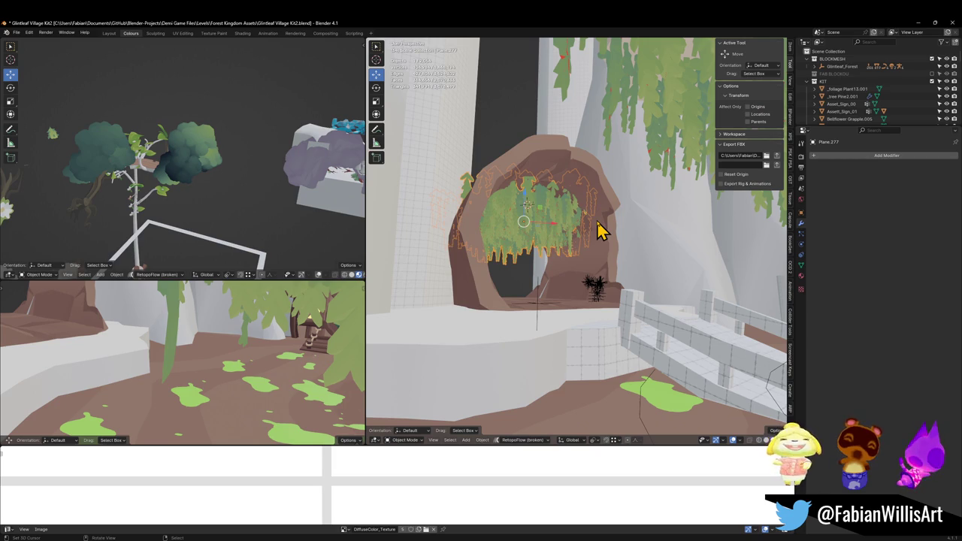
{"action": "key", "text": "alt+a"}
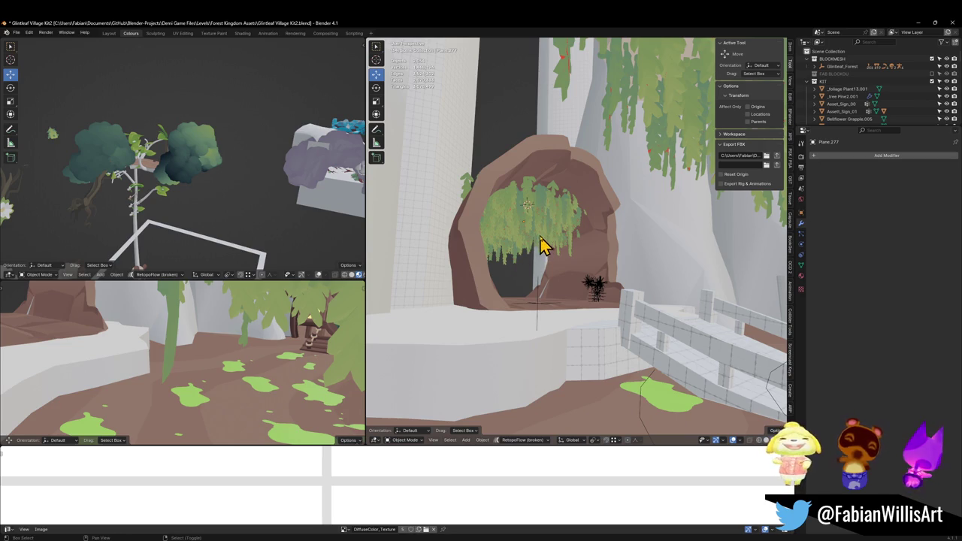
{"action": "key", "text": "ctrl+s"}
{"action": "key", "text": "shift+grave"}
Walk through the scene past the arch foliage and the white wall to the pale columns.
{"action": "key", "text": "w"}
{"action": "key", "text": "s"}
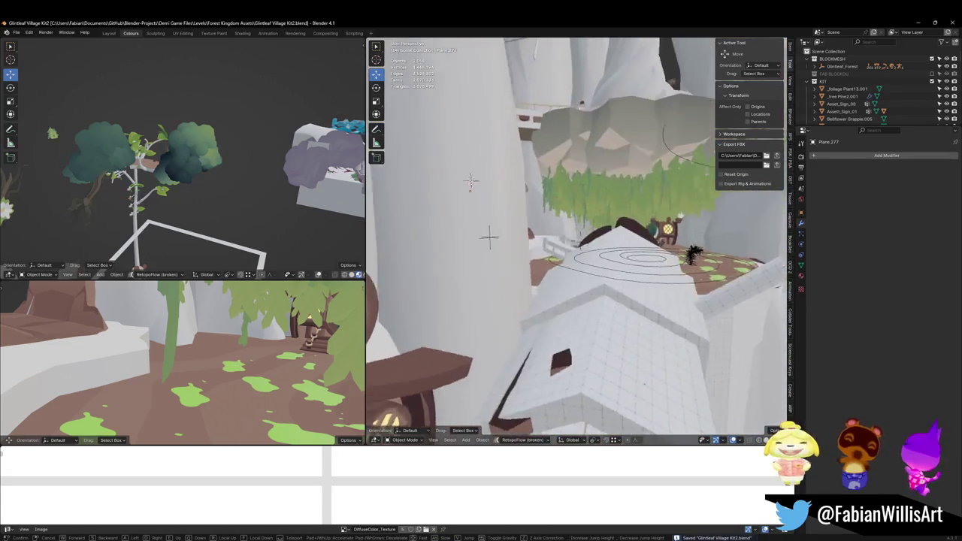
{"action": "key", "text": "w"}
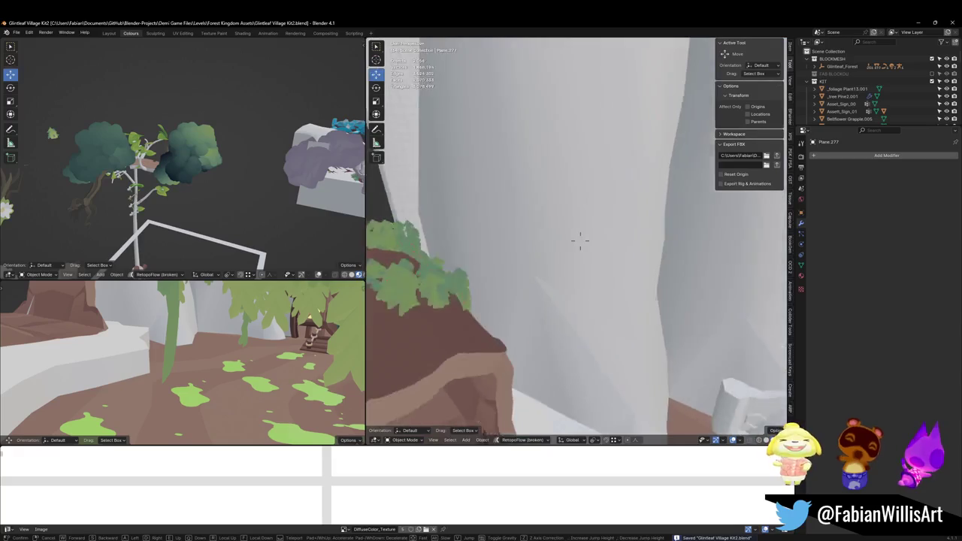
{"action": "key", "text": "w"}
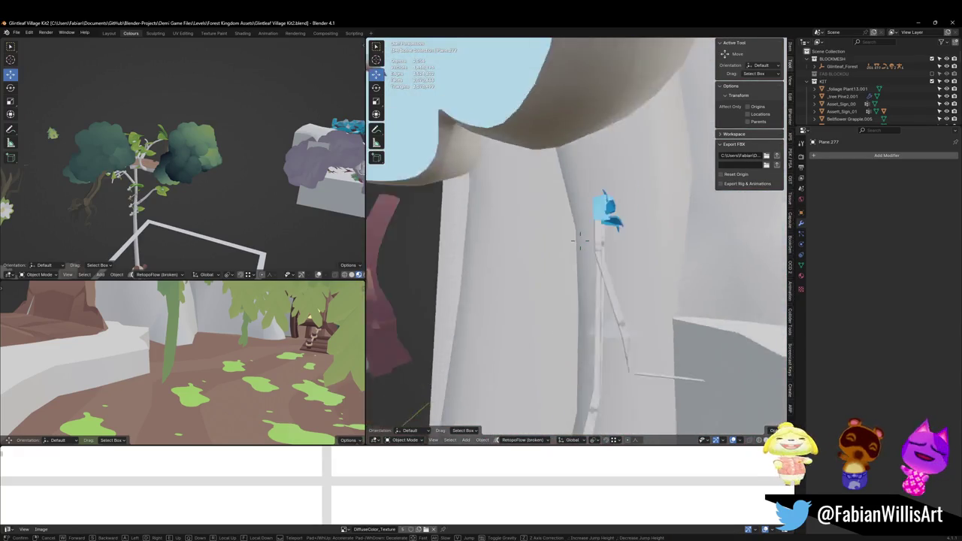
{"action": "key", "text": "w"}
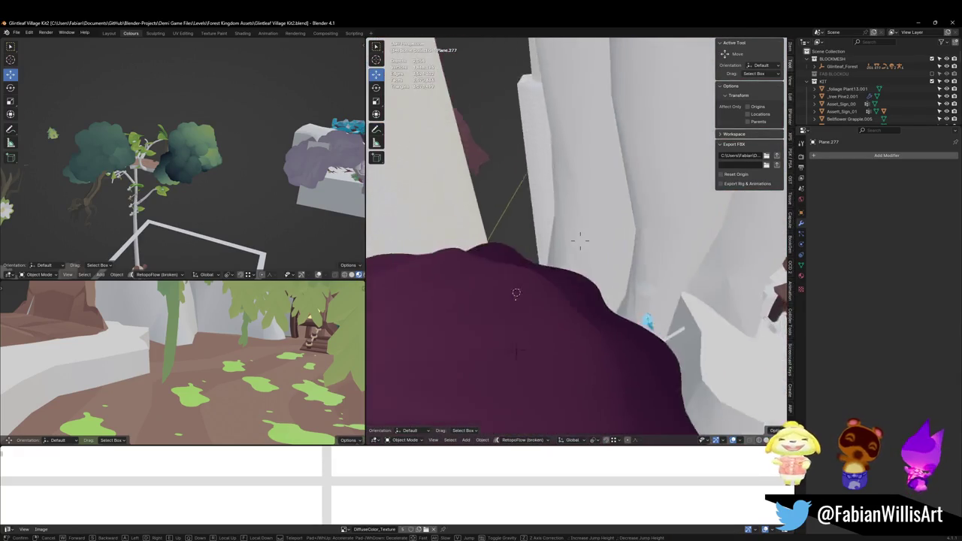
{"action": "key", "text": "w"}
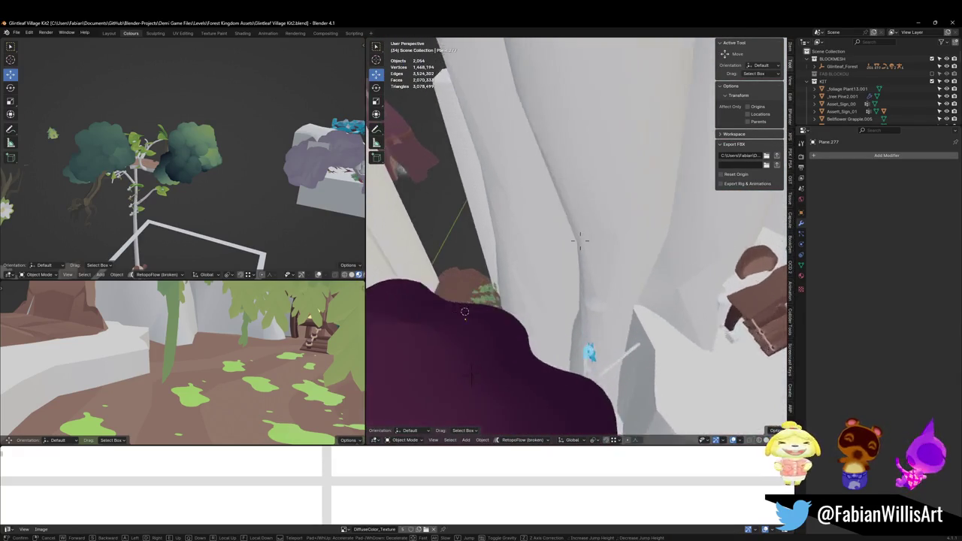
{"action": "key", "text": "w"}
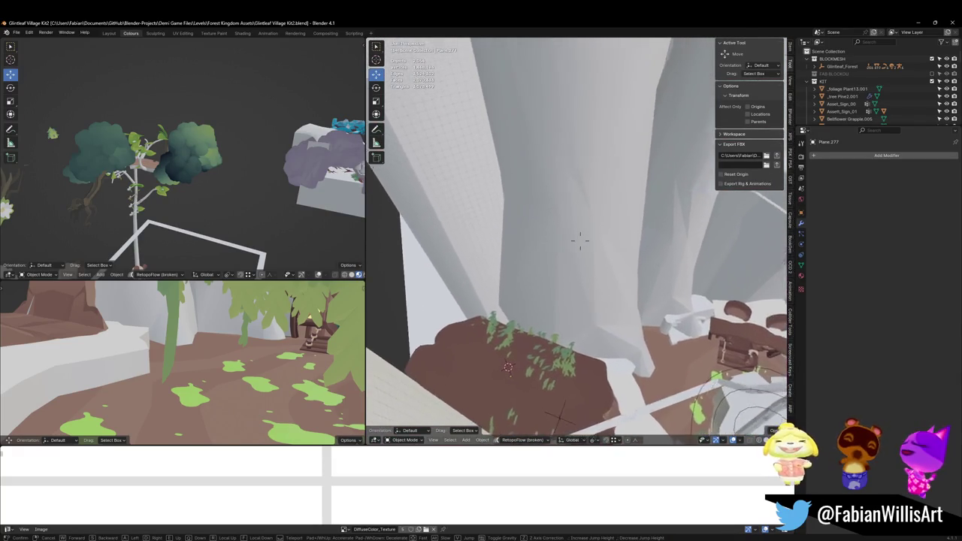
{"action": "key", "text": "w"}
{"action": "left_click", "coordinate": [528, 247]}
{"action": "left_click", "coordinate": [632, 269]}
{"action": "key", "text": "shift+grave"}
{"action": "key", "text": "w"}
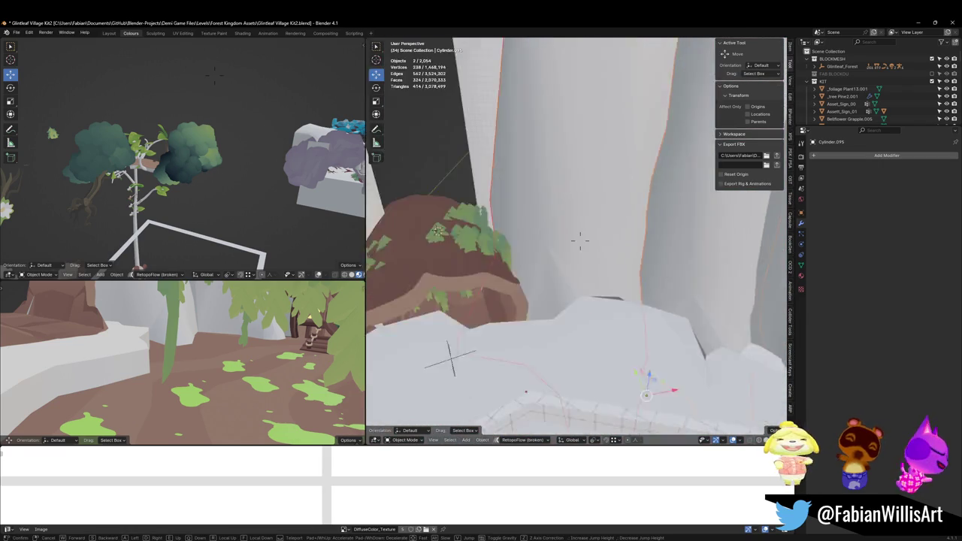
{"action": "key", "text": "w"}
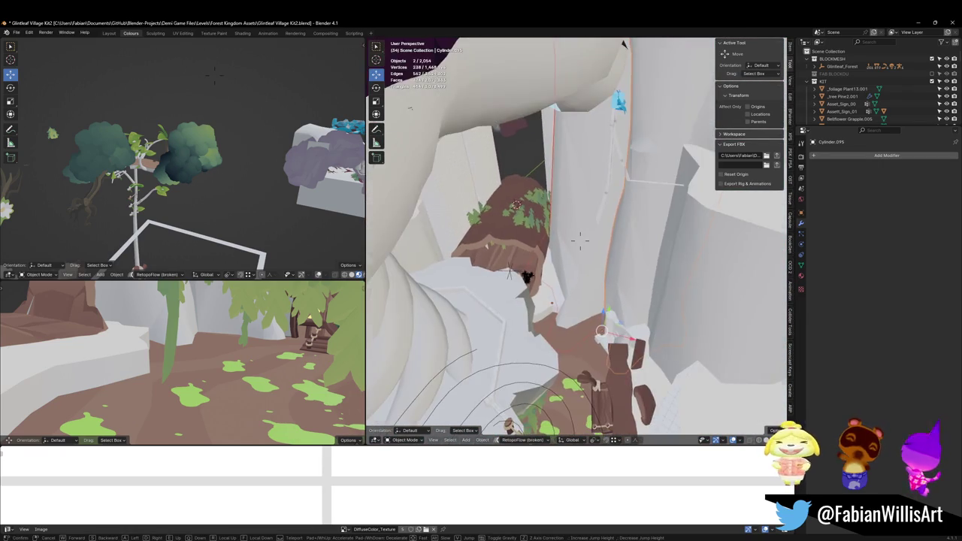
{"action": "left_click", "coordinate": [579, 239]}
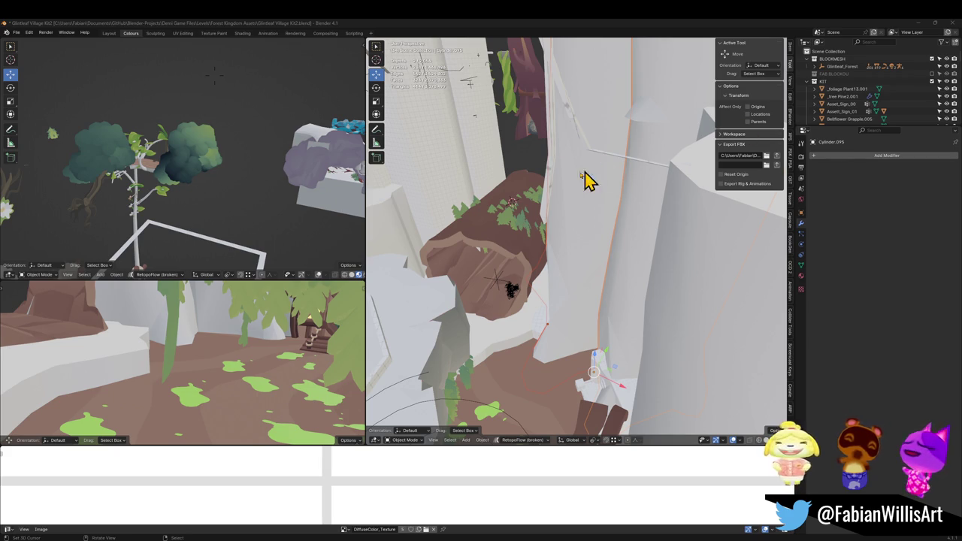
{"action": "scroll", "coordinate": [576, 245], "scroll_direction": "up", "scroll_amount": 3}
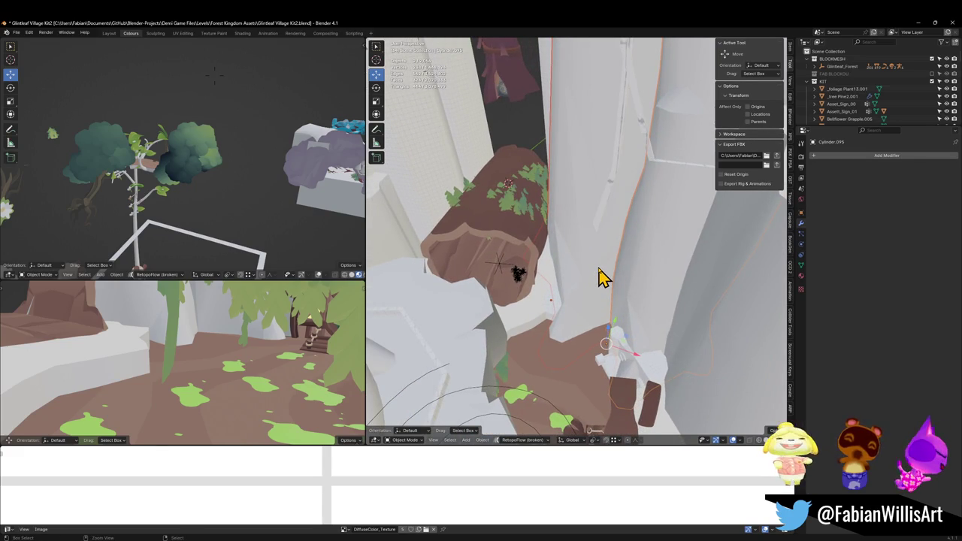
{"action": "key", "text": "shift+grave"}
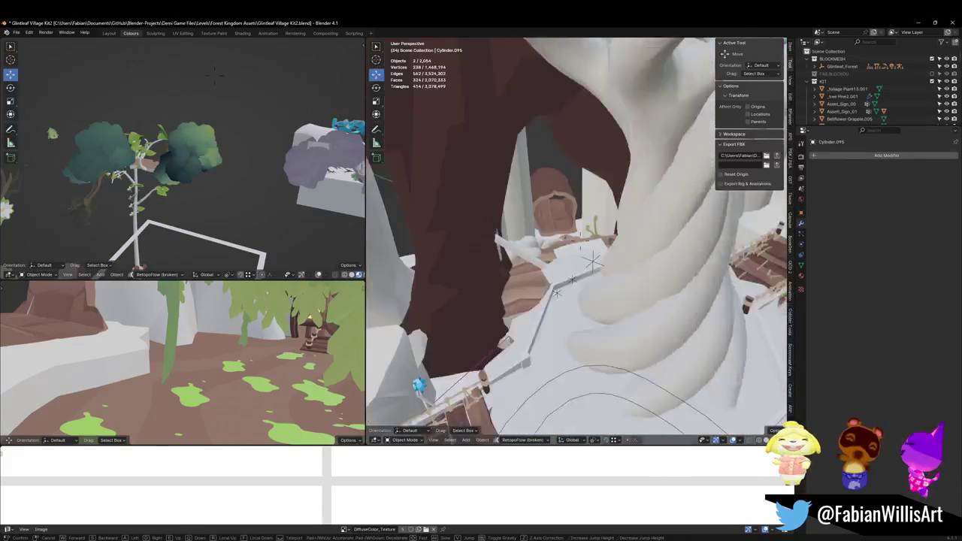
{"action": "key", "text": "Escape"}
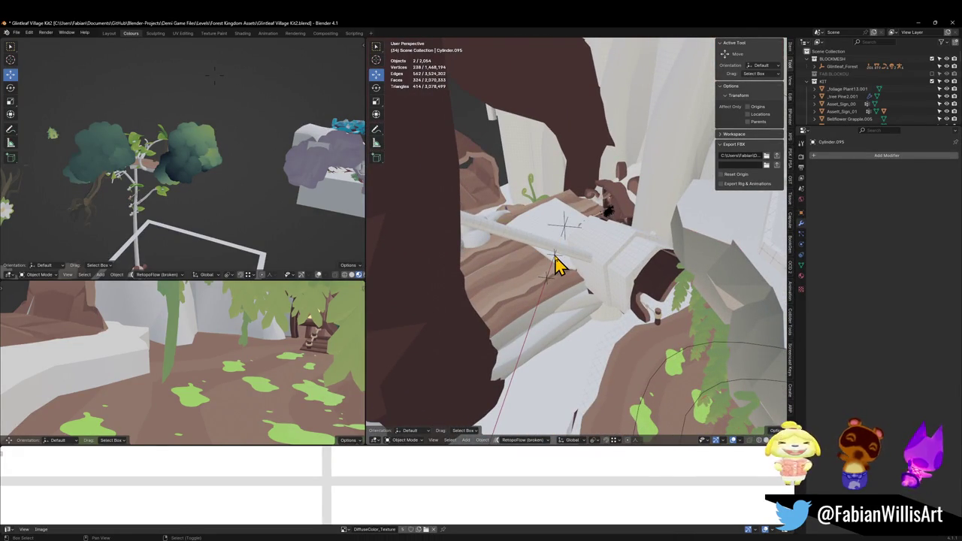
Parent the new cliff pieces to the MESH empty keeping transforms, and save the blend file.
{"action": "left_click", "coordinate": [555, 259], "text": "shift"}
{"action": "key", "text": "ctrl+p"}
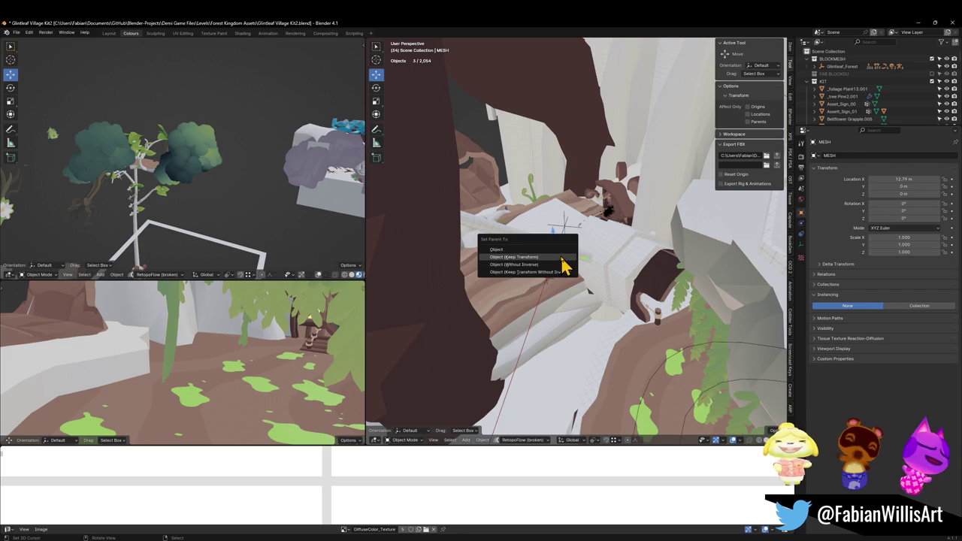
{"action": "left_click", "coordinate": [560, 258]}
{"action": "key", "text": "ctrl+s"}
Export FOREST_GLINTLEAFVILLAGE_00 to its FBX path and view the reimported doorway in Unity.
{"action": "left_click", "coordinate": [573, 231]}
{"action": "left_click", "coordinate": [777, 155]}
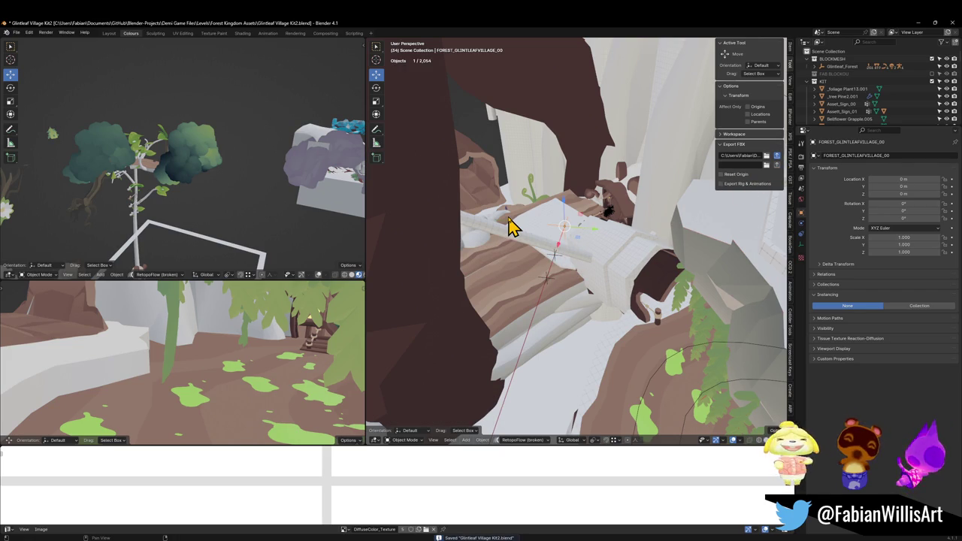
{"action": "key", "text": "shift+bracketright"}
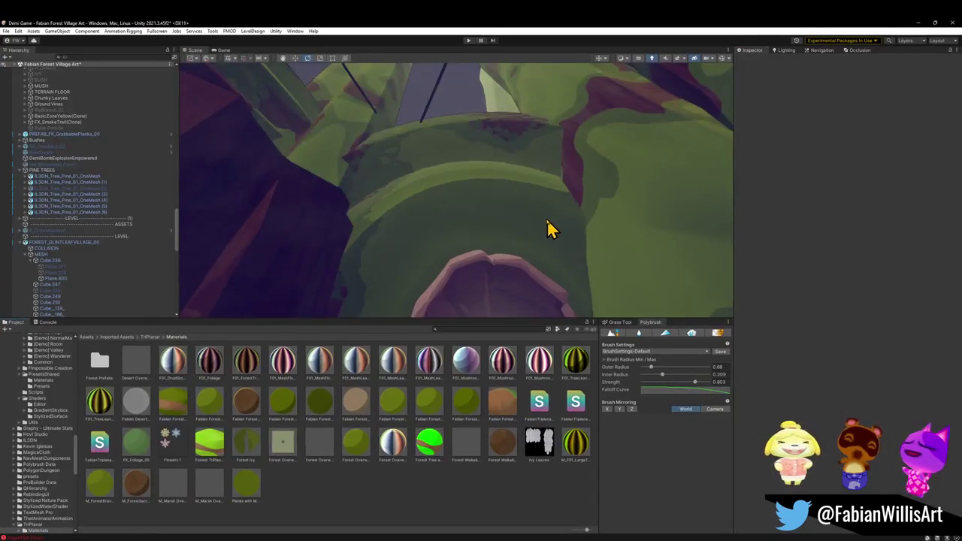
{"action": "mouse_move", "coordinate": [550, 228]}
{"action": "left_mouse_down"}
{"action": "mouse_move", "coordinate": [481, 272]}
{"action": "mouse_move", "coordinate": [593, 260]}
{"action": "mouse_move", "coordinate": [612, 249]}
{"action": "left_mouse_up"}
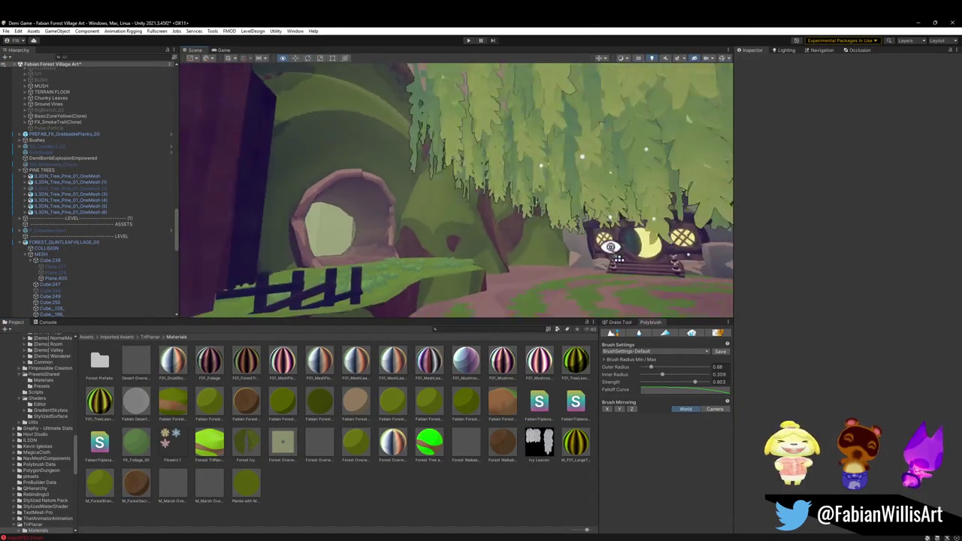
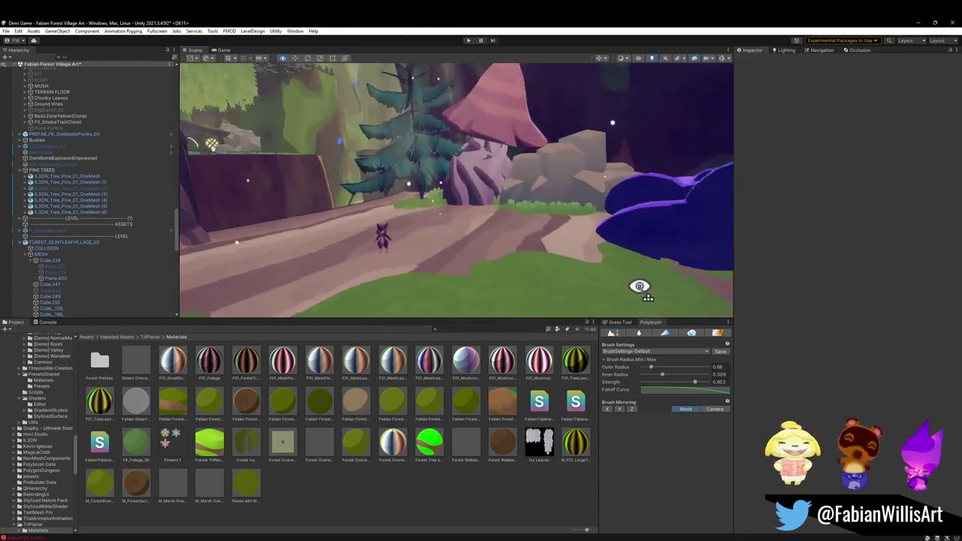
Duplicate Forest_Fence_00 twice and angle the new copy along the cliff edge.
{"action": "left_click", "coordinate": [603, 242]}
{"action": "key", "text": "ctrl+d"}
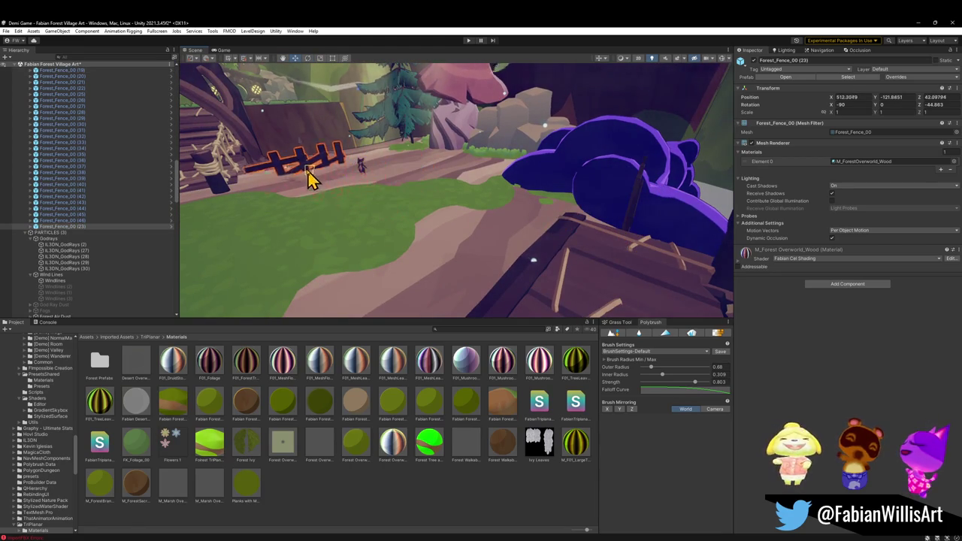
{"action": "mouse_move", "coordinate": [301, 172]}
{"action": "left_mouse_down"}
{"action": "mouse_move", "coordinate": [350, 168]}
{"action": "mouse_move", "coordinate": [349, 230]}
{"action": "mouse_move", "coordinate": [387, 268]}
{"action": "mouse_move", "coordinate": [401, 207]}
{"action": "mouse_move", "coordinate": [378, 203]}
{"action": "mouse_move", "coordinate": [380, 218]}
{"action": "mouse_move", "coordinate": [419, 226]}
{"action": "mouse_move", "coordinate": [466, 253]}
{"action": "mouse_move", "coordinate": [424, 155]}
{"action": "mouse_move", "coordinate": [366, 143]}
{"action": "mouse_move", "coordinate": [557, 230]}
{"action": "mouse_move", "coordinate": [549, 224]}
{"action": "mouse_move", "coordinate": [561, 241]}
{"action": "mouse_move", "coordinate": [528, 253]}
{"action": "left_mouse_up"}
{"action": "key", "text": "w"}
{"action": "key", "text": "ctrl+d"}
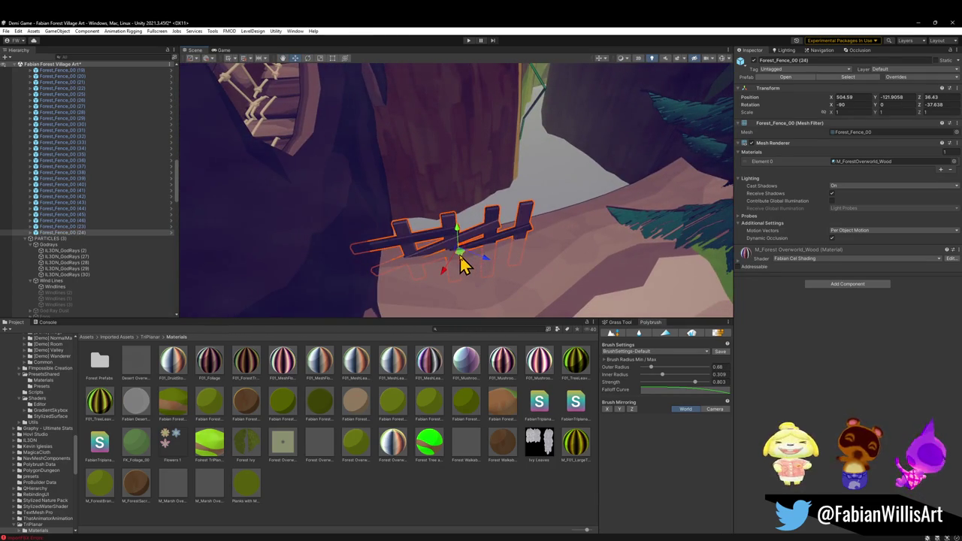
{"action": "key", "text": "e"}
{"action": "mouse_move", "coordinate": [584, 221]}
{"action": "left_mouse_down"}
{"action": "mouse_move", "coordinate": [599, 240]}
{"action": "mouse_move", "coordinate": [575, 222]}
{"action": "left_mouse_up"}
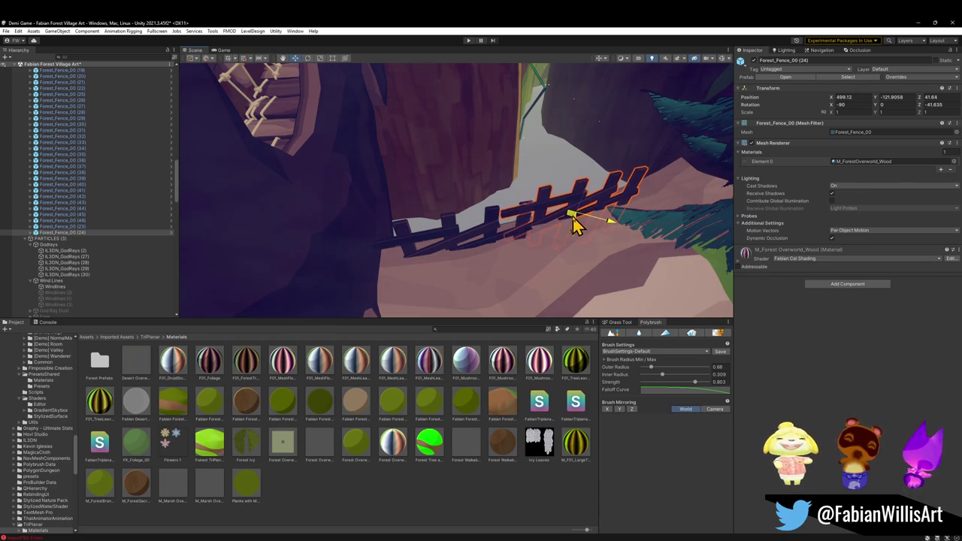
Check the fence copies up close, then minimise Unity to return to Blender.
{"action": "left_click", "coordinate": [541, 278]}
{"action": "mouse_move", "coordinate": [541, 277]}
{"action": "left_mouse_down"}
{"action": "mouse_move", "coordinate": [581, 266]}
{"action": "mouse_move", "coordinate": [579, 255]}
{"action": "mouse_move", "coordinate": [518, 263]}
{"action": "mouse_move", "coordinate": [466, 225]}
{"action": "mouse_move", "coordinate": [366, 236]}
{"action": "mouse_move", "coordinate": [404, 215]}
{"action": "mouse_move", "coordinate": [333, 270]}
{"action": "mouse_move", "coordinate": [527, 245]}
{"action": "mouse_move", "coordinate": [555, 256]}
{"action": "mouse_move", "coordinate": [448, 184]}
{"action": "left_mouse_up"}
{"action": "left_click", "coordinate": [454, 180]}
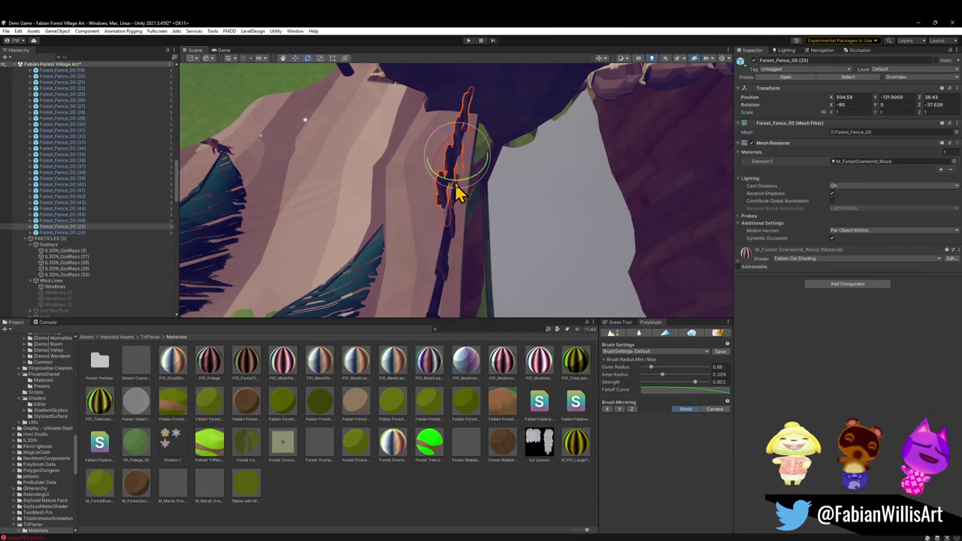
{"action": "left_click", "coordinate": [483, 461]}
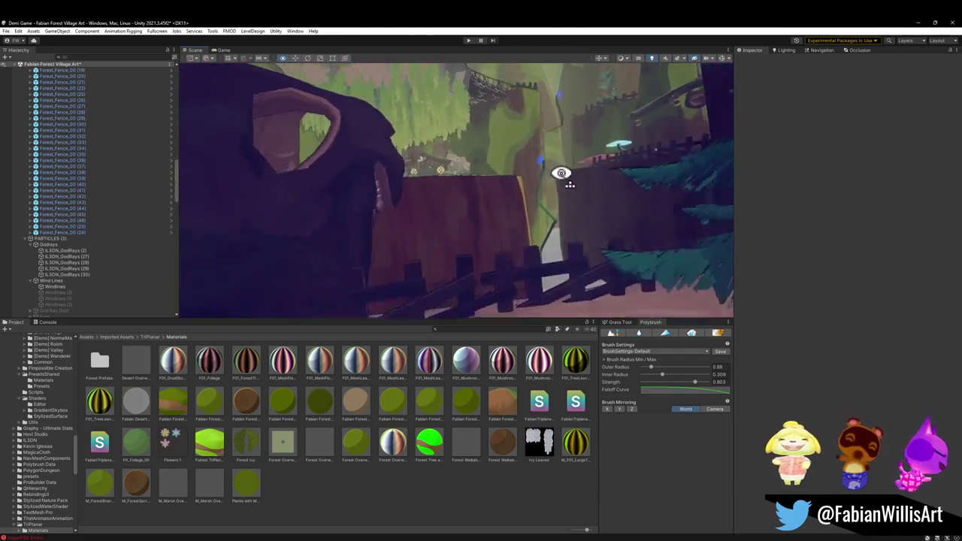
{"action": "mouse_move", "coordinate": [557, 176]}
{"action": "left_mouse_down"}
{"action": "mouse_move", "coordinate": [409, 223]}
{"action": "mouse_move", "coordinate": [367, 203]}
{"action": "mouse_move", "coordinate": [292, 192]}
{"action": "mouse_move", "coordinate": [354, 177]}
{"action": "mouse_move", "coordinate": [411, 218]}
{"action": "mouse_move", "coordinate": [380, 230]}
{"action": "mouse_move", "coordinate": [391, 240]}
{"action": "mouse_move", "coordinate": [685, 237]}
{"action": "mouse_move", "coordinate": [458, 228]}
{"action": "mouse_move", "coordinate": [494, 213]}
{"action": "mouse_move", "coordinate": [464, 219]}
{"action": "mouse_move", "coordinate": [398, 161]}
{"action": "left_mouse_up"}
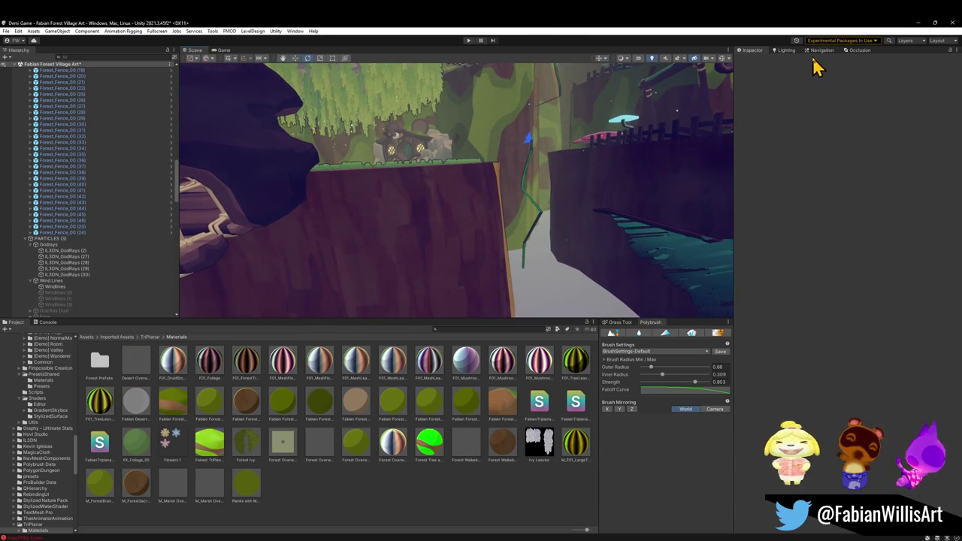
{"action": "left_click", "coordinate": [917, 24]}
{"action": "left_click_drag", "start_coordinate": [603, 235], "coordinate": [611, 233]}
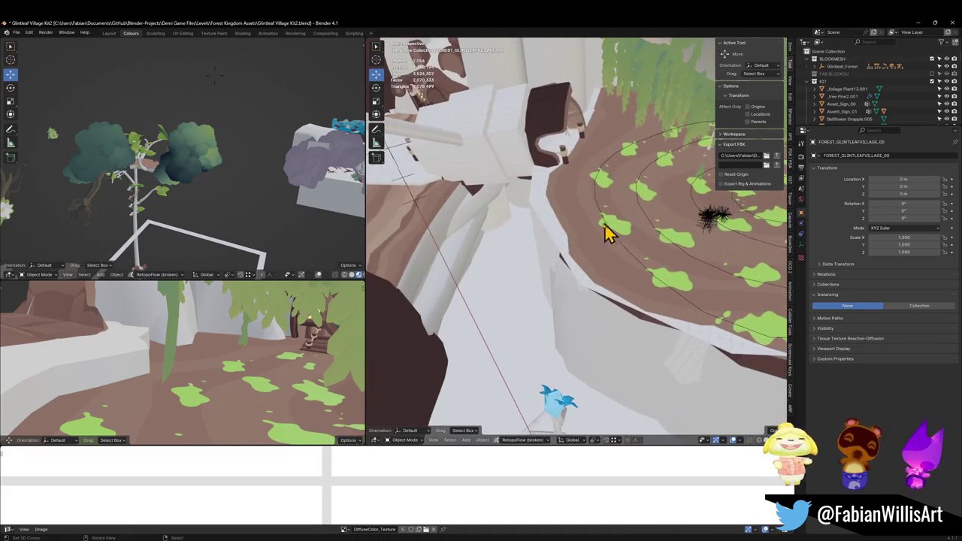
Duplicate the tree platform, move the copy and rotate it 61.5°.
{"action": "left_click", "coordinate": [605, 245]}
{"action": "key", "text": "shift+d"}
{"action": "left_click", "coordinate": [554, 243]}
{"action": "key", "text": "s"}
{"action": "key", "text": "g"}
{"action": "left_click", "coordinate": [507, 247]}
{"action": "key", "text": "s"}
{"action": "left_click", "coordinate": [490, 179]}
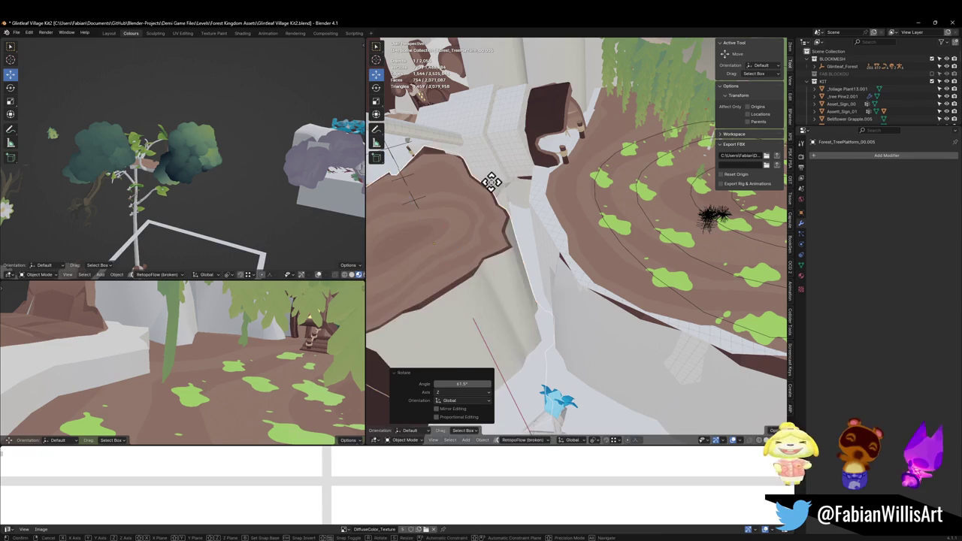
Lower the platform copy 11.363 m and set its horizontal placement.
{"action": "key", "text": "g"}
{"action": "key", "text": "z"}
{"action": "left_click", "coordinate": [505, 252]}
{"action": "key", "text": "KP_Decimal"}
{"action": "scroll", "coordinate": [552, 236], "scroll_direction": "down", "scroll_amount": 3}
{"action": "key", "text": "g"}
{"action": "left_click", "coordinate": [597, 239]}
Shrink the platform copy to 0.542 and raise it 0.763 m.
{"action": "key", "text": "s"}
{"action": "left_click", "coordinate": [579, 240]}
{"action": "key", "text": "g"}
{"action": "key", "text": "z"}
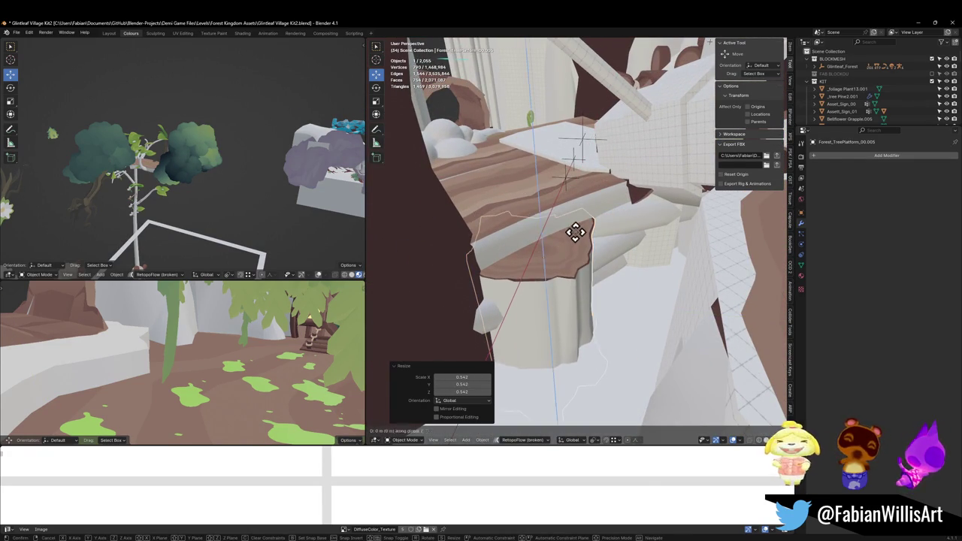
{"action": "left_click", "coordinate": [574, 231]}
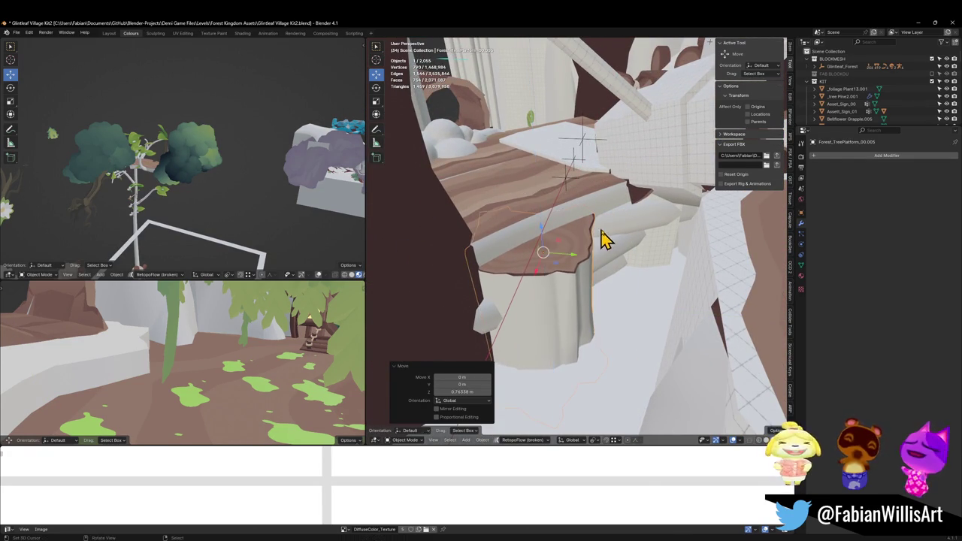
{"action": "scroll", "coordinate": [576, 254], "scroll_direction": "up", "scroll_amount": 3}
{"action": "left_click_drag", "start_coordinate": [622, 208], "coordinate": [747, 150]}
Find Demi via an outliner search for 'demi', snap it to the cursor, and enable its Array modifier.
{"action": "left_click", "coordinate": [870, 44]}
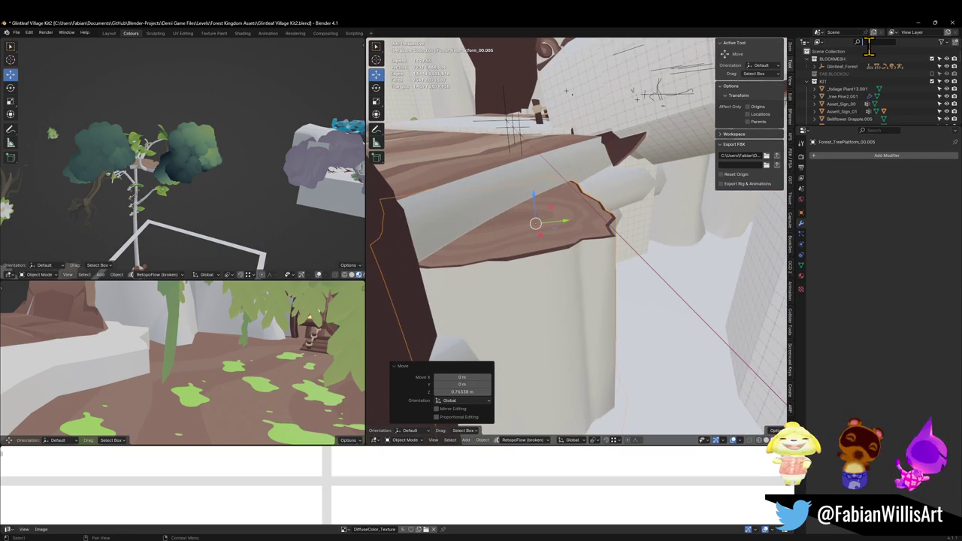
{"action": "type", "text": "demi"}
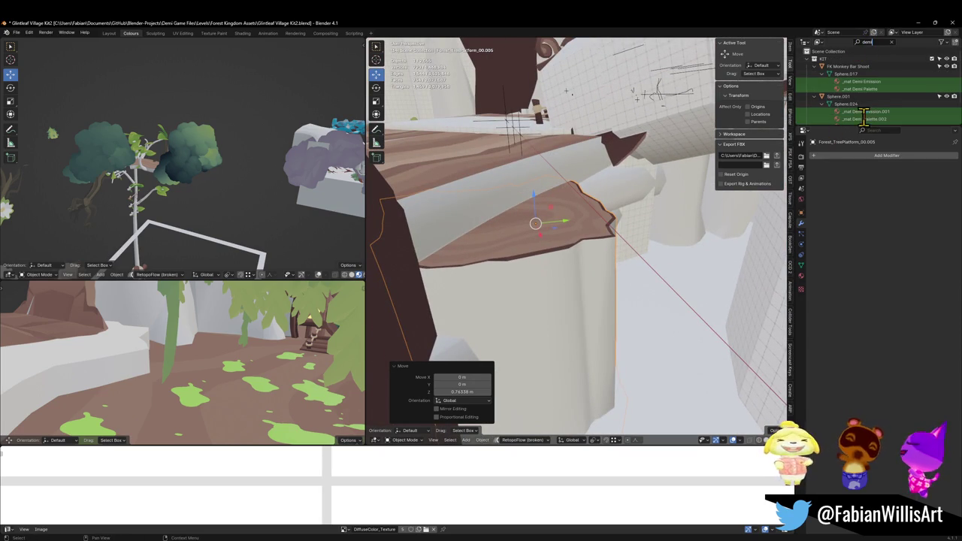
{"action": "scroll", "coordinate": [876, 105], "scroll_direction": "down", "scroll_amount": 3}
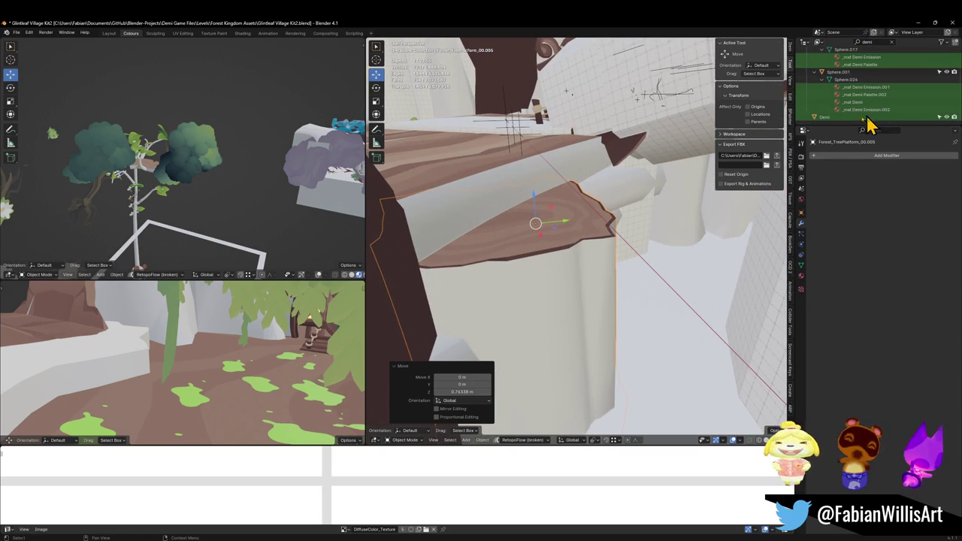
{"action": "left_click", "coordinate": [841, 118]}
{"action": "key", "text": "shift+s"}
{"action": "left_click", "coordinate": [519, 200]}
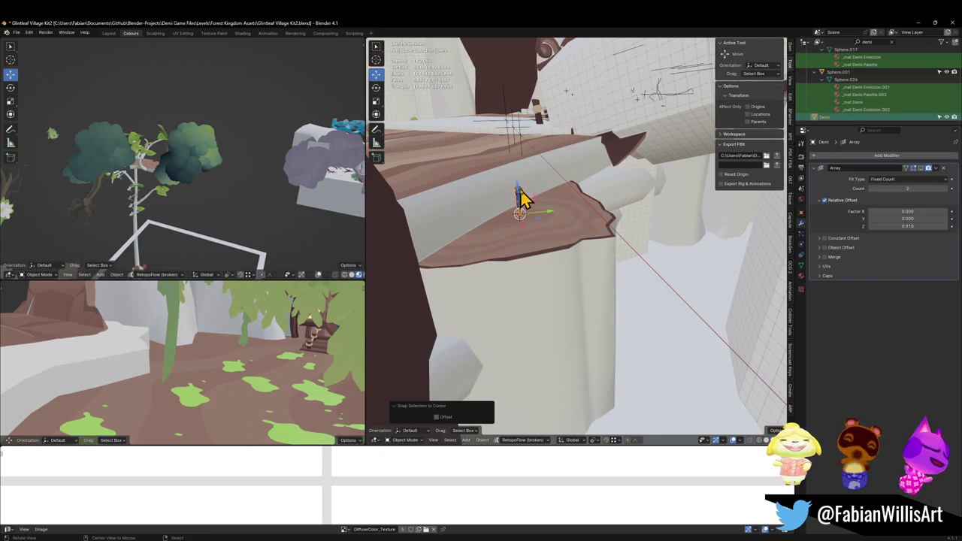
{"action": "key", "text": "KP_Decimal"}
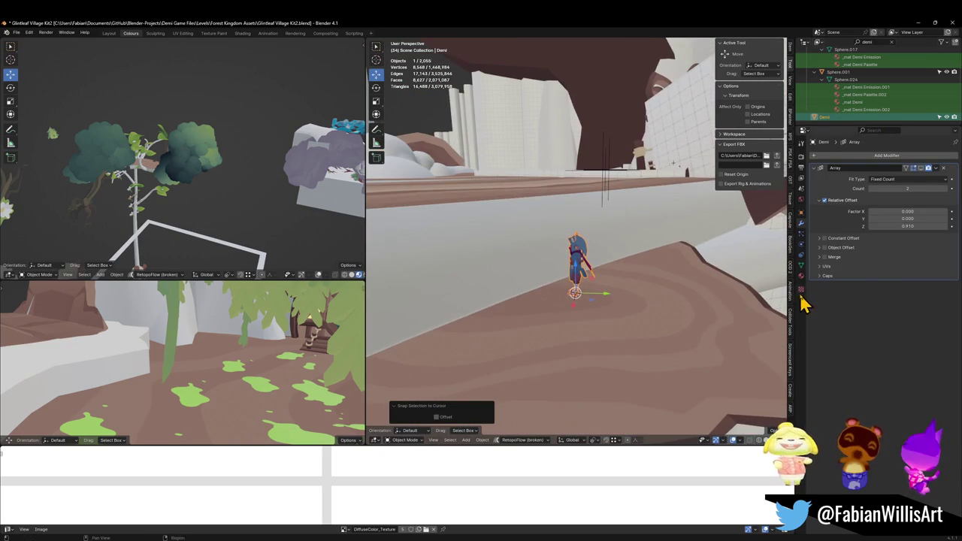
{"action": "left_click", "coordinate": [921, 168]}
{"action": "key", "text": "KP_Decimal"}
Lower Forest_TreePlatform_00.005 0.5865 m and slide it sideways at fixed height.
{"action": "left_click", "coordinate": [639, 293]}
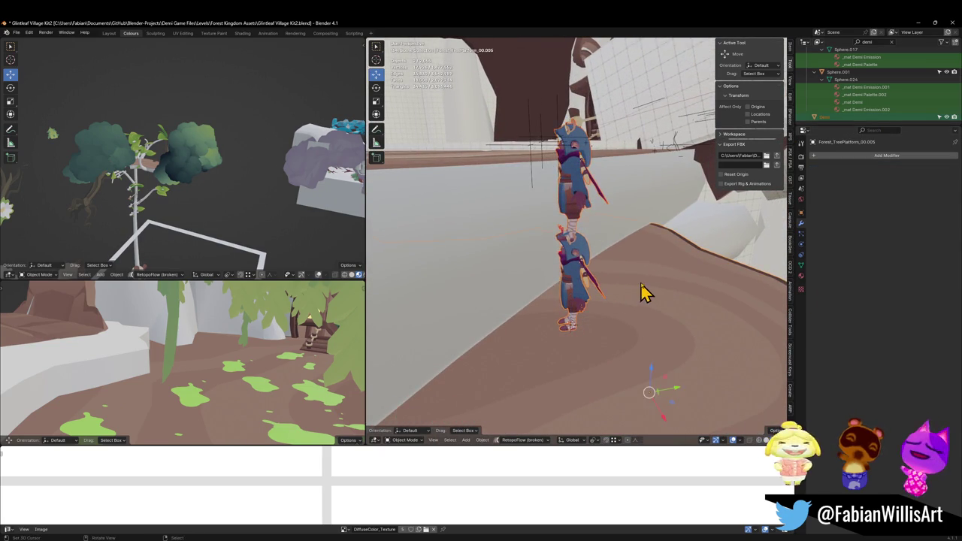
{"action": "key", "text": "g"}
{"action": "key", "text": "z"}
{"action": "left_click", "coordinate": [636, 289]}
{"action": "key", "text": "KP_Decimal"}
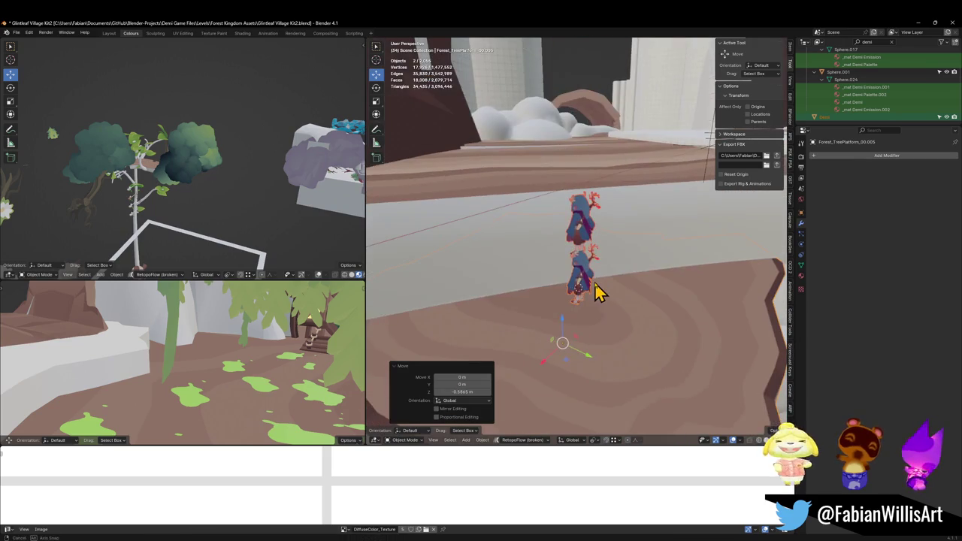
{"action": "left_click", "coordinate": [619, 296]}
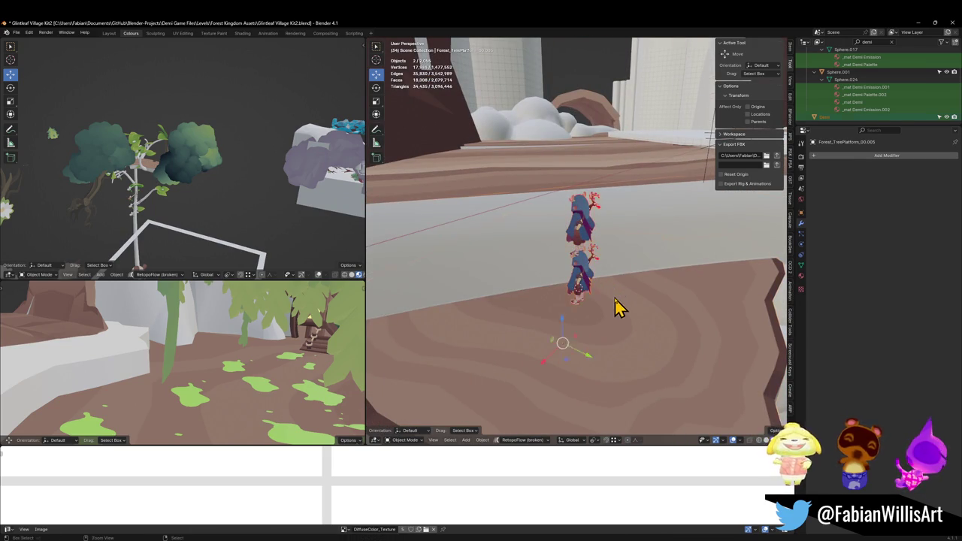
{"action": "key", "text": "g"}
{"action": "key", "text": "shift+z"}
{"action": "left_click", "coordinate": [613, 285]}
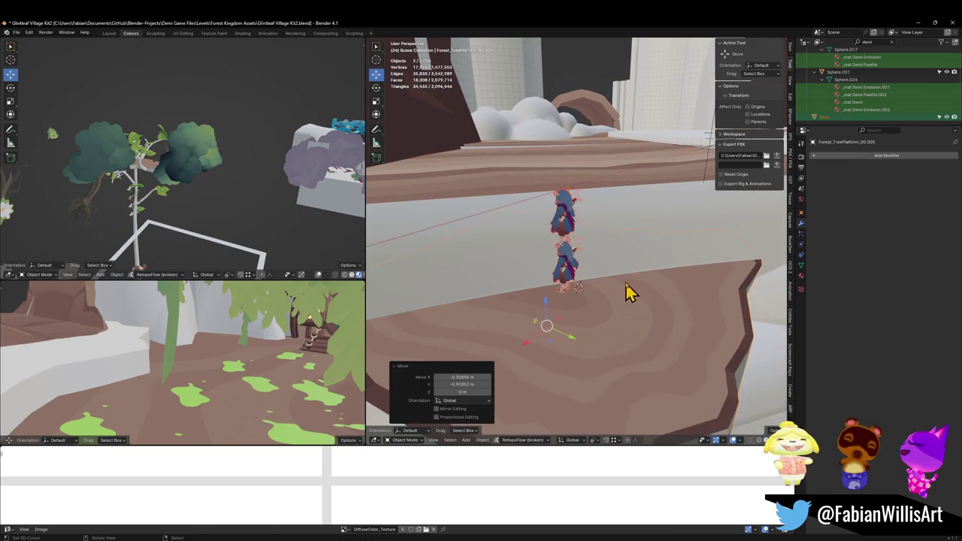
{"action": "key", "text": "alt+a"}
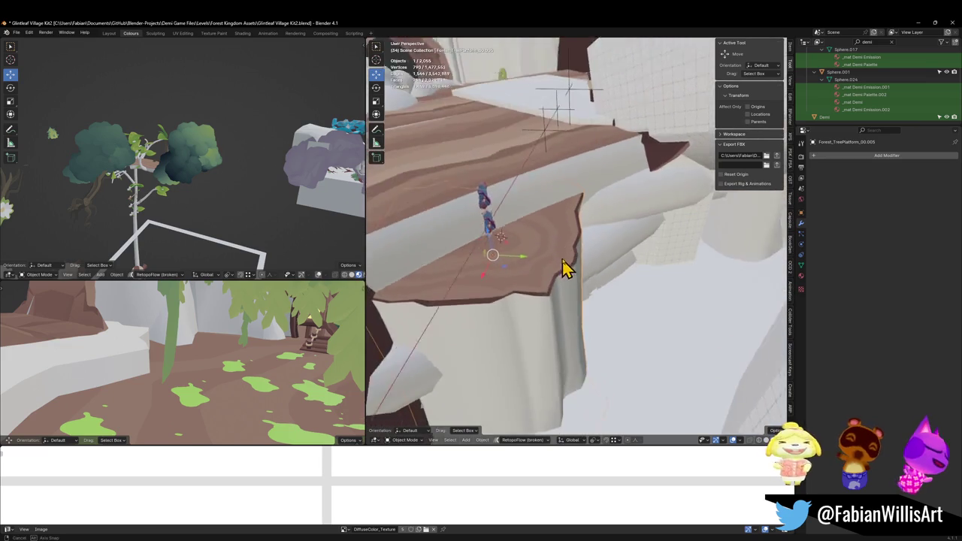
Slide the tree platform copy at fixed height and lower it 3.7473 m.
{"action": "key", "text": "g"}
{"action": "key", "text": "shift+z"}
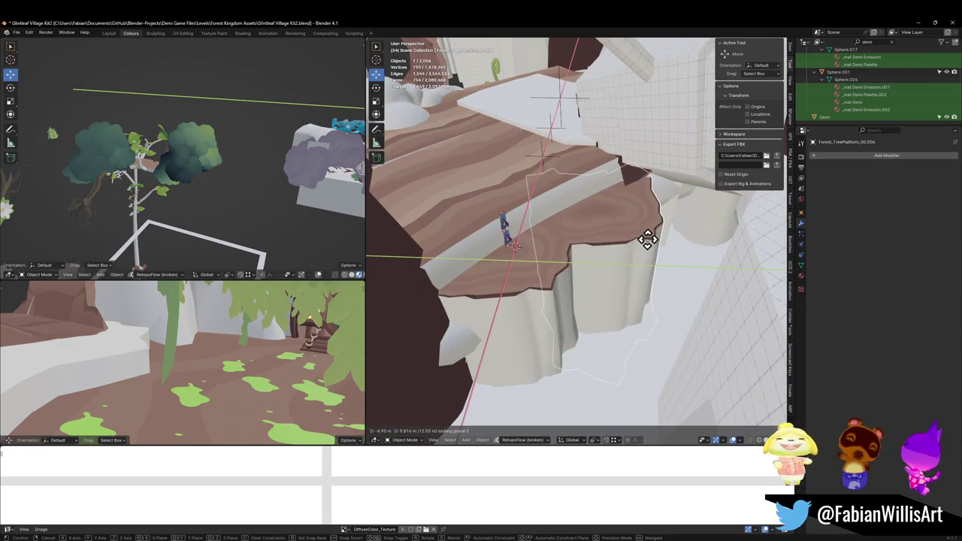
{"action": "left_click", "coordinate": [648, 233]}
{"action": "key", "text": "g"}
{"action": "key", "text": "z"}
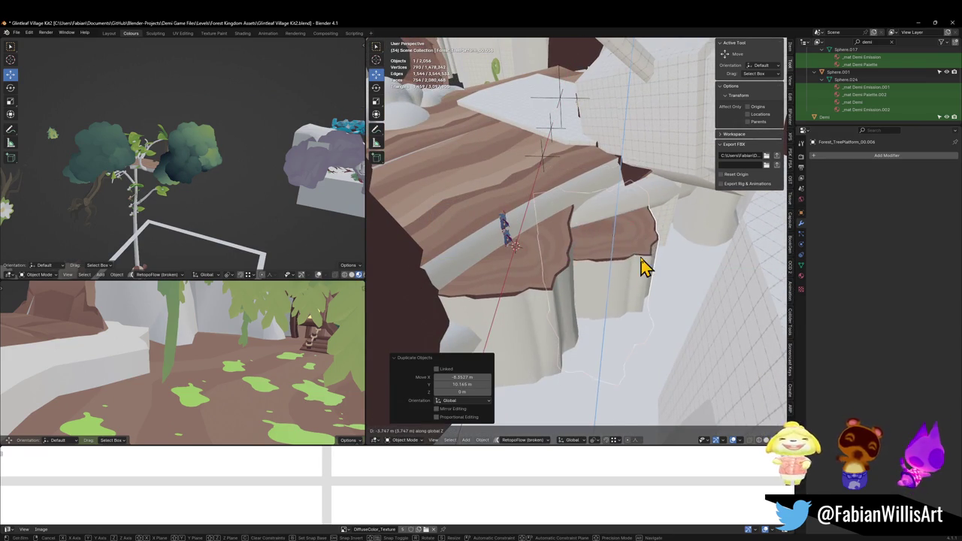
{"action": "left_click", "coordinate": [642, 267]}
{"action": "scroll", "coordinate": [642, 266], "scroll_direction": "up", "scroll_amount": 10}
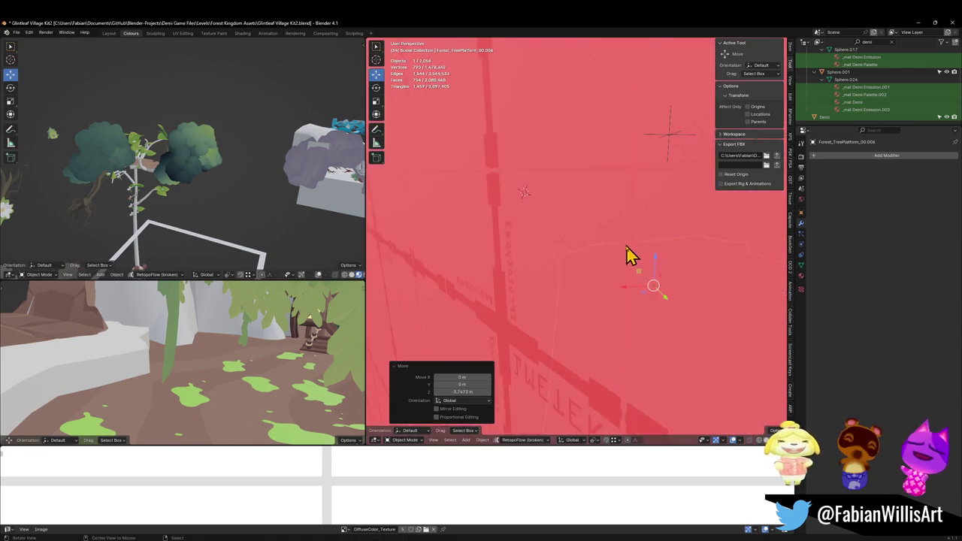
{"action": "scroll", "coordinate": [631, 256], "scroll_direction": "down", "scroll_amount": 10}
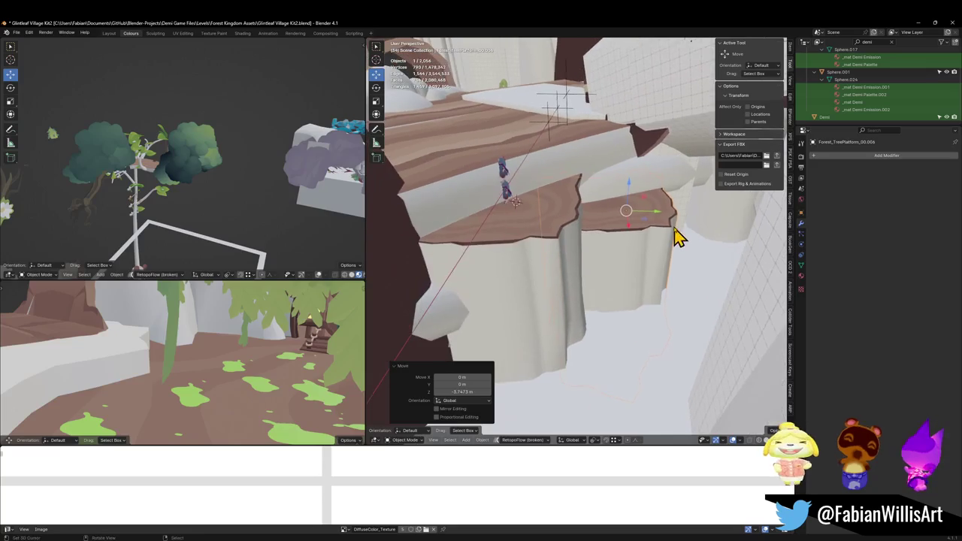
Reposition the platform copy horizontally, keeping its height fixed.
{"action": "key", "text": "g"}
{"action": "key", "text": "shift+z"}
{"action": "left_click", "coordinate": [504, 339]}
{"action": "key", "text": "KP_Decimal"}
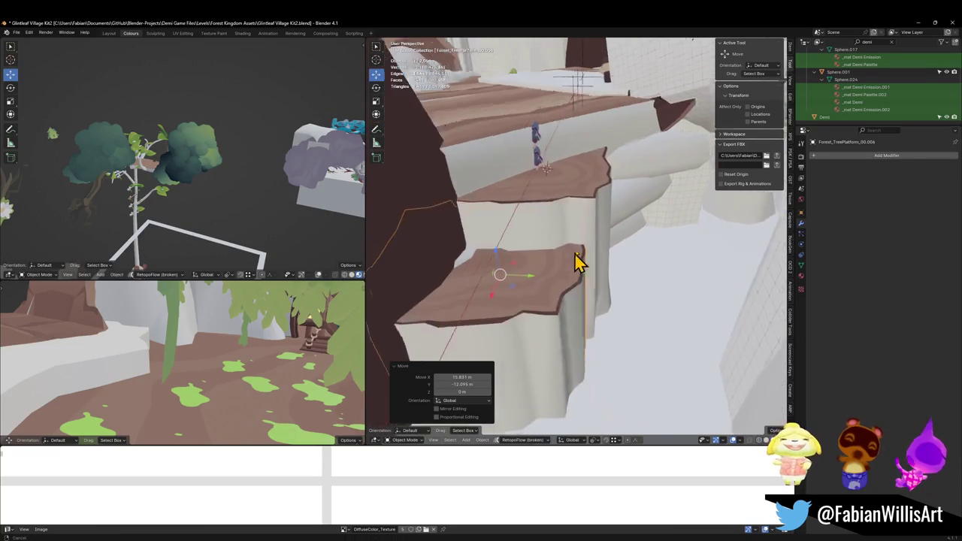
{"action": "key", "text": "g"}
{"action": "key", "text": "shift+z"}
{"action": "left_click", "coordinate": [607, 155]}
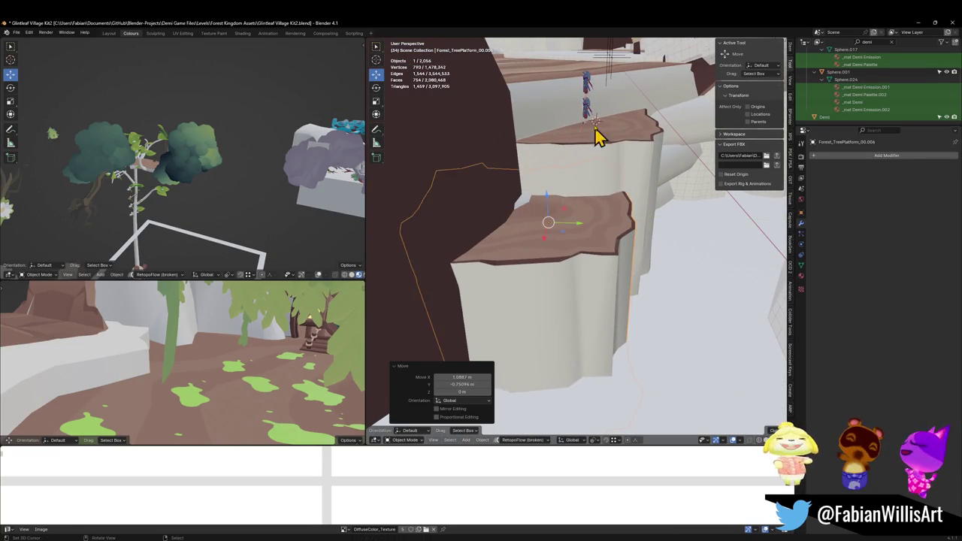
Move Demi to the 3D cursor to check scale, then select the new platform.
{"action": "left_click", "coordinate": [590, 121]}
{"action": "left_click", "coordinate": [569, 186]}
{"action": "key", "text": "KP_Decimal"}
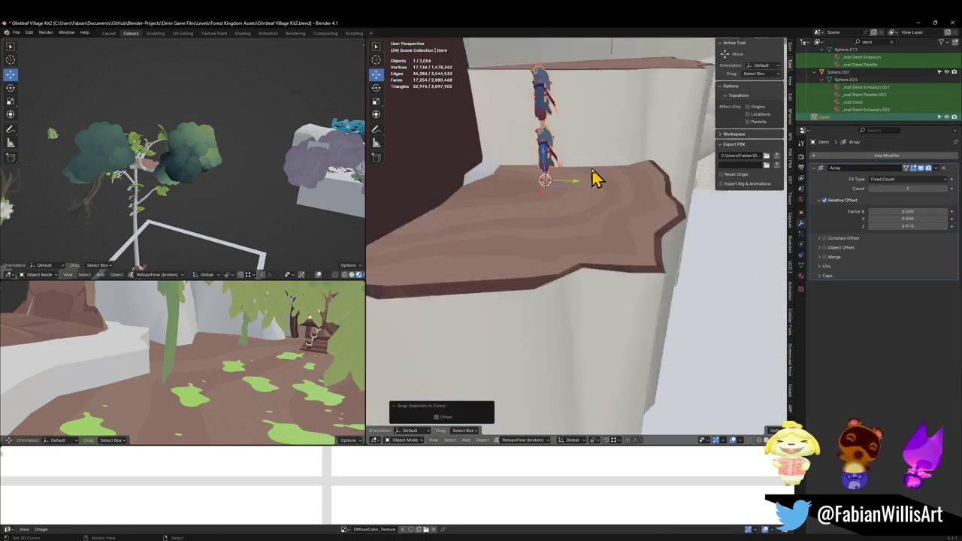
{"action": "left_click", "coordinate": [592, 239]}
{"action": "scroll", "coordinate": [590, 250], "scroll_direction": "down", "scroll_amount": 3}
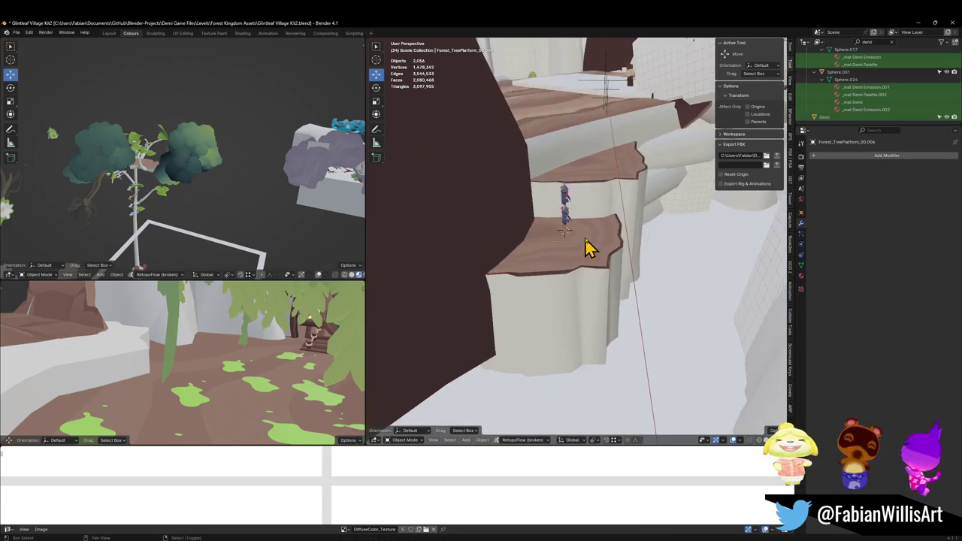
{"action": "scroll", "coordinate": [590, 251], "scroll_direction": "down", "scroll_amount": 2, "text": "shift"}
Duplicate the tree platform, rotate the copy around Z and move it.
{"action": "key", "text": "shift+d"}
{"action": "left_click", "coordinate": [569, 301]}
{"action": "key", "text": "r"}
{"action": "key", "text": "z"}
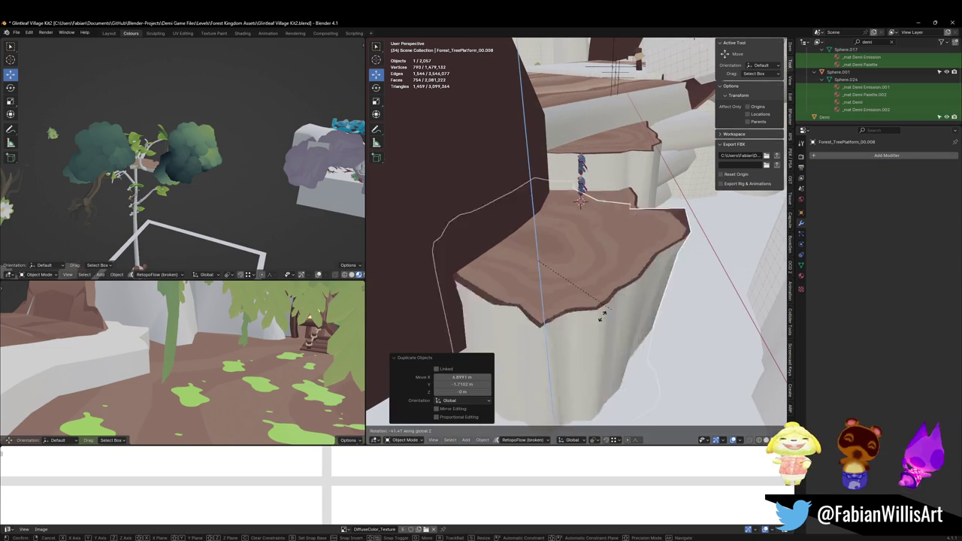
{"action": "left_click", "coordinate": [533, 208]}
{"action": "key", "text": "g"}
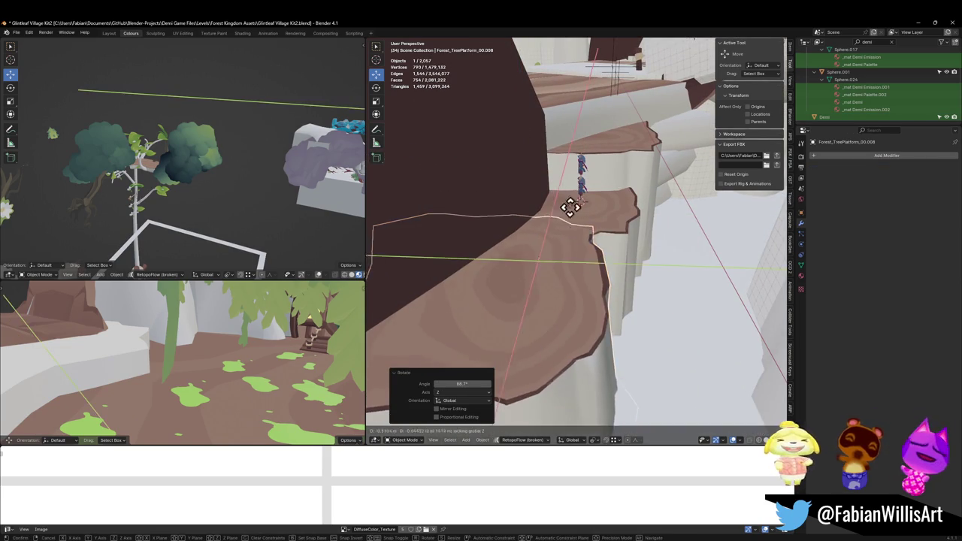
{"action": "left_click", "coordinate": [564, 226]}
{"action": "scroll", "coordinate": [564, 226], "scroll_direction": "up", "scroll_amount": 2}
Lower the duplicate platform 3.5227 m and slide it into place at fixed height.
{"action": "key", "text": "g"}
{"action": "key", "text": "z"}
{"action": "left_click", "coordinate": [559, 284]}
{"action": "key", "text": "g"}
{"action": "key", "text": "shift+z"}
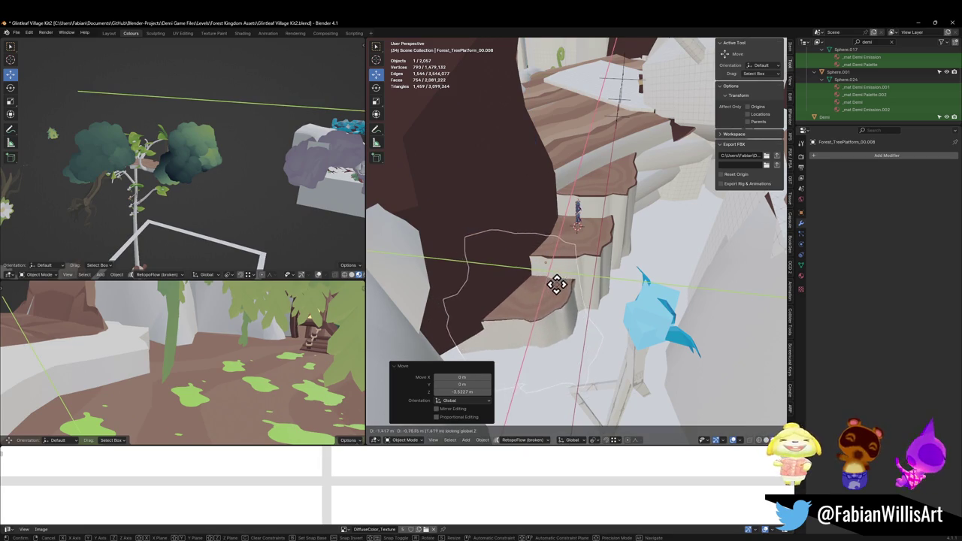
{"action": "left_click", "coordinate": [560, 289]}
{"action": "scroll", "coordinate": [616, 245], "scroll_direction": "up", "scroll_amount": 3}
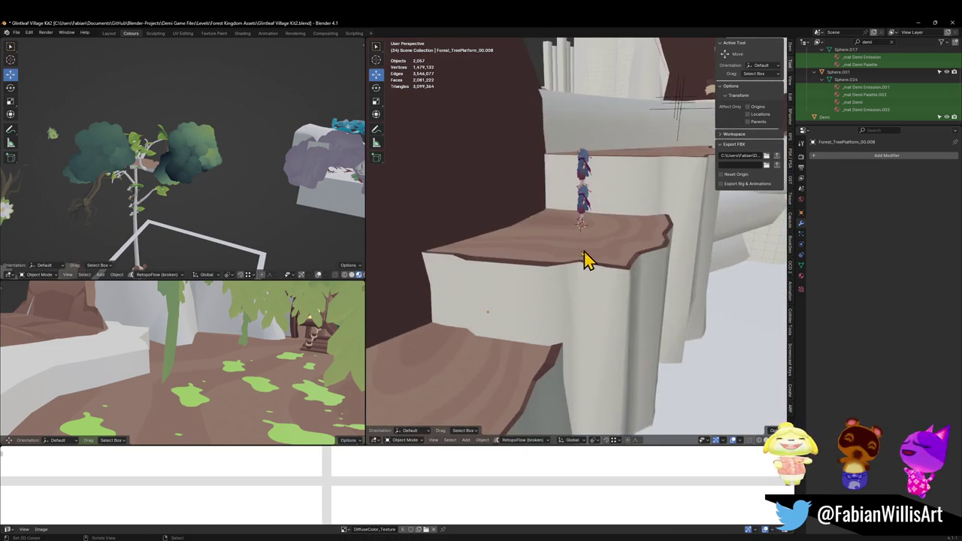
{"action": "left_click_drag", "start_coordinate": [591, 260], "coordinate": [620, 225]}
Snap Demi onto the lower platform and lower the platform with Demi about 0.22 m.
{"action": "left_click", "coordinate": [631, 201]}
{"action": "right_click", "coordinate": [504, 344], "text": "shift"}
{"action": "key", "text": "shift+s"}
{"action": "left_click", "coordinate": [554, 307]}
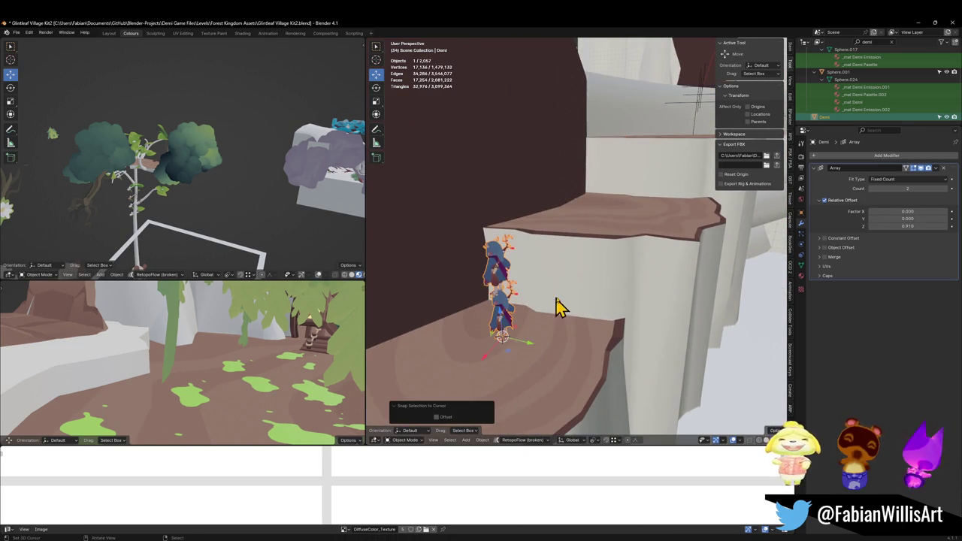
{"action": "scroll", "coordinate": [552, 308], "scroll_direction": "up", "scroll_amount": 2}
{"action": "left_click", "coordinate": [565, 338], "text": "shift"}
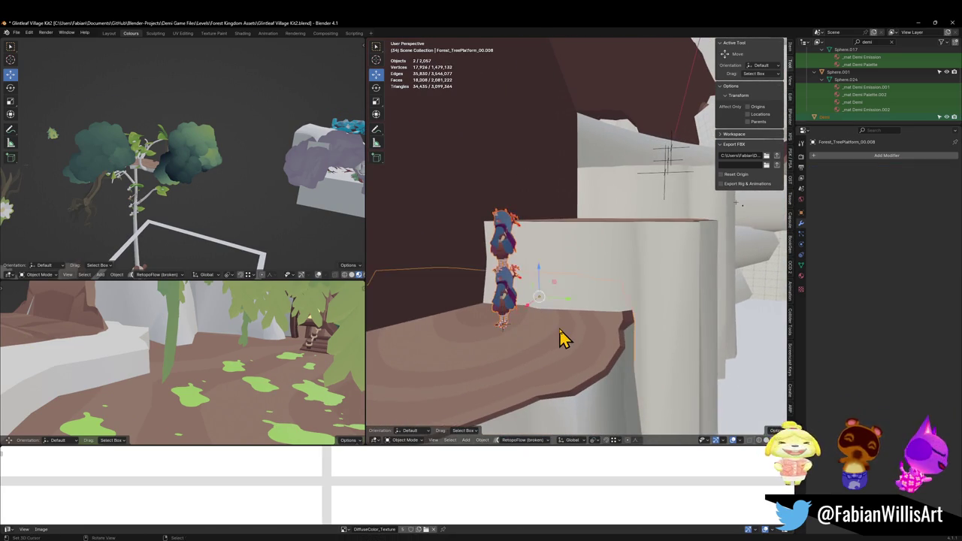
{"action": "key", "text": "g"}
{"action": "key", "text": "z"}
{"action": "left_click", "coordinate": [564, 337]}
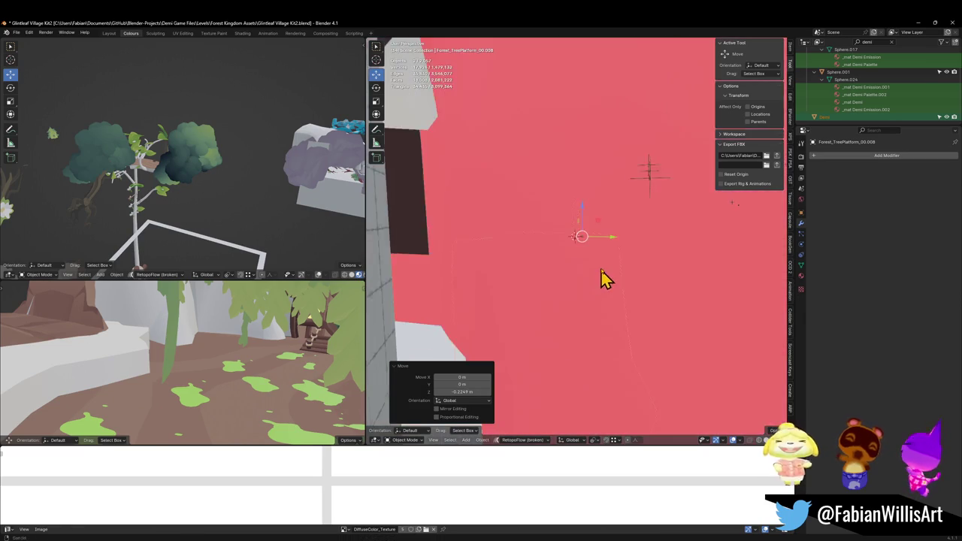
{"action": "scroll", "coordinate": [601, 279], "scroll_direction": "down", "scroll_amount": 4}
{"action": "key", "text": "alt+a"}
{"action": "left_click_drag", "start_coordinate": [573, 298], "coordinate": [549, 336]}
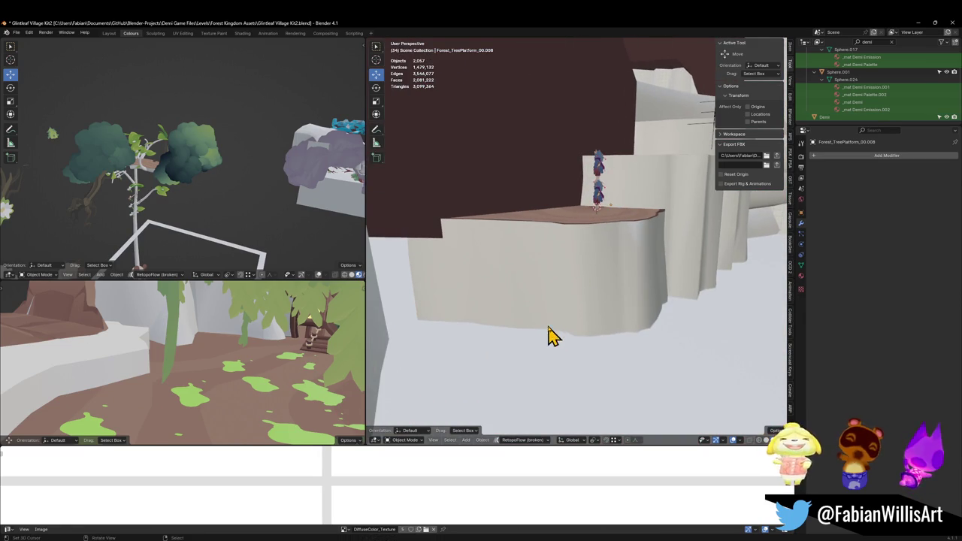
Duplicate the front tree platform about 3 m lower and shift it sideways.
{"action": "left_click", "coordinate": [602, 214]}
{"action": "key", "text": "shift+d"}
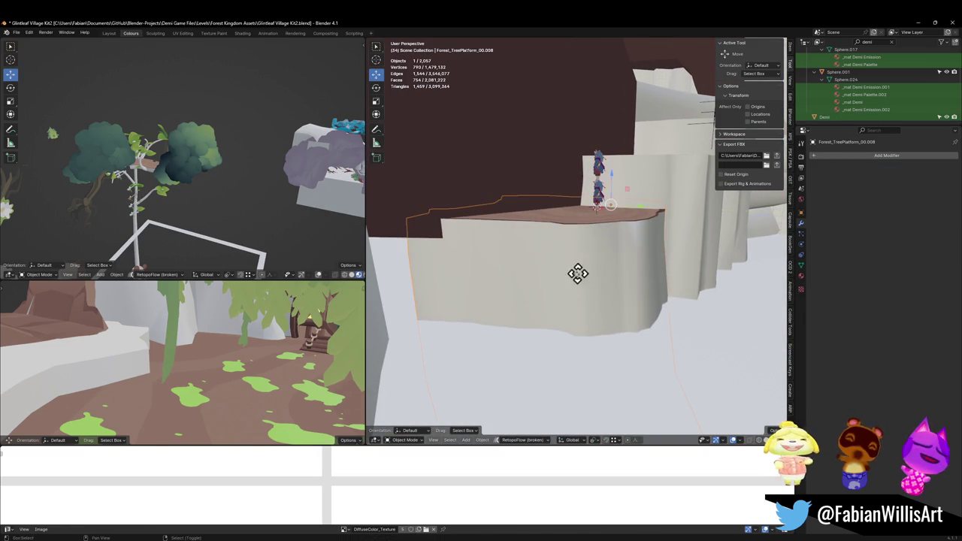
{"action": "key", "text": "z"}
{"action": "left_click", "coordinate": [576, 322]}
{"action": "mouse_move", "coordinate": [559, 253]}
{"action": "left_mouse_down"}
{"action": "mouse_move", "coordinate": [544, 290]}
{"action": "mouse_move", "coordinate": [627, 282]}
{"action": "mouse_move", "coordinate": [664, 230]}
{"action": "left_mouse_up"}
{"action": "key", "text": "g"}
{"action": "left_click", "coordinate": [638, 285]}
Snap Demi onto the new platform and lower both together vertically.
{"action": "left_click", "coordinate": [655, 181]}
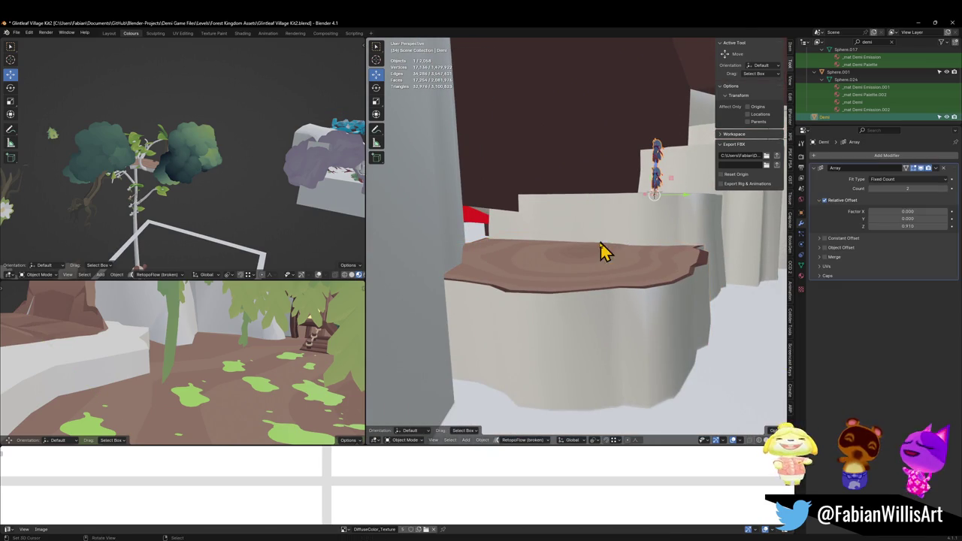
{"action": "key", "text": "shift+s"}
{"action": "left_click", "coordinate": [623, 198]}
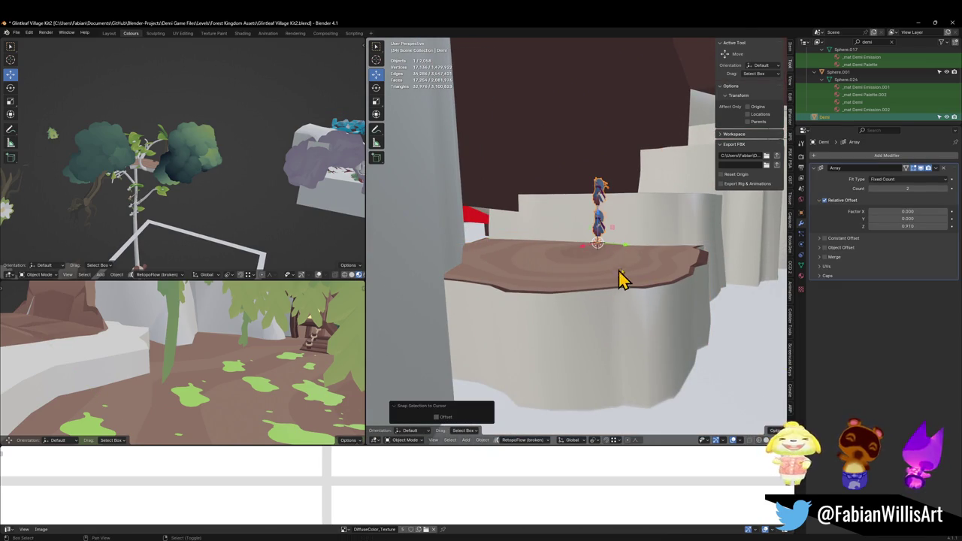
{"action": "left_click", "coordinate": [615, 282], "text": "shift"}
{"action": "key", "text": "g"}
{"action": "key", "text": "z"}
{"action": "left_click", "coordinate": [628, 277]}
{"action": "key", "text": "alt+a"}
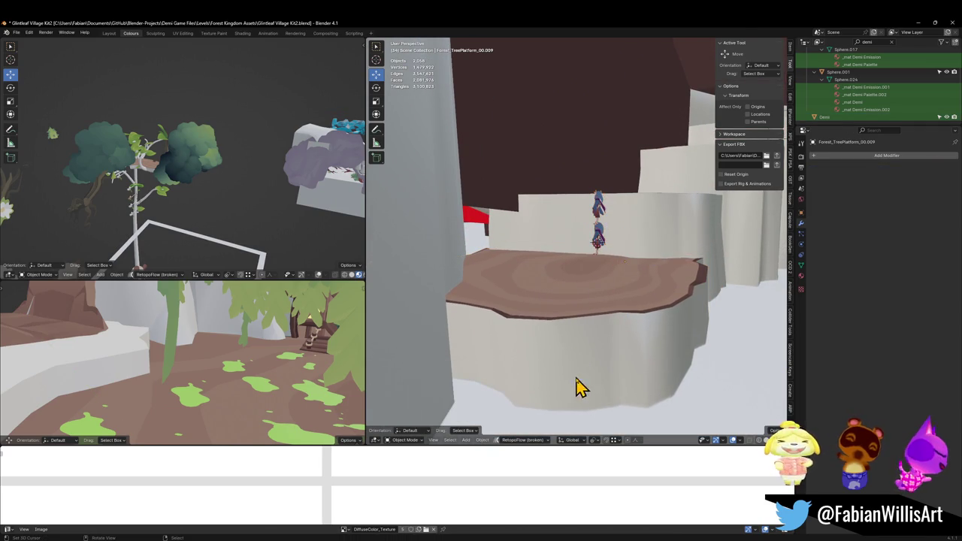
Snap Demi down onto the platform to check its height.
{"action": "left_click", "coordinate": [613, 263]}
{"action": "key", "text": "shift+s"}
{"action": "scroll", "coordinate": [589, 325], "scroll_direction": "down", "scroll_amount": 3}
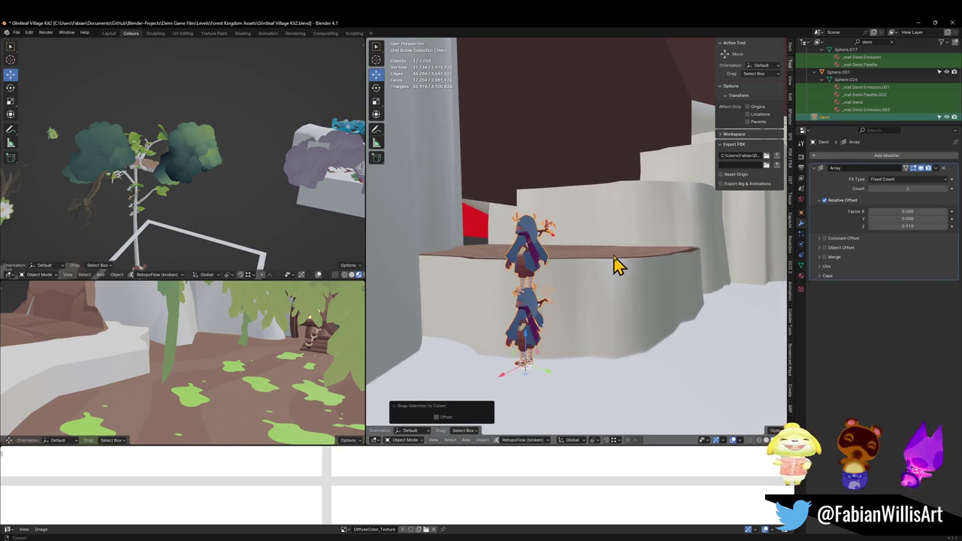
{"action": "scroll", "coordinate": [616, 264], "scroll_direction": "down", "scroll_amount": 2}
{"action": "scroll", "coordinate": [621, 243], "scroll_direction": "down", "scroll_amount": 2}
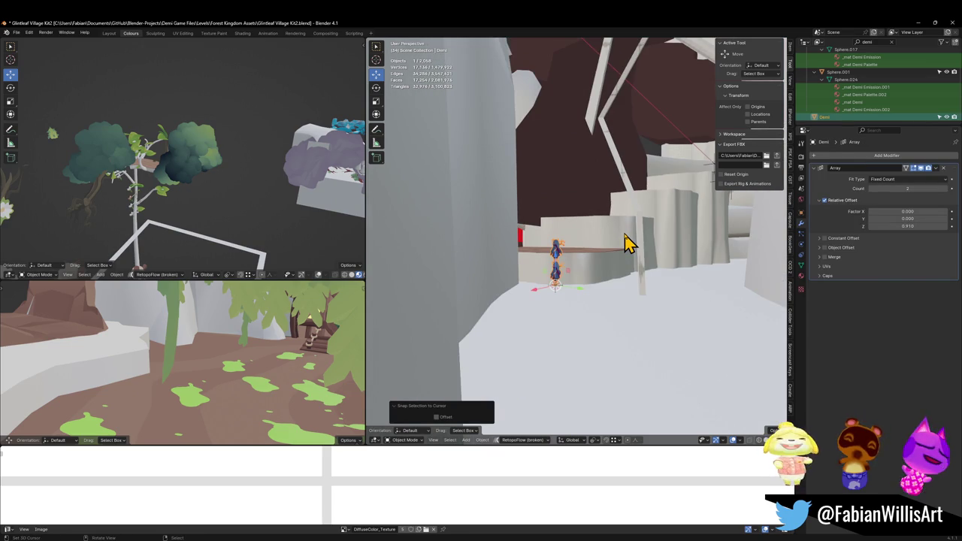
{"action": "scroll", "coordinate": [628, 242], "scroll_direction": "up", "scroll_amount": 5}
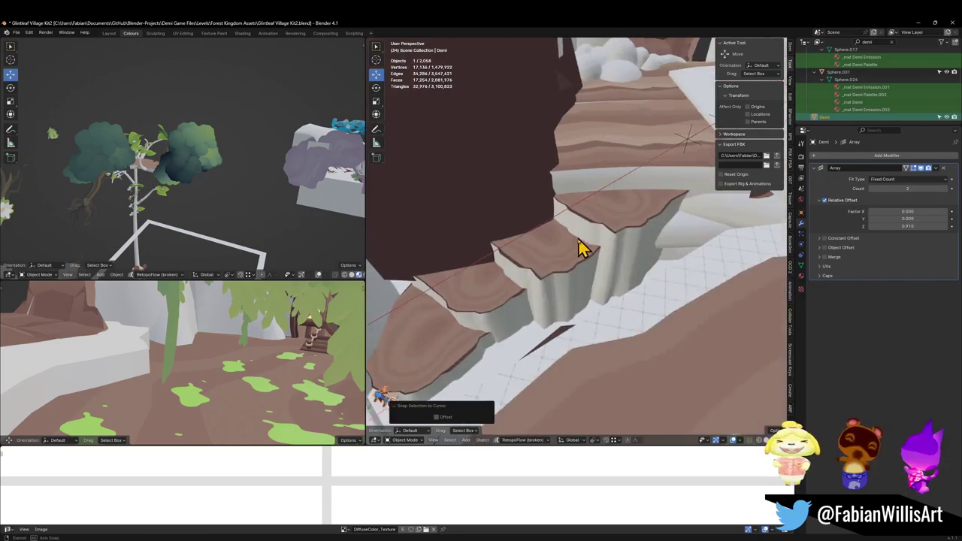
{"action": "scroll", "coordinate": [547, 254], "scroll_direction": "down", "scroll_amount": 2}
Rotate Forest_TreePlatform_00.008 -37.8° around the vertical axis.
{"action": "left_click", "coordinate": [614, 275]}
{"action": "key", "text": "r"}
{"action": "key", "text": "z"}
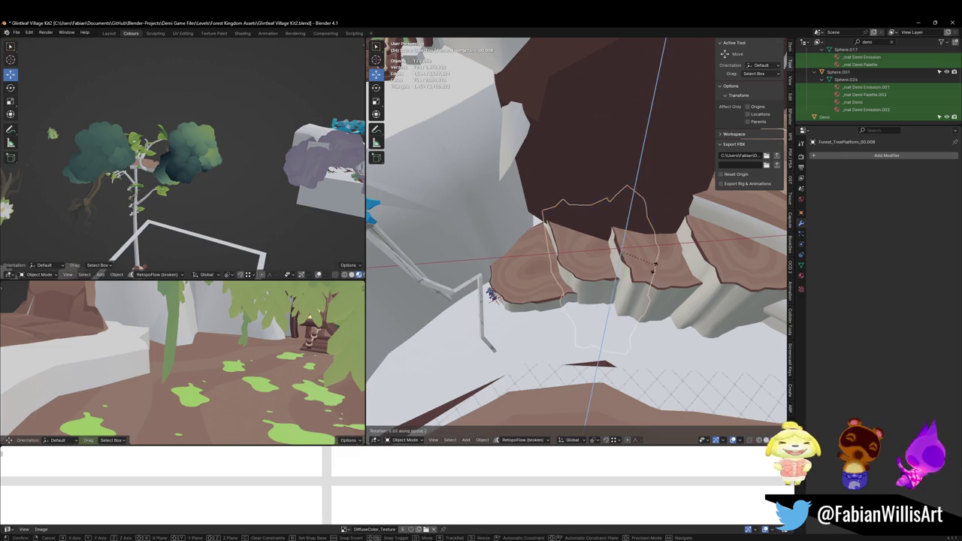
{"action": "left_click", "coordinate": [640, 283]}
{"action": "key", "text": "g"}
{"action": "key", "text": "z"}
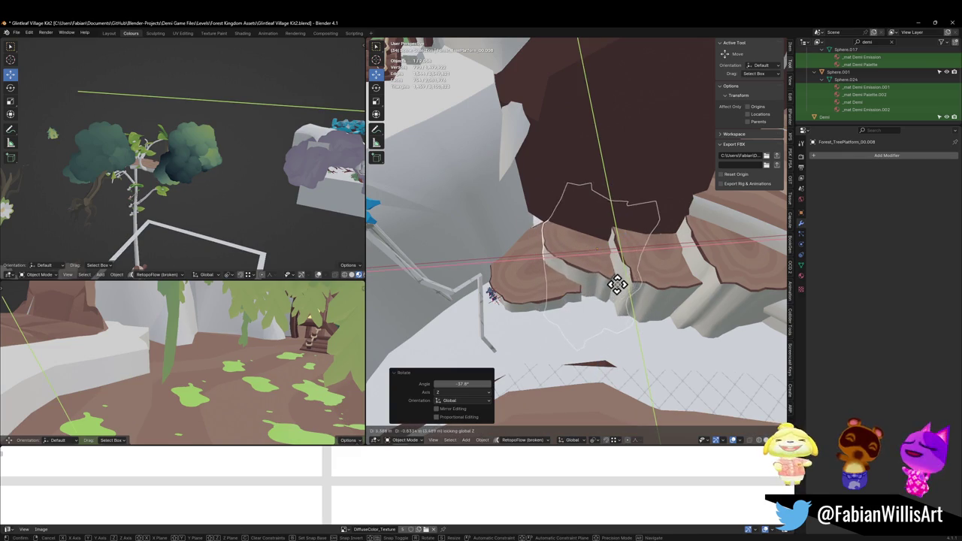
{"action": "key", "text": "Escape"}
Rotate the neighbouring platform Forest_TreePlatform_00.009 -25.7° around Z.
{"action": "left_click", "coordinate": [557, 308]}
{"action": "key", "text": "r"}
{"action": "key", "text": "z"}
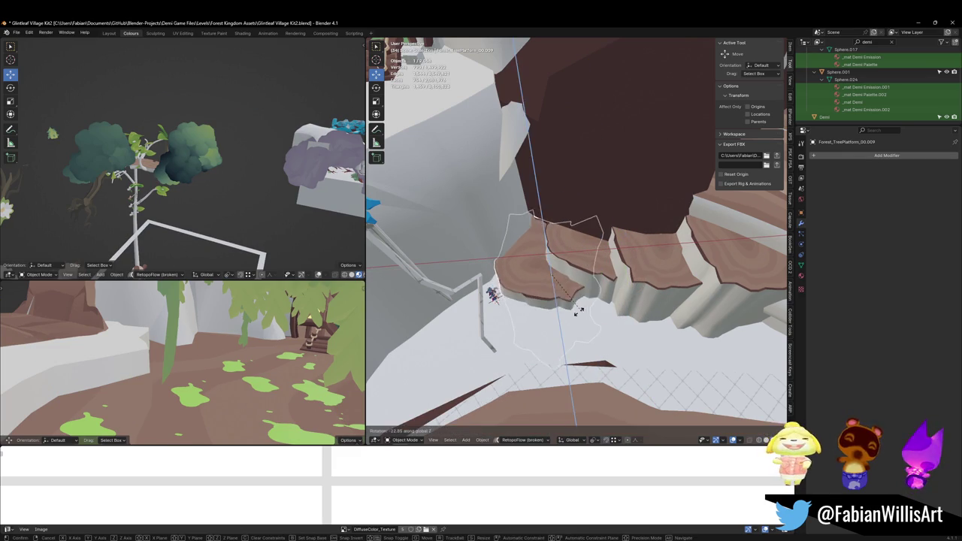
{"action": "left_click", "coordinate": [578, 310]}
{"action": "key", "text": "z"}
{"action": "mouse_move", "coordinate": [565, 316]}
{"action": "left_mouse_down"}
{"action": "mouse_move", "coordinate": [601, 260]}
{"action": "mouse_move", "coordinate": [617, 251]}
{"action": "mouse_move", "coordinate": [610, 283]}
{"action": "mouse_move", "coordinate": [608, 264]}
{"action": "mouse_move", "coordinate": [649, 262]}
{"action": "mouse_move", "coordinate": [631, 214]}
{"action": "left_mouse_up"}
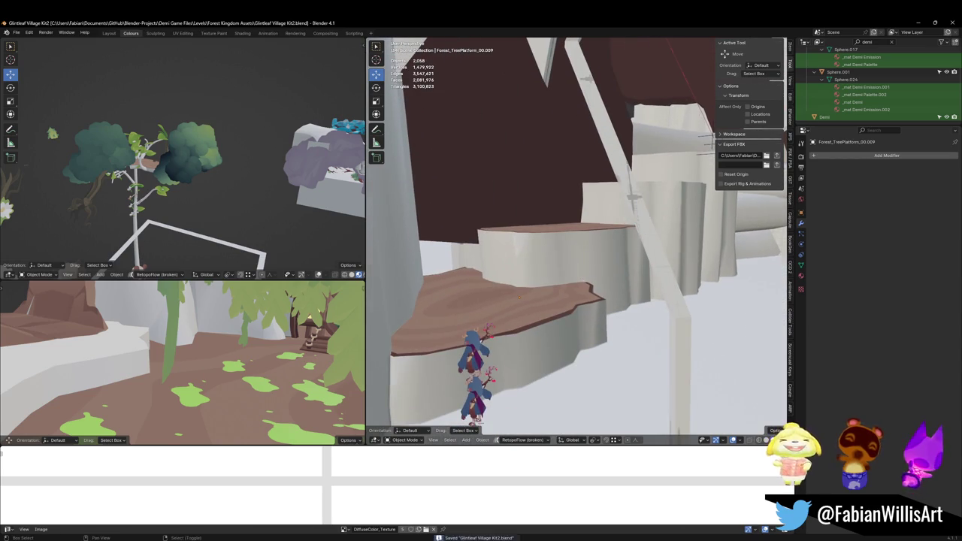
{"action": "scroll", "coordinate": [575, 269], "scroll_direction": "up", "scroll_amount": 5}
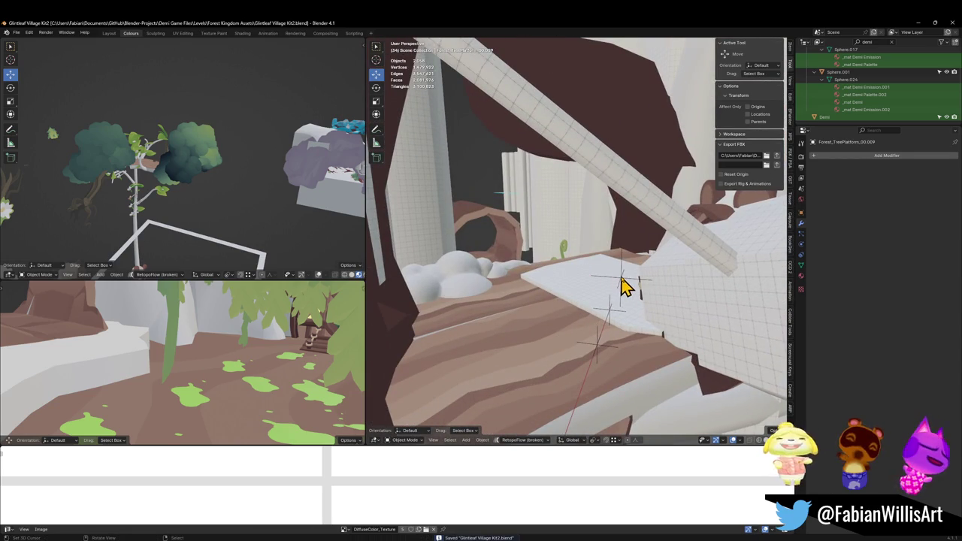
Delete the Cube_129 block from the cliff.
{"action": "left_click", "coordinate": [623, 280]}
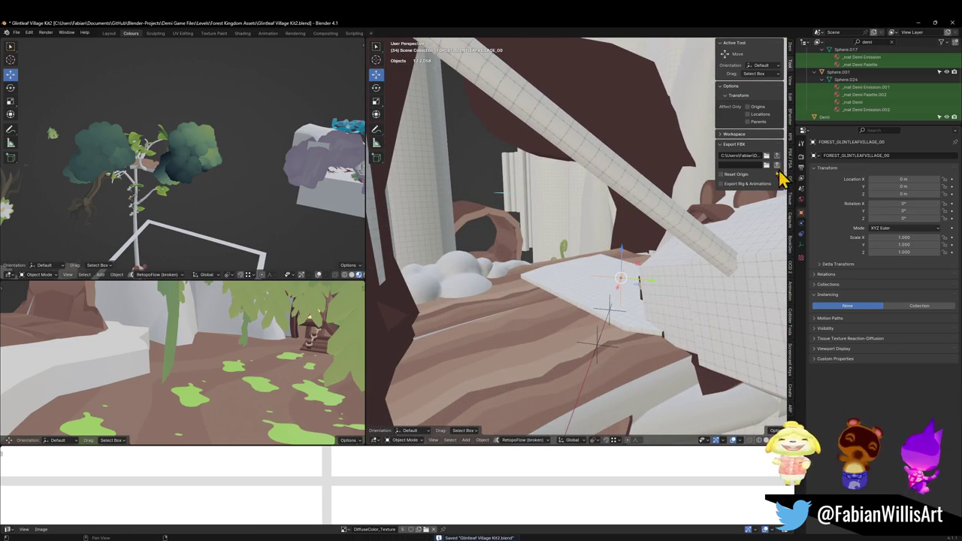
{"action": "key", "text": "KP_Decimal"}
{"action": "left_click", "coordinate": [610, 284]}
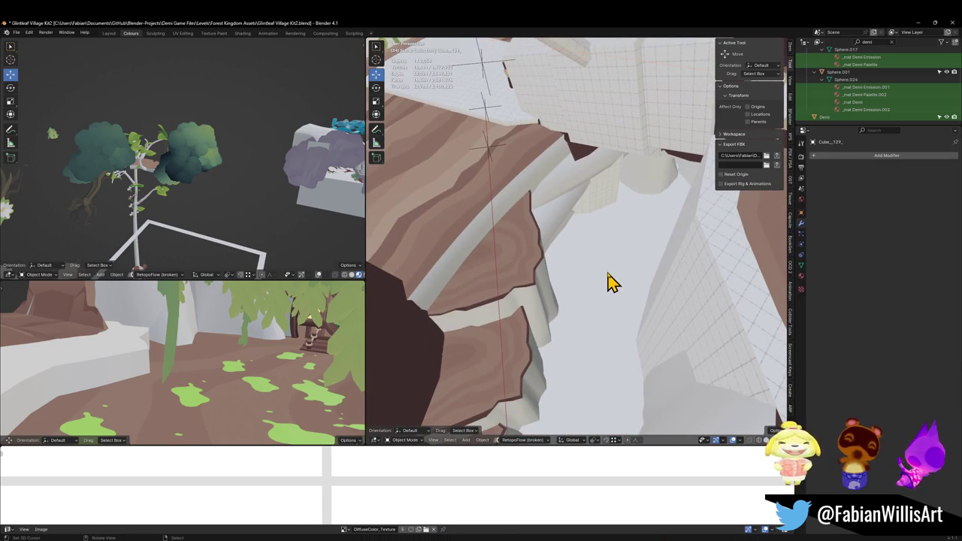
{"action": "key", "text": "Delete"}
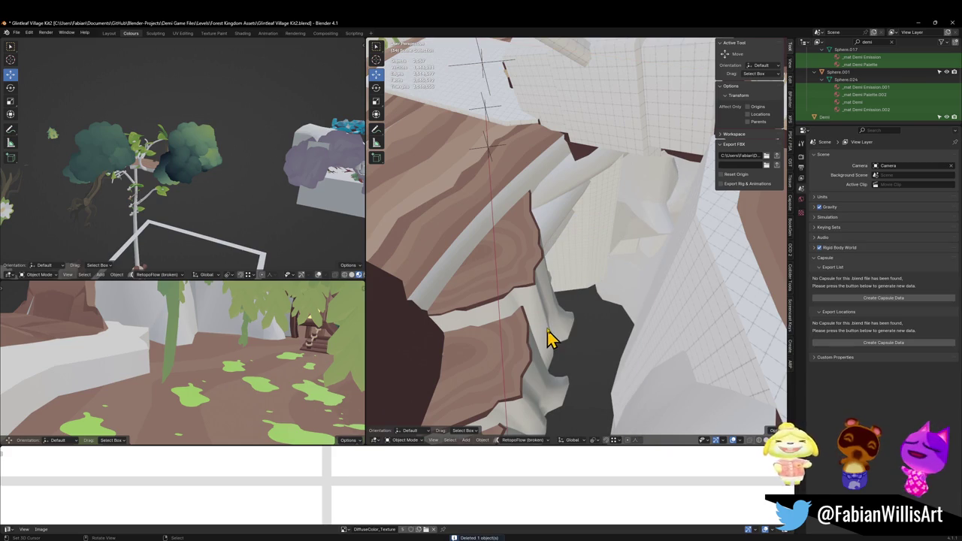
{"action": "mouse_move", "coordinate": [552, 337]}
{"action": "left_mouse_down"}
{"action": "mouse_move", "coordinate": [576, 343]}
{"action": "mouse_move", "coordinate": [621, 141]}
{"action": "left_mouse_up"}
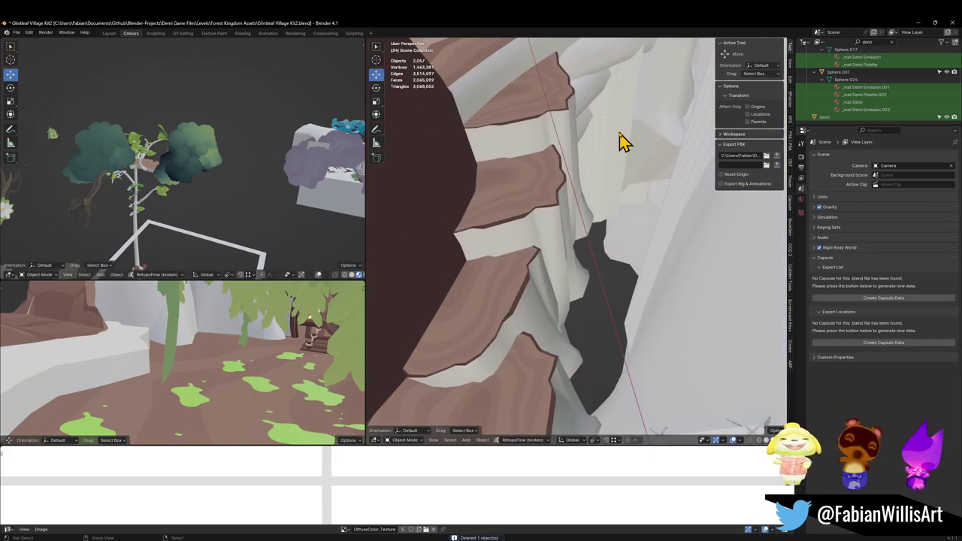
{"action": "key", "text": "ctrl+z"}
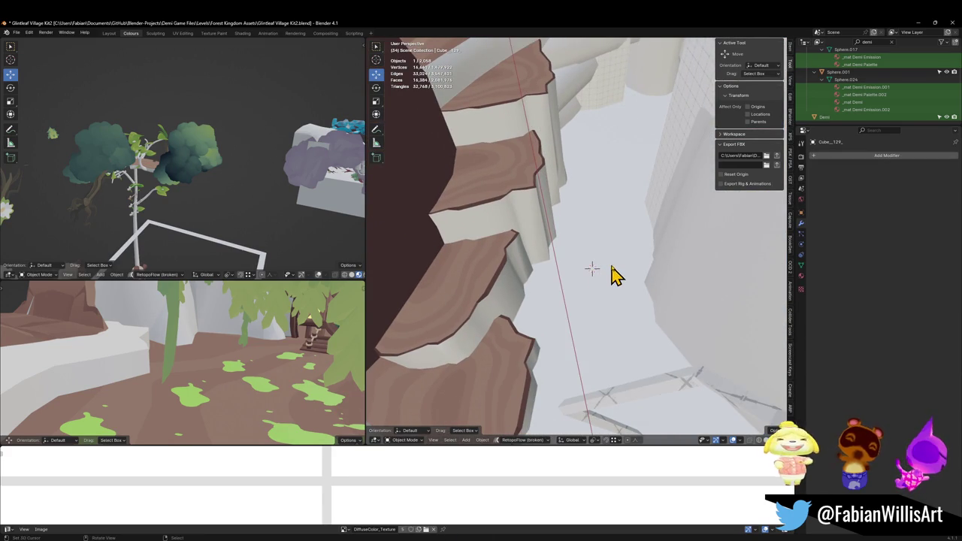
{"action": "key", "text": "Delete"}
Add a new plane mesh and scale it to 1.806.
{"action": "key", "text": "shift+a"}
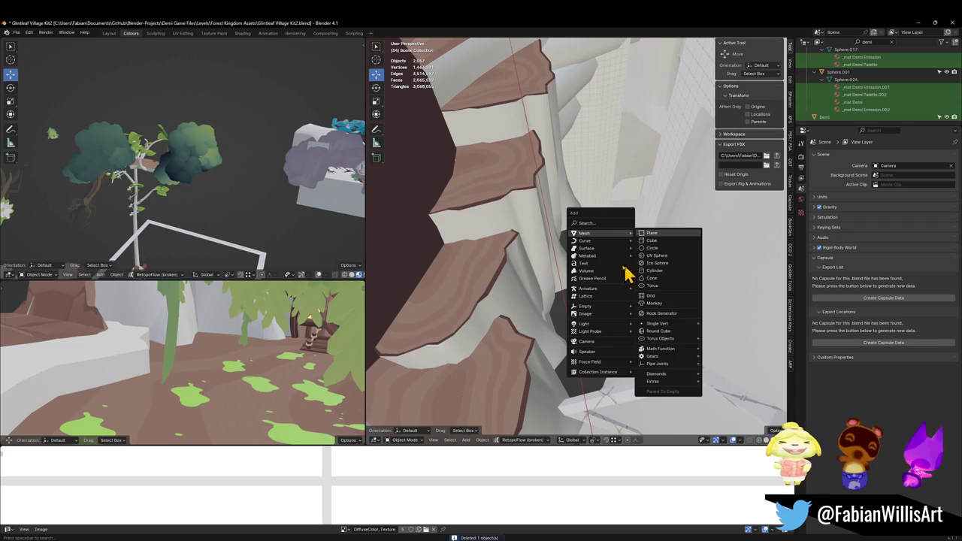
{"action": "left_click", "coordinate": [651, 233]}
{"action": "key", "text": "s"}
{"action": "left_click", "coordinate": [726, 294]}
{"action": "key", "text": "s"}
{"action": "left_click", "coordinate": [724, 258]}
{"action": "mouse_move", "coordinate": [643, 257]}
{"action": "left_mouse_down"}
{"action": "mouse_move", "coordinate": [619, 278]}
{"action": "mouse_move", "coordinate": [687, 286]}
{"action": "mouse_move", "coordinate": [625, 301]}
{"action": "mouse_move", "coordinate": [609, 293]}
{"action": "mouse_move", "coordinate": [624, 303]}
{"action": "mouse_move", "coordinate": [621, 271]}
{"action": "mouse_move", "coordinate": [643, 293]}
{"action": "left_mouse_up"}
Raise one of the plane's vertices along Z to begin uneven ground.
{"action": "key", "text": "Tab"}
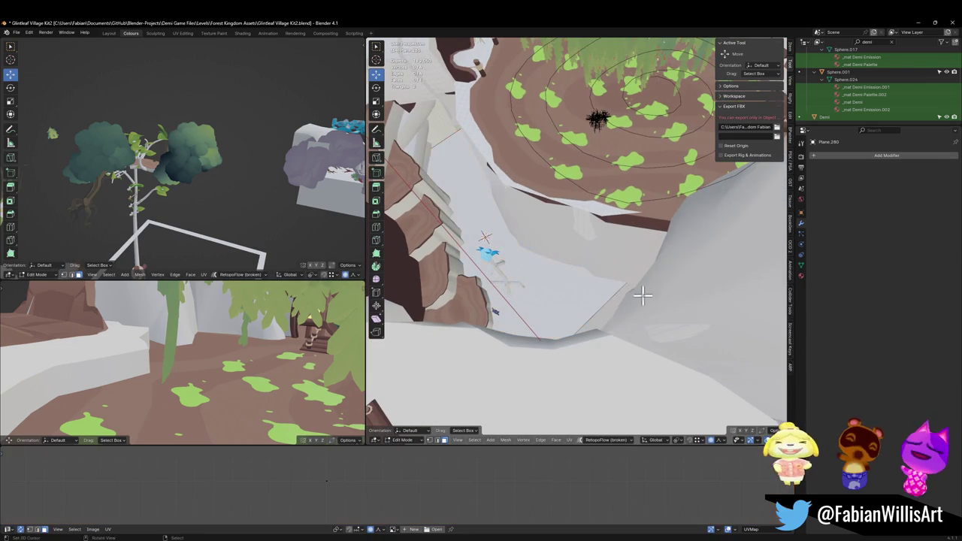
{"action": "mouse_move", "coordinate": [654, 257]}
{"action": "left_mouse_down"}
{"action": "mouse_move", "coordinate": [676, 269]}
{"action": "mouse_move", "coordinate": [647, 263]}
{"action": "left_mouse_up"}
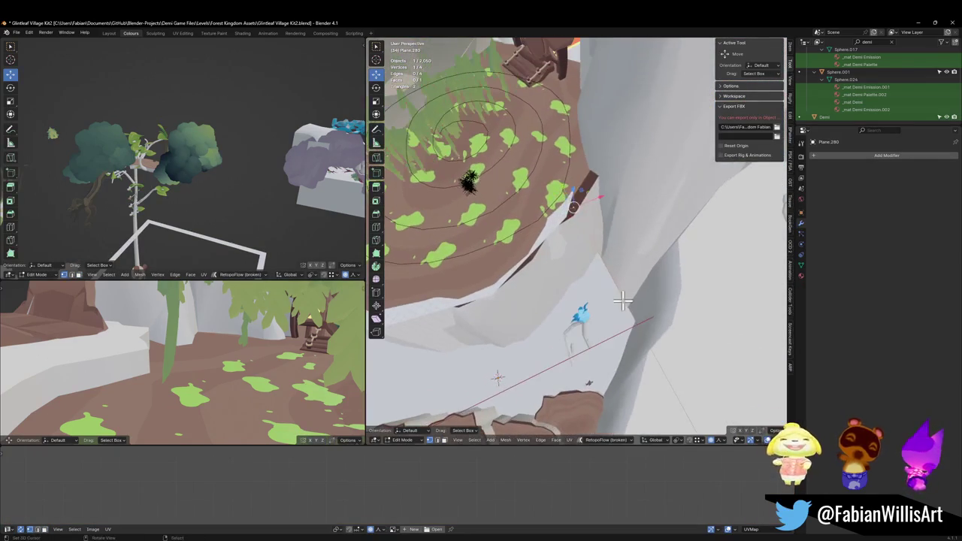
{"action": "key", "text": "g"}
{"action": "key", "text": "z"}
{"action": "left_click", "coordinate": [640, 249]}
{"action": "mouse_move", "coordinate": [670, 344]}
{"action": "left_mouse_down"}
{"action": "mouse_move", "coordinate": [594, 249]}
{"action": "mouse_move", "coordinate": [634, 228]}
{"action": "mouse_move", "coordinate": [601, 239]}
{"action": "mouse_move", "coordinate": [586, 221]}
{"action": "mouse_move", "coordinate": [601, 238]}
{"action": "left_mouse_up"}
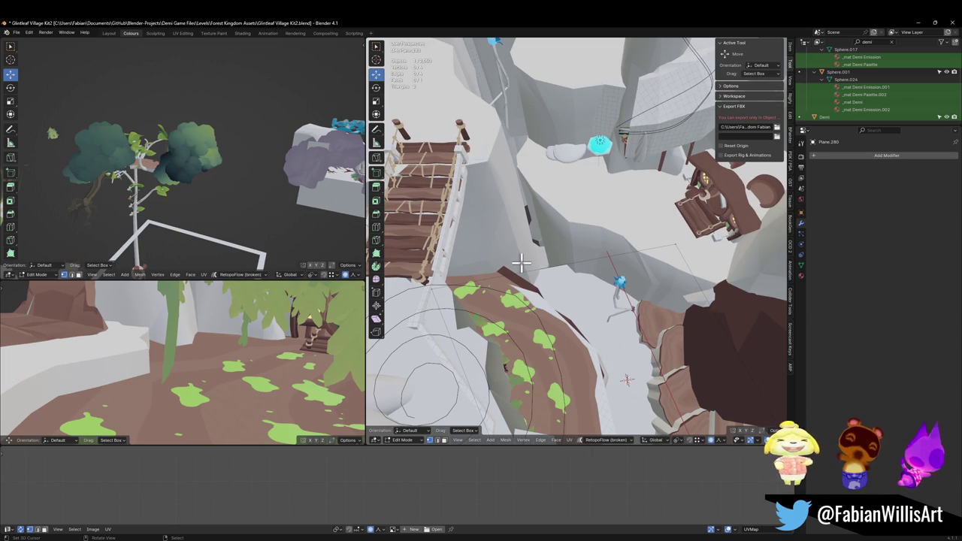
{"action": "mouse_move", "coordinate": [624, 237]}
{"action": "left_mouse_down"}
{"action": "mouse_move", "coordinate": [657, 279]}
{"action": "mouse_move", "coordinate": [615, 225]}
{"action": "left_mouse_up"}
Duplicate the tree platform and lower the copy about 26.5 m.
{"action": "key", "text": "Tab"}
{"action": "key", "text": "shift+d"}
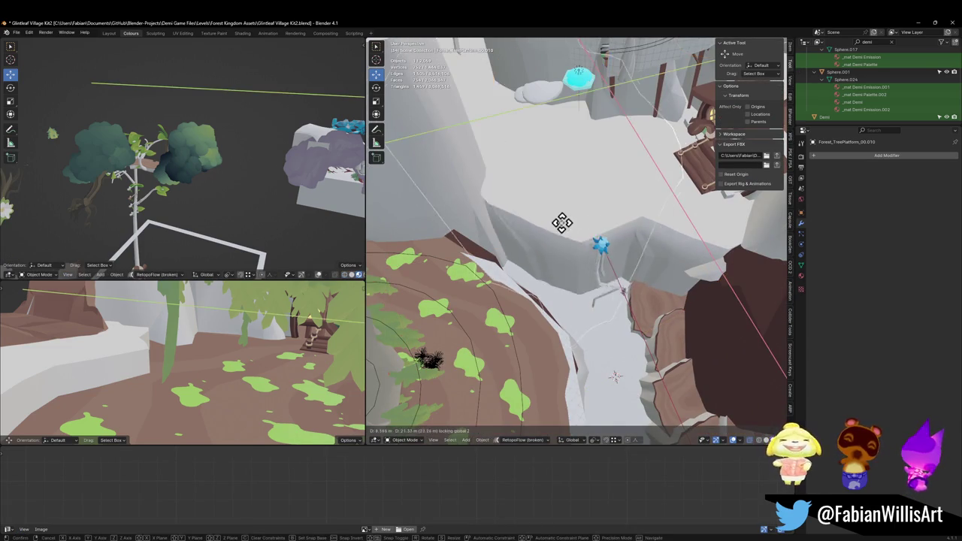
{"action": "left_click", "coordinate": [534, 240]}
{"action": "key", "text": "g"}
{"action": "key", "text": "z"}
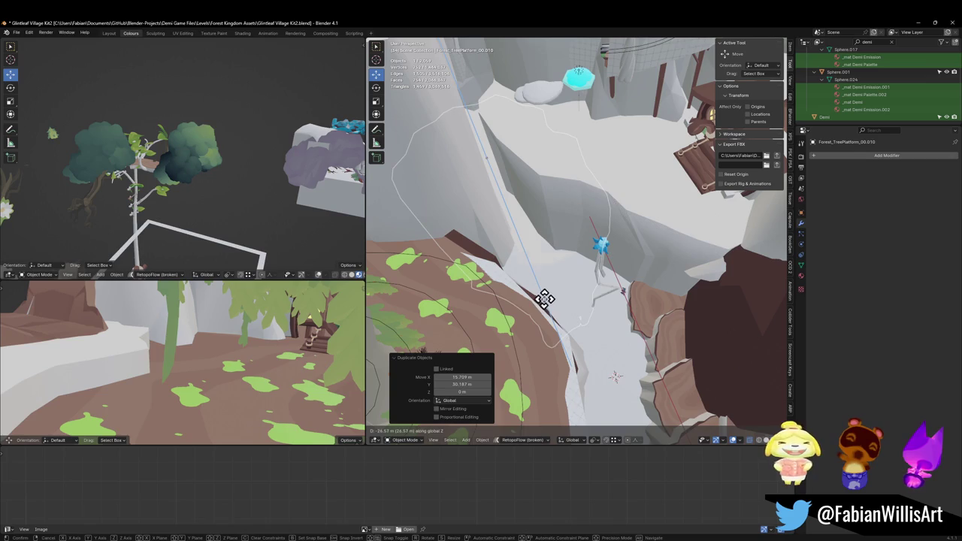
{"action": "left_click", "coordinate": [547, 310]}
Slide the copy horizontally and rotate it -96.4° around Z.
{"action": "key", "text": "g"}
{"action": "key", "text": "shift+z"}
{"action": "left_click", "coordinate": [592, 318]}
{"action": "key", "text": "r"}
{"action": "key", "text": "z"}
{"action": "left_click", "coordinate": [506, 257]}
Reposition the copy horizontally and shrink its width to 0.344.
{"action": "key", "text": "g"}
{"action": "key", "text": "shift+z"}
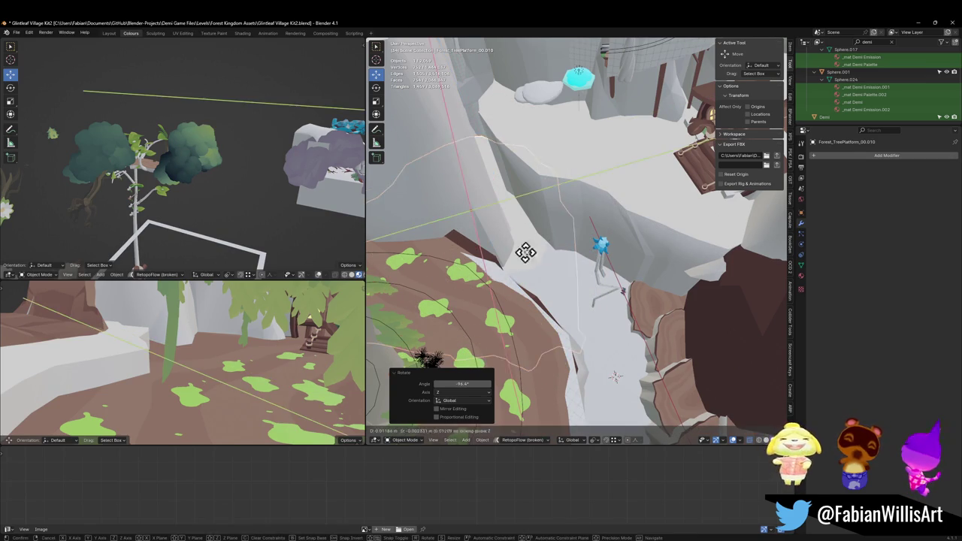
{"action": "left_click", "coordinate": [584, 278]}
{"action": "key", "text": "s"}
{"action": "key", "text": "shift+z"}
{"action": "left_click", "coordinate": [564, 248]}
{"action": "scroll", "coordinate": [554, 251], "scroll_direction": "up", "scroll_amount": 5}
Move the platform copy horizontally into its final spot against the cliff.
{"action": "key", "text": "g"}
{"action": "key", "text": "shift+z"}
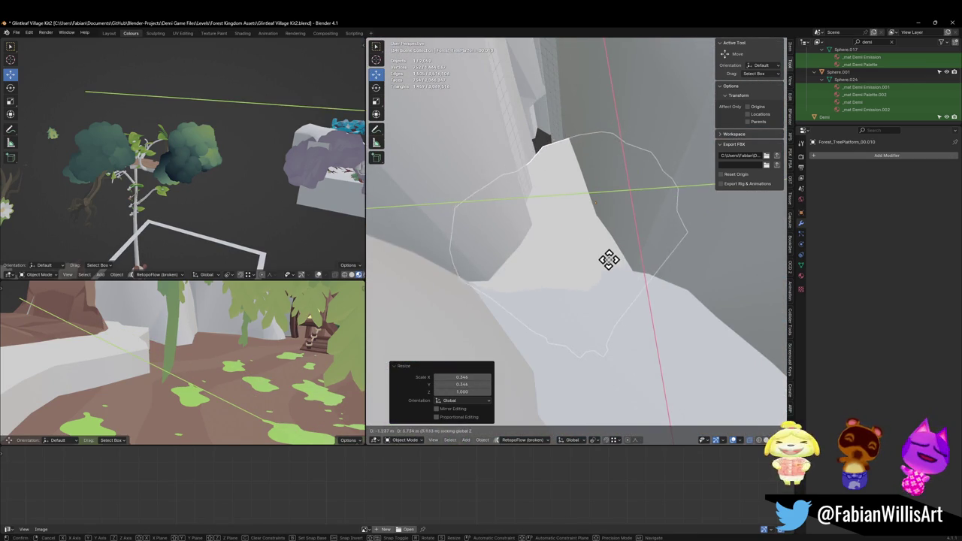
{"action": "left_click", "coordinate": [608, 265]}
{"action": "scroll", "coordinate": [655, 218], "scroll_direction": "down", "scroll_amount": 5}
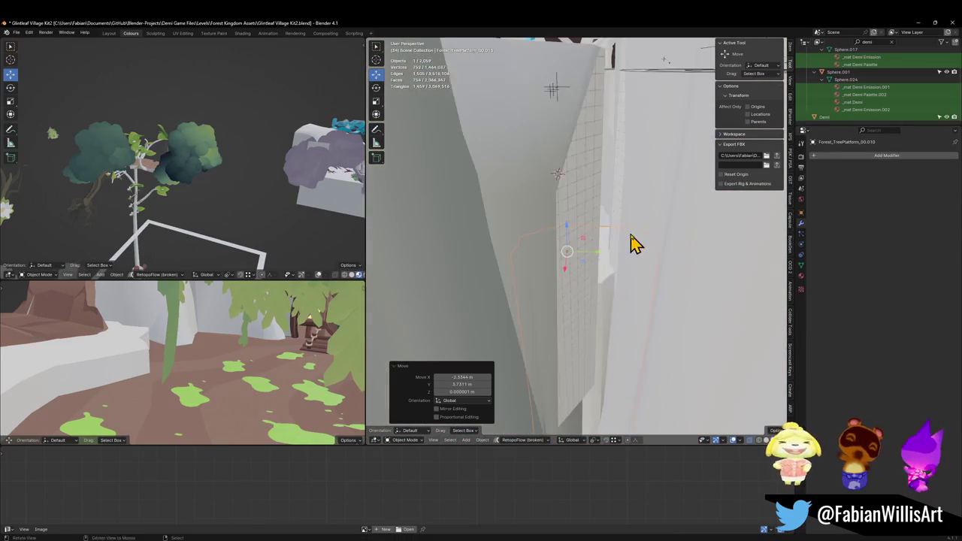
{"action": "scroll", "coordinate": [624, 266], "scroll_direction": "up", "scroll_amount": 3}
{"action": "key", "text": "g"}
{"action": "key", "text": "shift+z"}
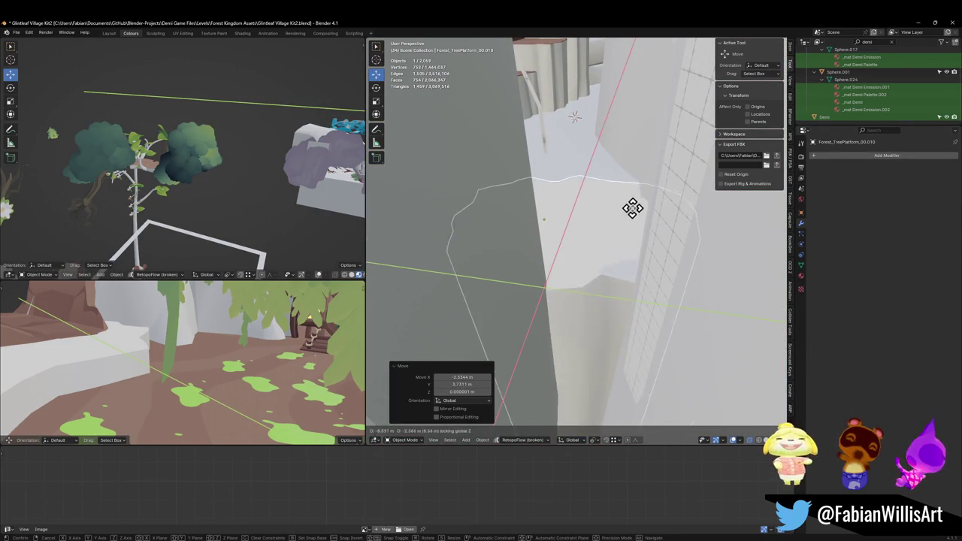
{"action": "left_click", "coordinate": [645, 245]}
Lower the platform slightly along the vertical axis.
{"action": "scroll", "coordinate": [601, 225], "scroll_direction": "up", "scroll_amount": 3}
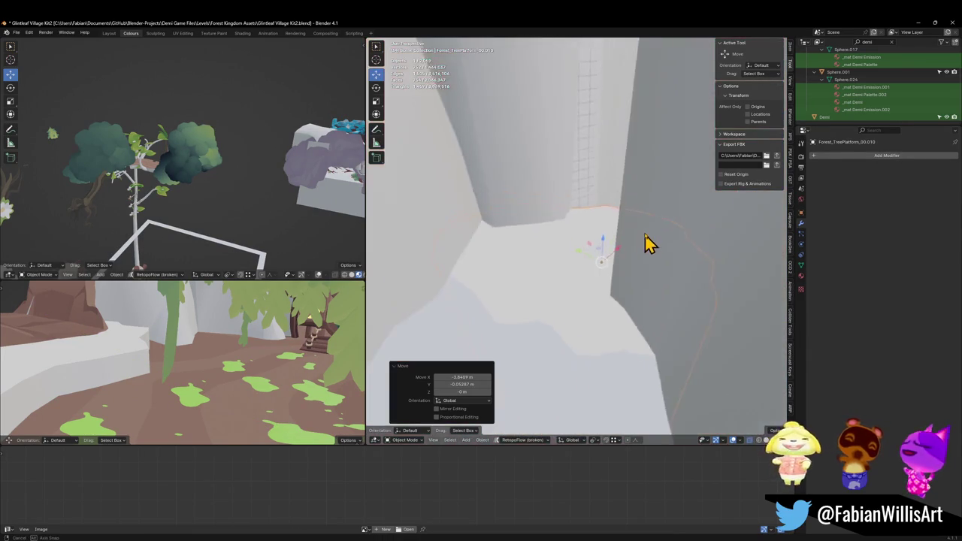
{"action": "key", "text": "g"}
{"action": "key", "text": "z"}
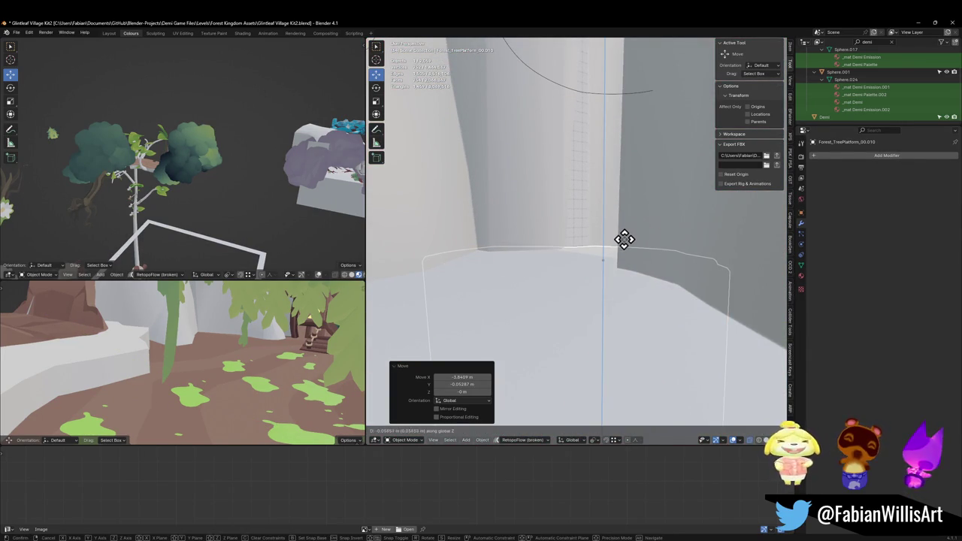
{"action": "left_click", "coordinate": [625, 233]}
{"action": "scroll", "coordinate": [585, 275], "scroll_direction": "up", "scroll_amount": 3}
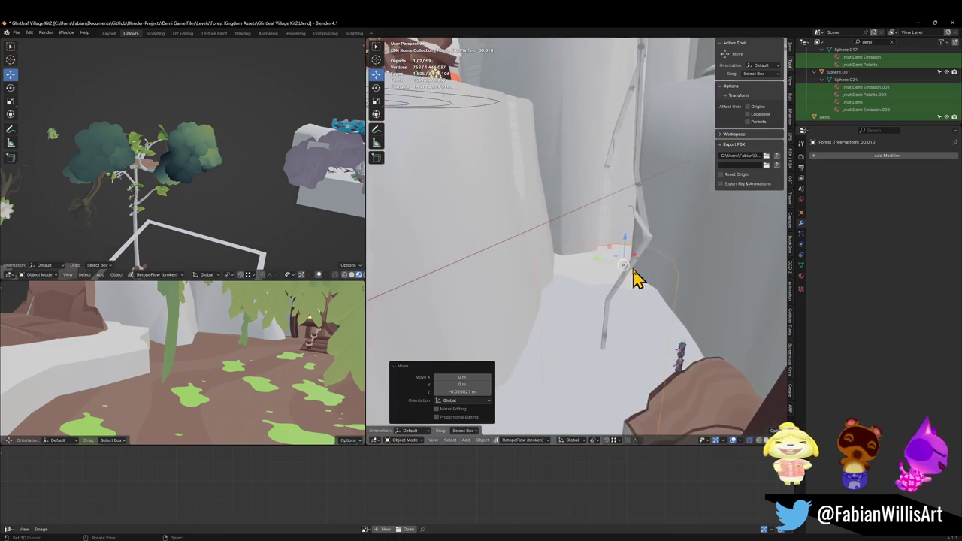
{"action": "scroll", "coordinate": [650, 307], "scroll_direction": "down", "scroll_amount": 5}
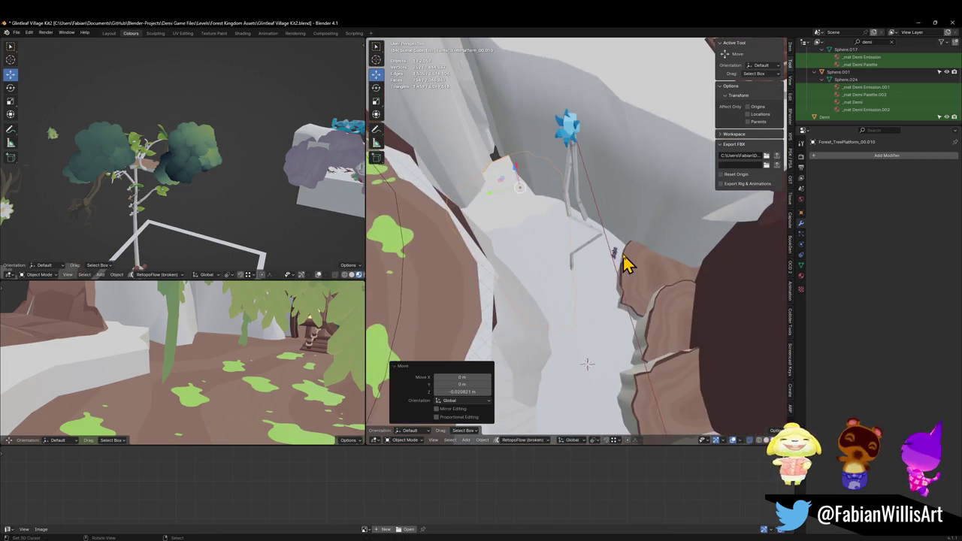
{"action": "key", "text": "shift+grave"}
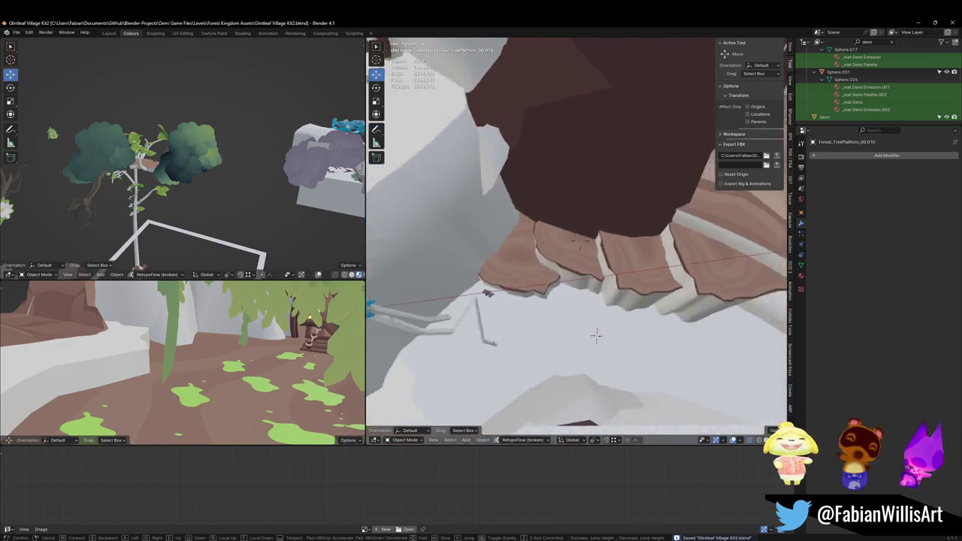
Slide an edge of Plane.280 and adjust it vertically to fit the cliff gap.
{"action": "key", "text": "w"}
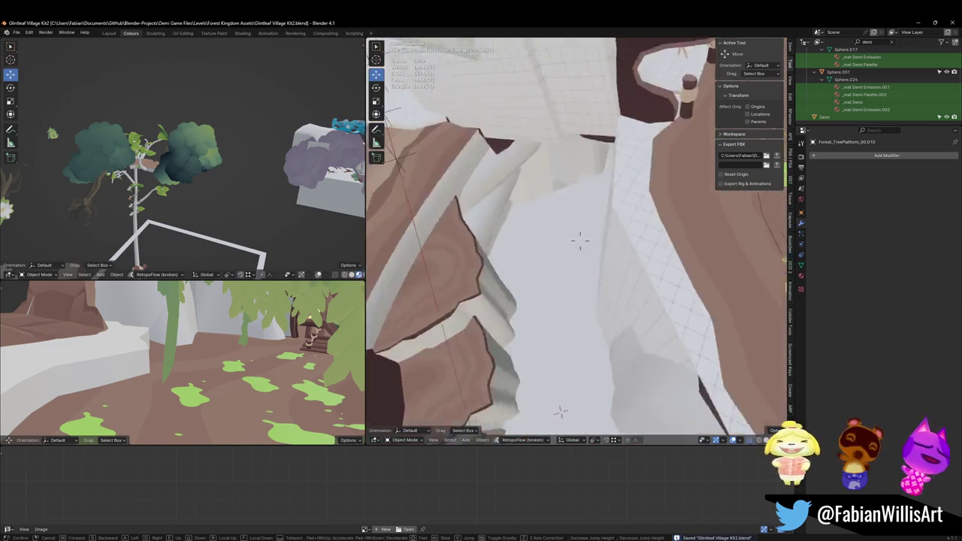
{"action": "left_click", "coordinate": [607, 194]}
{"action": "key", "text": "Tab"}
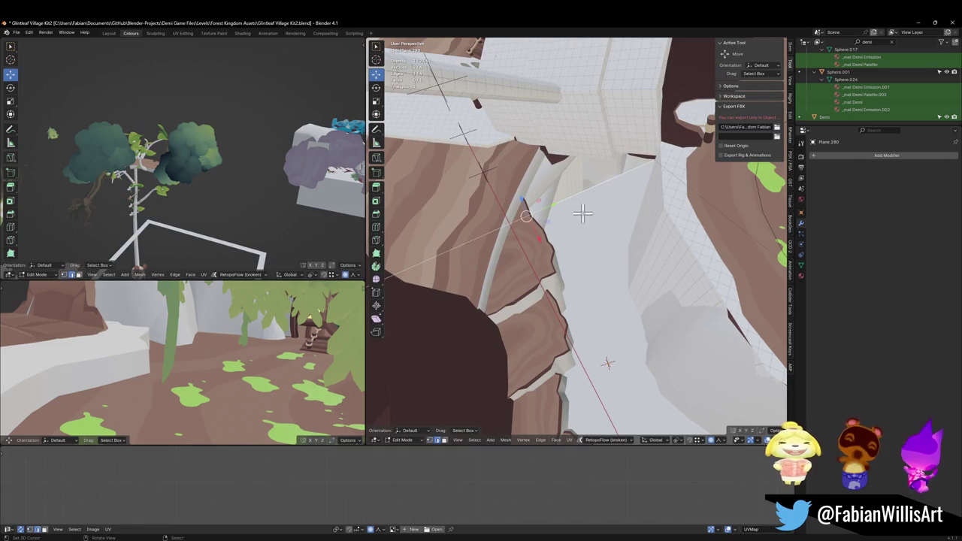
{"action": "left_click", "coordinate": [545, 157]}
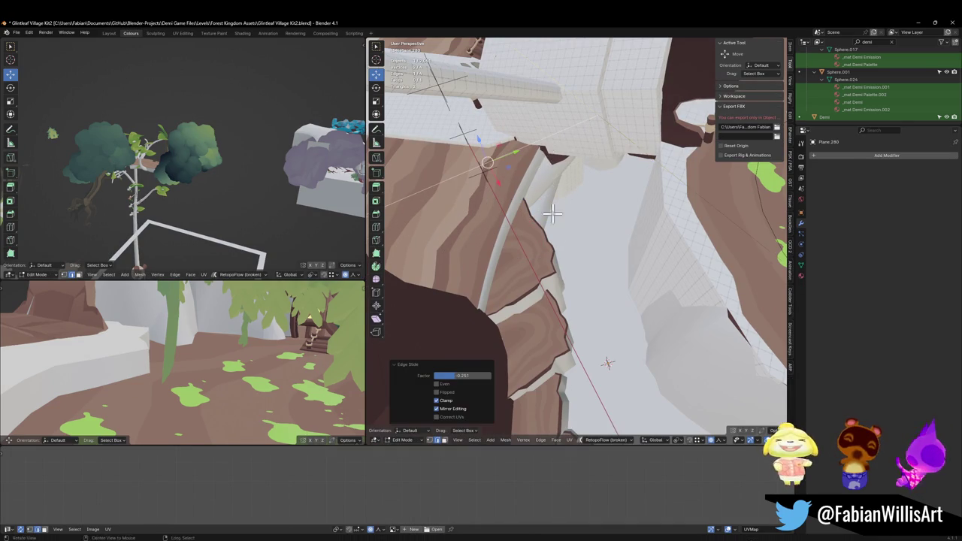
{"action": "mouse_move", "coordinate": [487, 224]}
{"action": "left_mouse_down"}
{"action": "mouse_move", "coordinate": [526, 200]}
{"action": "mouse_move", "coordinate": [584, 250]}
{"action": "mouse_move", "coordinate": [615, 338]}
{"action": "mouse_move", "coordinate": [648, 350]}
{"action": "mouse_move", "coordinate": [575, 170]}
{"action": "mouse_move", "coordinate": [462, 181]}
{"action": "mouse_move", "coordinate": [570, 210]}
{"action": "mouse_move", "coordinate": [585, 136]}
{"action": "mouse_move", "coordinate": [601, 219]}
{"action": "mouse_move", "coordinate": [593, 217]}
{"action": "mouse_move", "coordinate": [592, 239]}
{"action": "mouse_move", "coordinate": [564, 233]}
{"action": "left_mouse_up"}
{"action": "key", "text": "g"}
{"action": "key", "text": "z"}
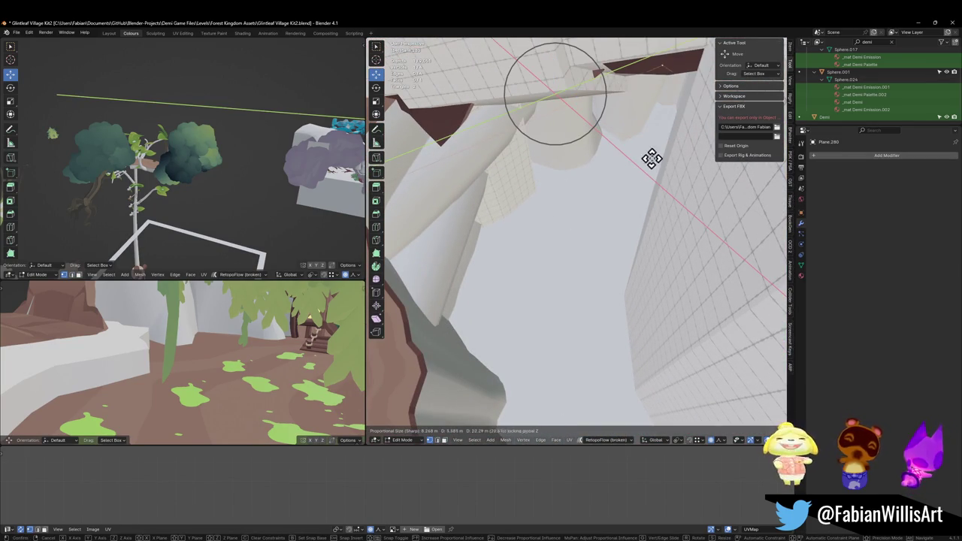
{"action": "left_click", "coordinate": [655, 151]}
{"action": "mouse_move", "coordinate": [623, 210]}
{"action": "left_mouse_down"}
{"action": "mouse_move", "coordinate": [624, 200]}
{"action": "mouse_move", "coordinate": [627, 243]}
{"action": "left_mouse_up"}
Subdivide the whole plane five times into a 16,384-face grid.
{"action": "key", "text": "a"}
{"action": "right_click", "coordinate": [607, 256]}
{"action": "left_click", "coordinate": [597, 257]}
{"action": "right_click", "coordinate": [597, 259]}
{"action": "left_click", "coordinate": [595, 257]}
{"action": "right_click", "coordinate": [594, 259]}
{"action": "left_click", "coordinate": [594, 258]}
{"action": "right_click", "coordinate": [594, 259]}
{"action": "left_click", "coordinate": [592, 258]}
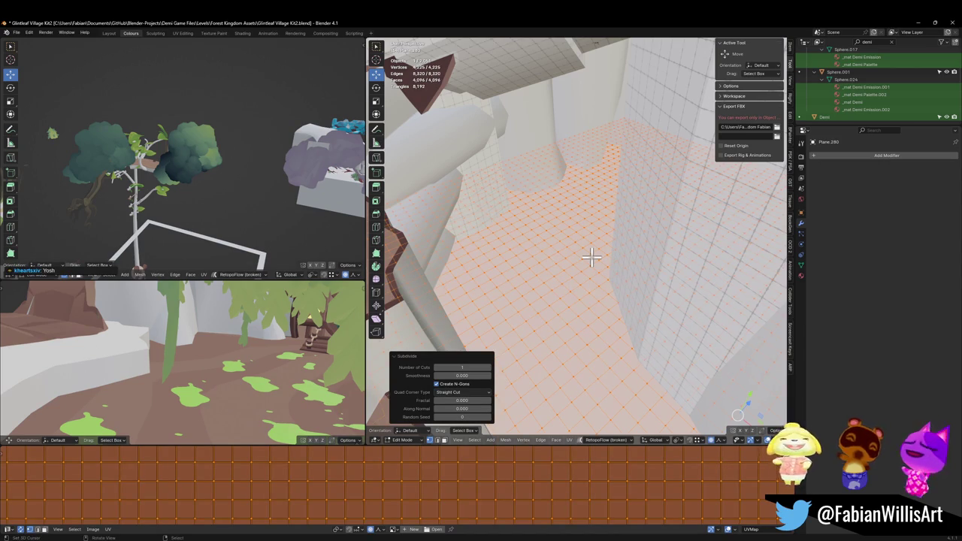
{"action": "right_click", "coordinate": [591, 258]}
{"action": "left_click", "coordinate": [592, 258]}
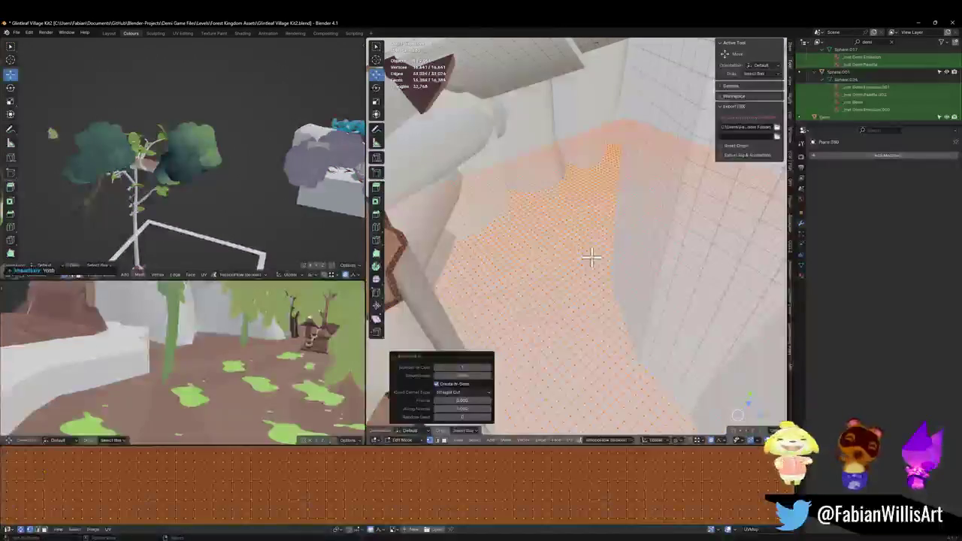
{"action": "key", "text": "Tab"}
{"action": "scroll", "coordinate": [578, 296], "scroll_direction": "up", "scroll_amount": 2}
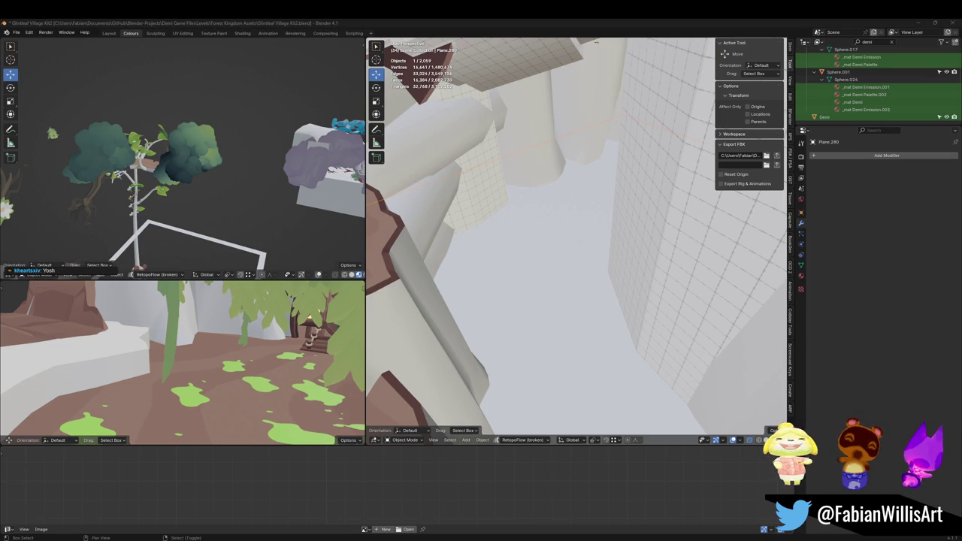
{"action": "mouse_move", "coordinate": [541, 225]}
{"action": "left_mouse_down"}
{"action": "mouse_move", "coordinate": [572, 243]}
{"action": "mouse_move", "coordinate": [554, 239]}
{"action": "mouse_move", "coordinate": [556, 225]}
{"action": "mouse_move", "coordinate": [588, 233]}
{"action": "mouse_move", "coordinate": [571, 247]}
{"action": "mouse_move", "coordinate": [570, 230]}
{"action": "left_mouse_up"}
Parent the ground plane to the village object using Ctrl+P > Object.
{"action": "left_click", "coordinate": [509, 218]}
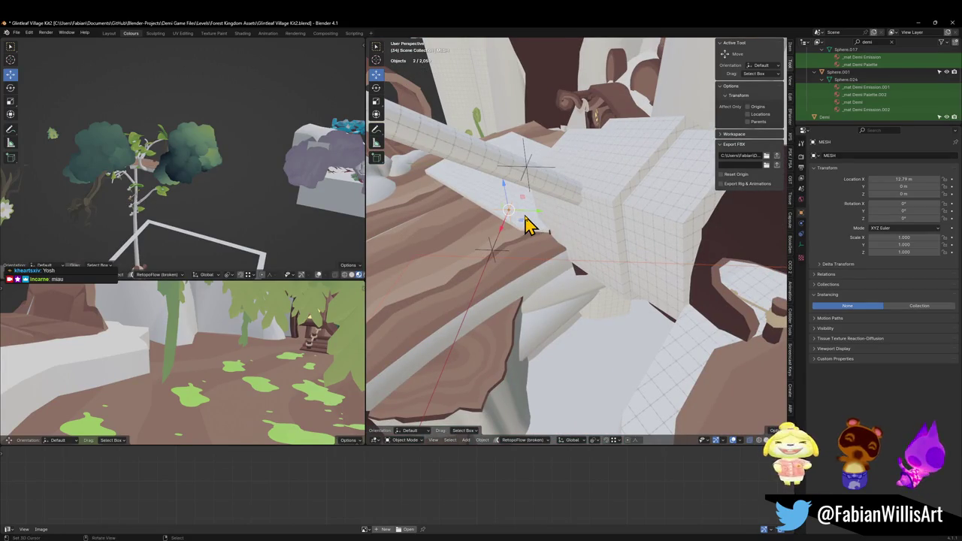
{"action": "key", "text": "ctrl+p"}
{"action": "left_click", "coordinate": [524, 215]}
{"action": "key", "text": "alt+a"}
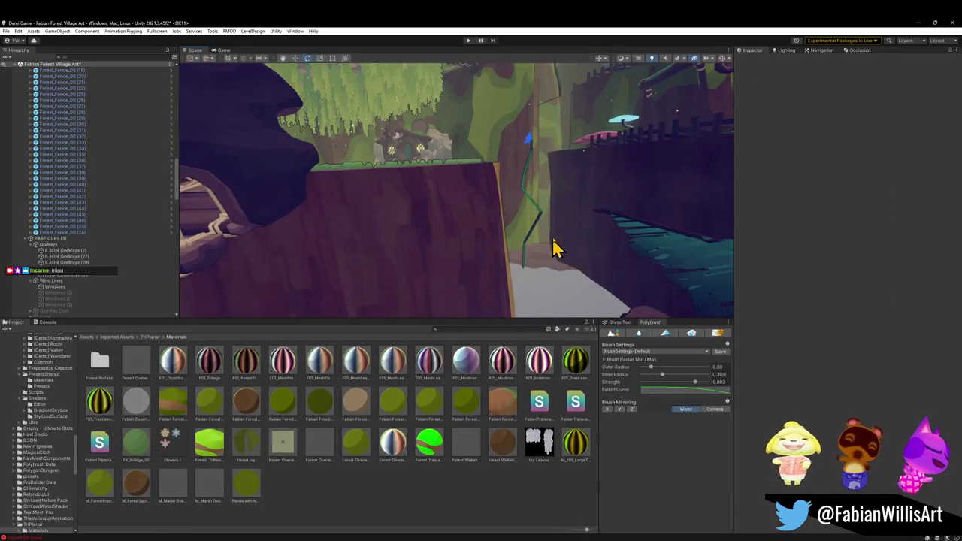
{"action": "mouse_move", "coordinate": [554, 247]}
{"action": "left_mouse_down"}
{"action": "mouse_move", "coordinate": [501, 238]}
{"action": "mouse_move", "coordinate": [576, 278]}
{"action": "mouse_move", "coordinate": [664, 275]}
{"action": "mouse_move", "coordinate": [453, 202]}
{"action": "mouse_move", "coordinate": [511, 204]}
{"action": "mouse_move", "coordinate": [627, 179]}
{"action": "mouse_move", "coordinate": [561, 183]}
{"action": "mouse_move", "coordinate": [520, 215]}
{"action": "mouse_move", "coordinate": [546, 215]}
{"action": "mouse_move", "coordinate": [456, 286]}
{"action": "left_mouse_up"}
Select Forest_TreePlatform_00.009 and expand its M_Forest_Glintleaf Wood material.
{"action": "left_click", "coordinate": [454, 287]}
{"action": "left_click", "coordinate": [454, 292]}
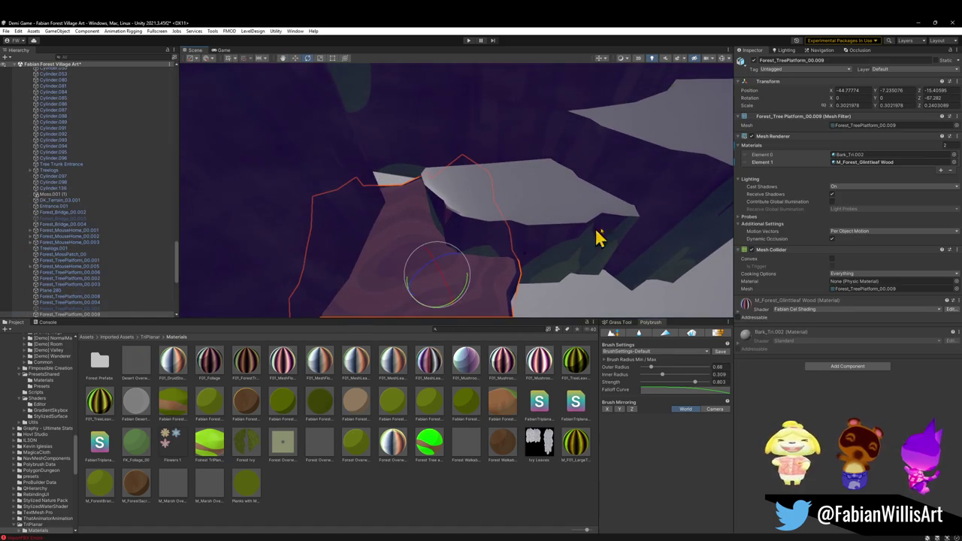
{"action": "left_click_drag", "start_coordinate": [749, 309], "coordinate": [585, 218]}
{"action": "left_click", "coordinate": [748, 304]}
Fly the Unity camera around the tree platforms, then return to Blender.
{"action": "mouse_move", "coordinate": [676, 131]}
{"action": "left_mouse_down"}
{"action": "mouse_move", "coordinate": [624, 129]}
{"action": "mouse_move", "coordinate": [681, 157]}
{"action": "left_mouse_up"}
{"action": "mouse_move", "coordinate": [656, 126]}
{"action": "left_mouse_down"}
{"action": "mouse_move", "coordinate": [623, 113]}
{"action": "mouse_move", "coordinate": [497, 148]}
{"action": "mouse_move", "coordinate": [478, 127]}
{"action": "mouse_move", "coordinate": [448, 133]}
{"action": "mouse_move", "coordinate": [456, 145]}
{"action": "mouse_move", "coordinate": [536, 168]}
{"action": "mouse_move", "coordinate": [569, 194]}
{"action": "left_mouse_up"}
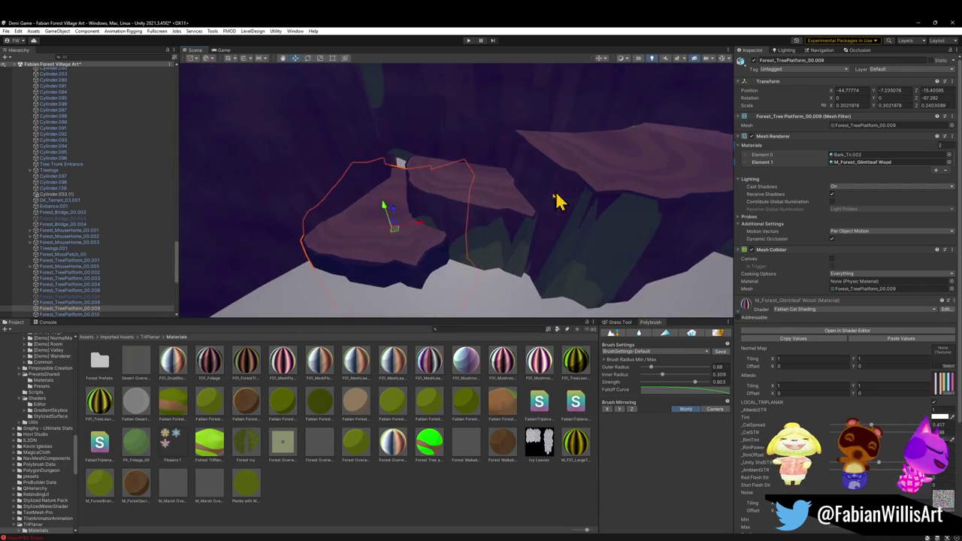
{"action": "left_click", "coordinate": [517, 226], "text": "shift"}
{"action": "mouse_move", "coordinate": [517, 225]}
{"action": "left_mouse_down"}
{"action": "mouse_move", "coordinate": [602, 204]}
{"action": "mouse_move", "coordinate": [653, 163]}
{"action": "mouse_move", "coordinate": [608, 196]}
{"action": "mouse_move", "coordinate": [568, 207]}
{"action": "mouse_move", "coordinate": [586, 204]}
{"action": "mouse_move", "coordinate": [524, 173]}
{"action": "mouse_move", "coordinate": [606, 180]}
{"action": "mouse_move", "coordinate": [608, 191]}
{"action": "left_mouse_up"}
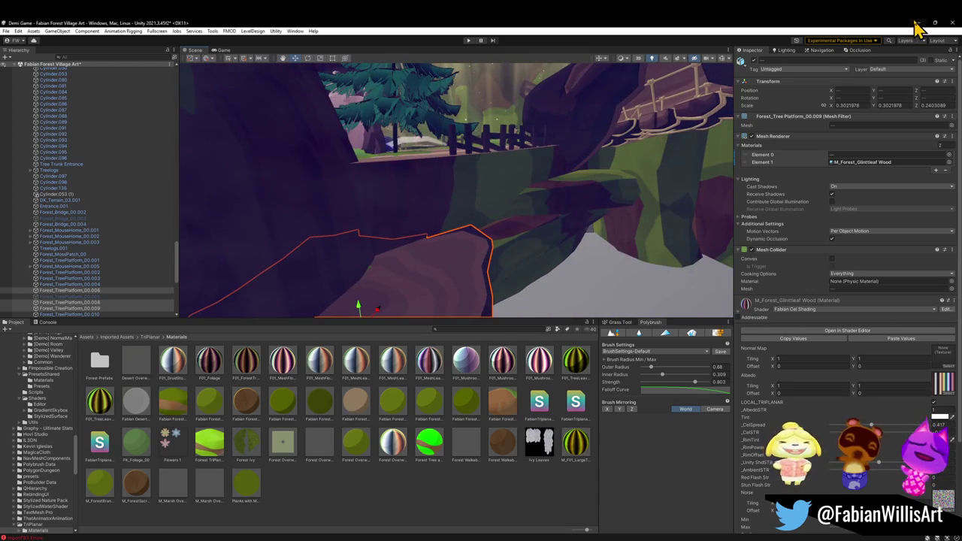
{"action": "left_click", "coordinate": [918, 23]}
{"action": "mouse_move", "coordinate": [551, 288]}
{"action": "left_mouse_down"}
{"action": "mouse_move", "coordinate": [587, 221]}
{"action": "mouse_move", "coordinate": [627, 194]}
{"action": "mouse_move", "coordinate": [610, 176]}
{"action": "mouse_move", "coordinate": [591, 205]}
{"action": "mouse_move", "coordinate": [616, 245]}
{"action": "mouse_move", "coordinate": [627, 213]}
{"action": "mouse_move", "coordinate": [630, 260]}
{"action": "left_mouse_up"}
Rename the platform Forest_TreePlatform_01.001, save, and select the FOREST_GLINTLEAFVILLAGE_00 root.
{"action": "left_click", "coordinate": [637, 255]}
{"action": "key", "text": "F2"}
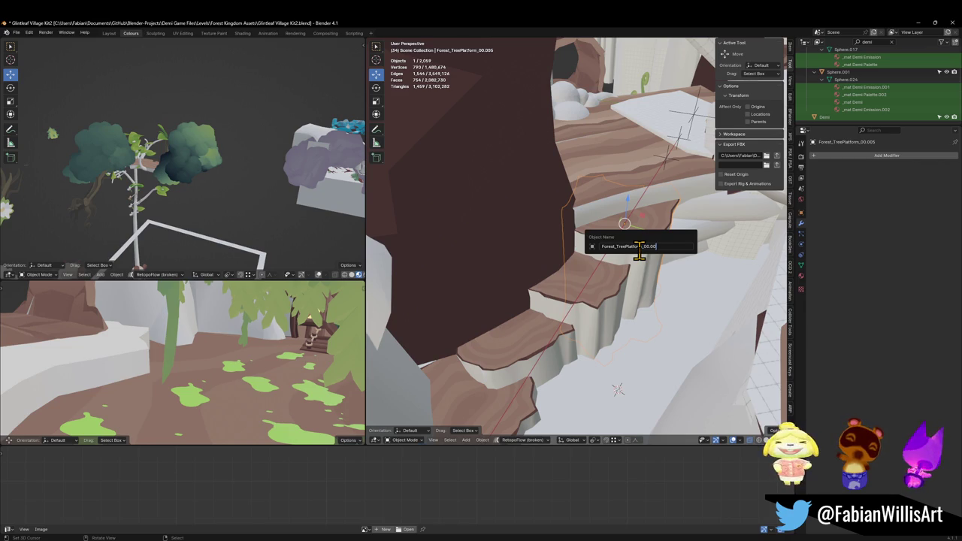
{"action": "key", "text": "Return"}
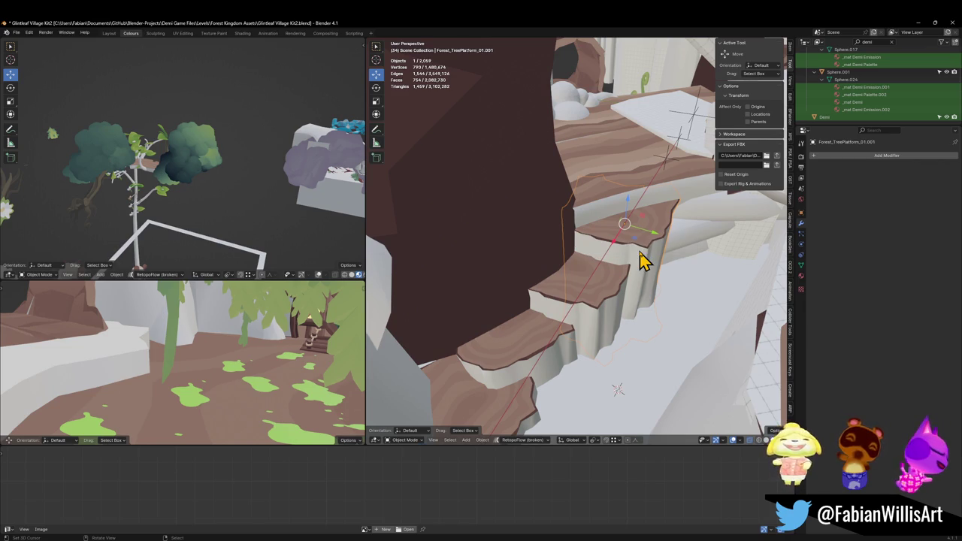
{"action": "key", "text": "ctrl+s"}
{"action": "left_click", "coordinate": [695, 119]}
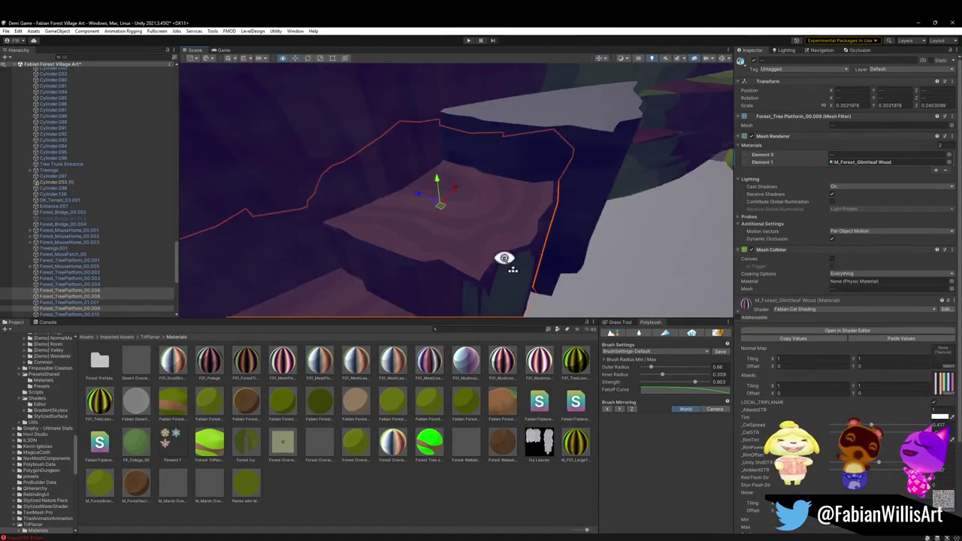
Select Forest_TreePlatform_00.006 to check its materials, then fly down beside a tree trunk.
{"action": "left_click", "coordinate": [481, 280]}
{"action": "left_click", "coordinate": [485, 268]}
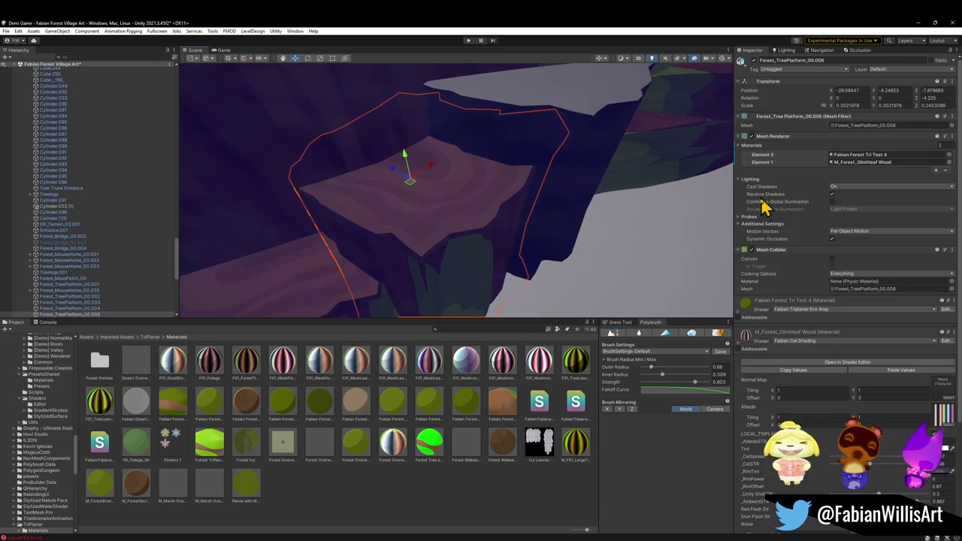
{"action": "mouse_move", "coordinate": [754, 308]}
{"action": "left_mouse_down"}
{"action": "mouse_move", "coordinate": [655, 221]}
{"action": "mouse_move", "coordinate": [563, 189]}
{"action": "mouse_move", "coordinate": [774, 308]}
{"action": "left_mouse_up"}
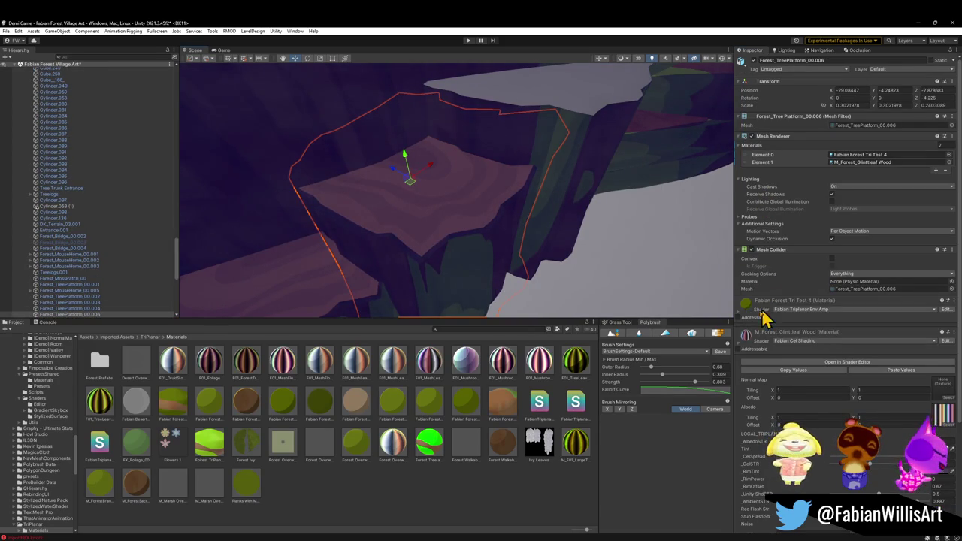
{"action": "mouse_move", "coordinate": [548, 100]}
{"action": "left_mouse_down"}
{"action": "mouse_move", "coordinate": [551, 183]}
{"action": "mouse_move", "coordinate": [597, 107]}
{"action": "mouse_move", "coordinate": [576, 258]}
{"action": "mouse_move", "coordinate": [436, 496]}
{"action": "mouse_move", "coordinate": [501, 236]}
{"action": "mouse_move", "coordinate": [438, 165]}
{"action": "mouse_move", "coordinate": [469, 204]}
{"action": "mouse_move", "coordinate": [519, 241]}
{"action": "mouse_move", "coordinate": [533, 243]}
{"action": "mouse_move", "coordinate": [548, 211]}
{"action": "mouse_move", "coordinate": [385, 235]}
{"action": "mouse_move", "coordinate": [336, 215]}
{"action": "mouse_move", "coordinate": [365, 215]}
{"action": "mouse_move", "coordinate": [479, 163]}
{"action": "mouse_move", "coordinate": [399, 170]}
{"action": "mouse_move", "coordinate": [391, 184]}
{"action": "mouse_move", "coordinate": [421, 170]}
{"action": "mouse_move", "coordinate": [505, 236]}
{"action": "mouse_move", "coordinate": [455, 254]}
{"action": "mouse_move", "coordinate": [527, 277]}
{"action": "left_mouse_up"}
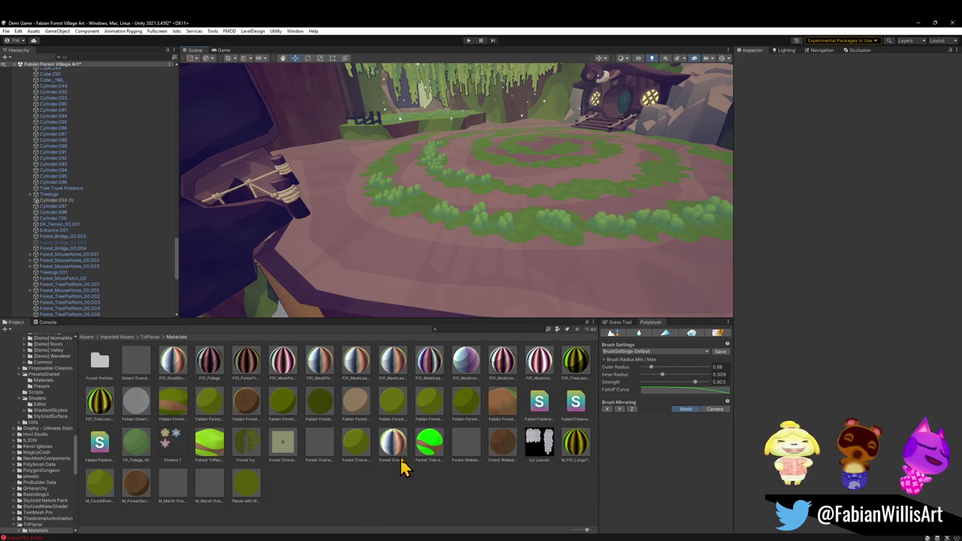
Fly across the clearing toward the house and toggle Project assets between list and thumbnails.
{"action": "mouse_move", "coordinate": [526, 249]}
{"action": "left_mouse_down"}
{"action": "mouse_move", "coordinate": [536, 247]}
{"action": "mouse_move", "coordinate": [479, 212]}
{"action": "mouse_move", "coordinate": [507, 221]}
{"action": "mouse_move", "coordinate": [489, 256]}
{"action": "mouse_move", "coordinate": [541, 251]}
{"action": "mouse_move", "coordinate": [602, 224]}
{"action": "mouse_move", "coordinate": [610, 231]}
{"action": "left_mouse_up"}
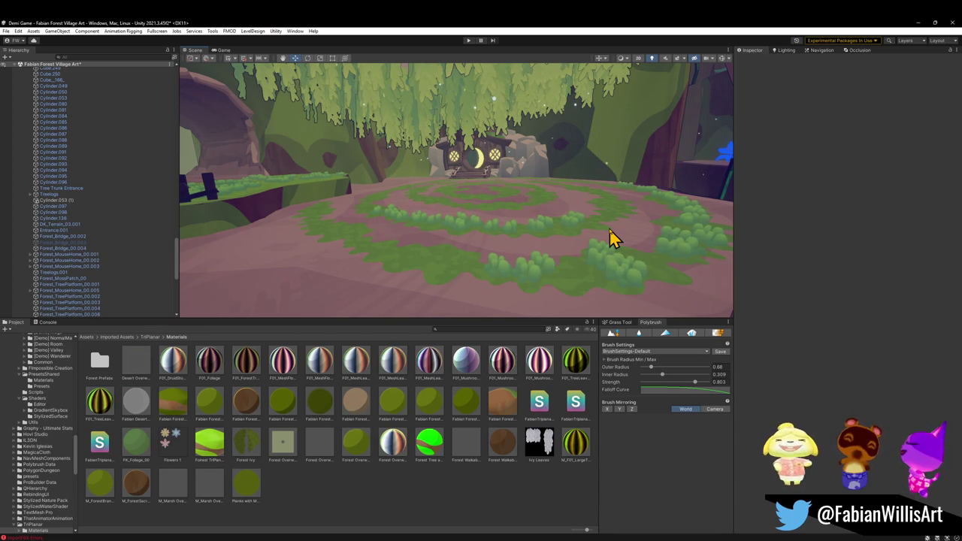
{"action": "mouse_move", "coordinate": [576, 189]}
{"action": "left_mouse_down"}
{"action": "mouse_move", "coordinate": [541, 228]}
{"action": "mouse_move", "coordinate": [563, 223]}
{"action": "mouse_move", "coordinate": [596, 254]}
{"action": "mouse_move", "coordinate": [644, 278]}
{"action": "mouse_move", "coordinate": [636, 275]}
{"action": "left_mouse_up"}
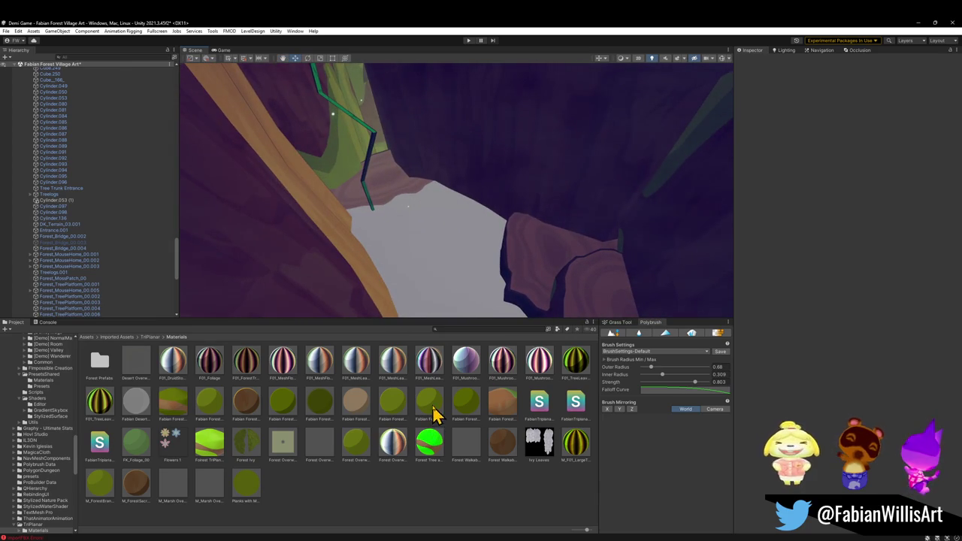
{"action": "left_click_drag", "start_coordinate": [588, 533], "coordinate": [565, 534]}
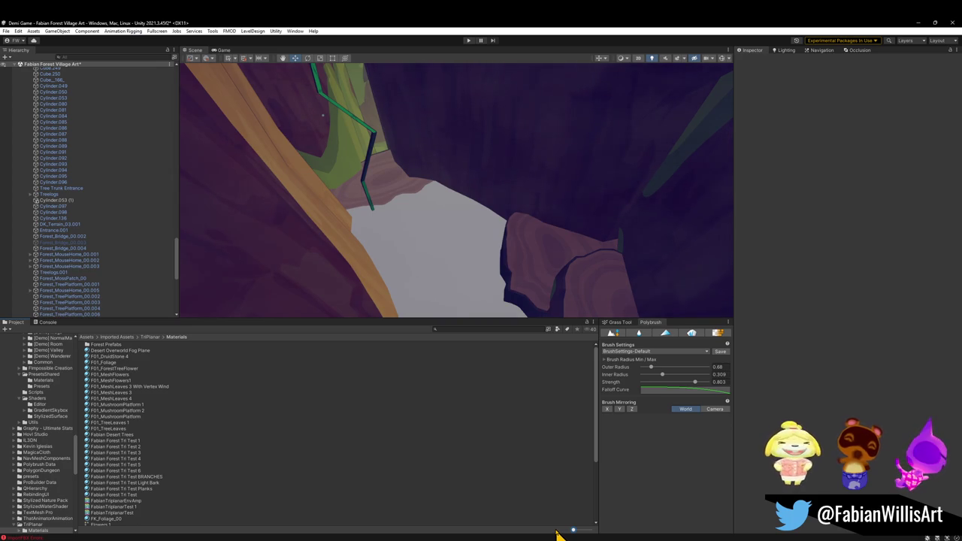
{"action": "left_click_drag", "start_coordinate": [565, 534], "coordinate": [586, 532]}
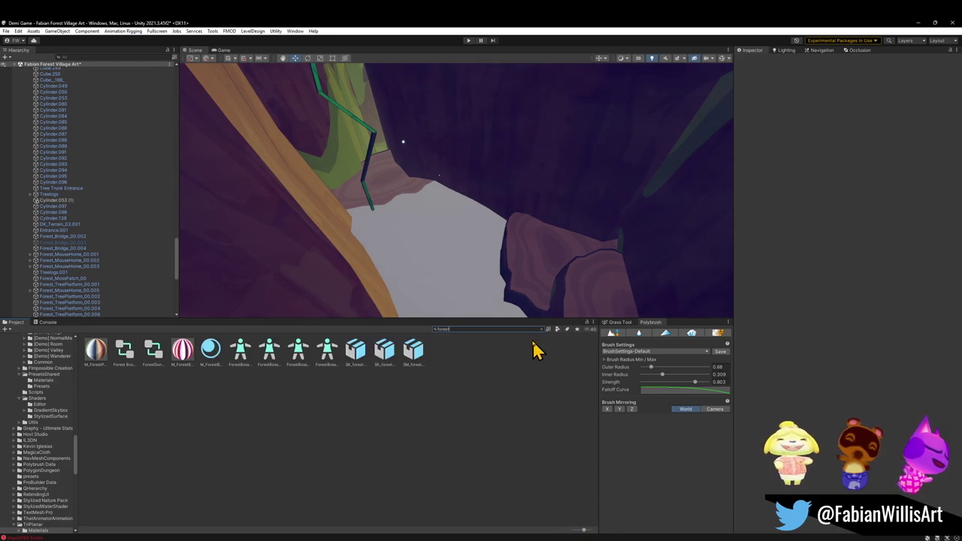
Filter the Project search results to show only materials.
{"action": "left_click", "coordinate": [558, 330]}
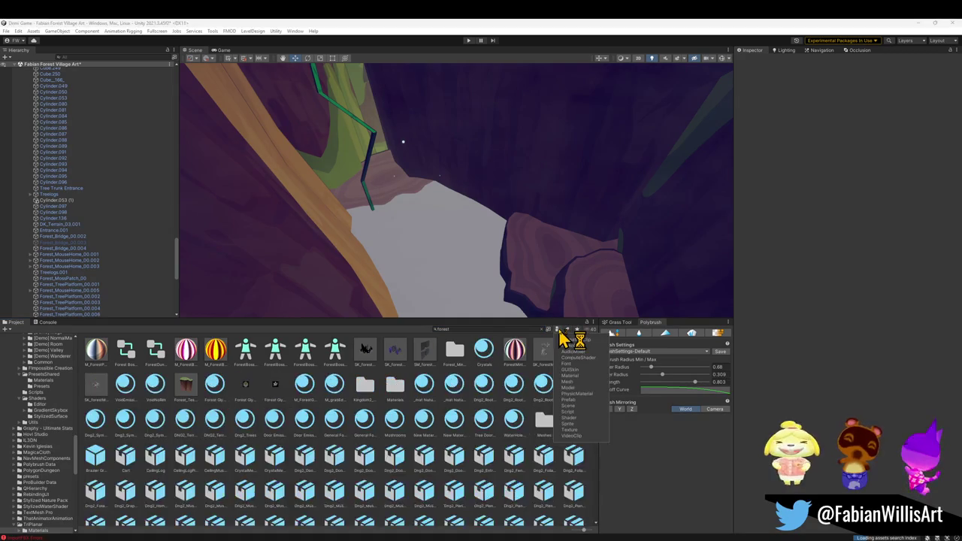
{"action": "left_click", "coordinate": [570, 376]}
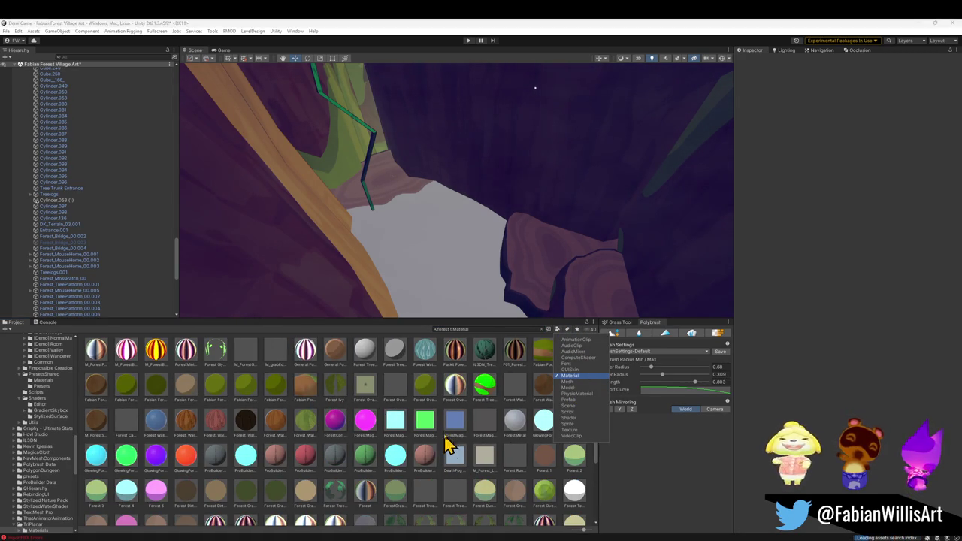
{"action": "left_click", "coordinate": [559, 484]}
{"action": "scroll", "coordinate": [519, 478], "scroll_direction": "down", "scroll_amount": 3}
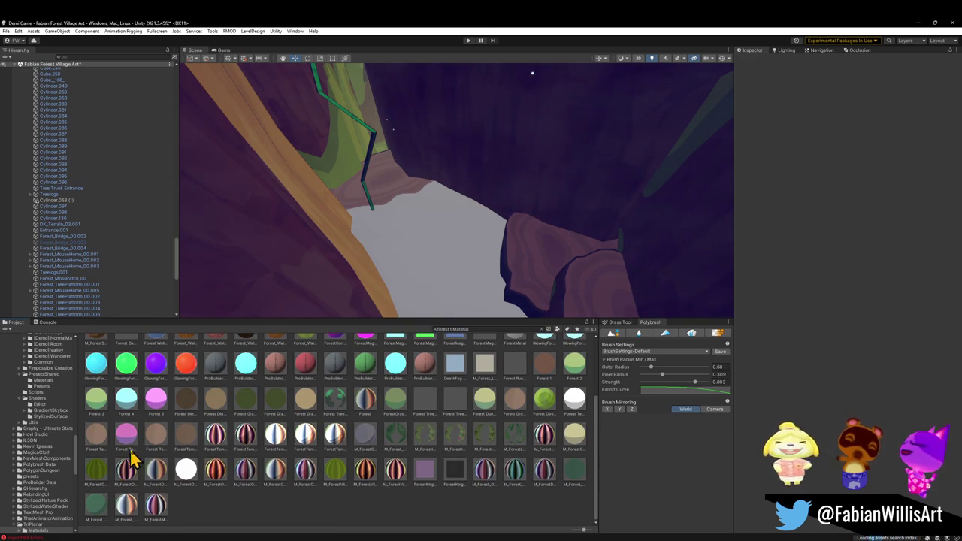
{"action": "scroll", "coordinate": [132, 458], "scroll_direction": "up", "scroll_amount": 2}
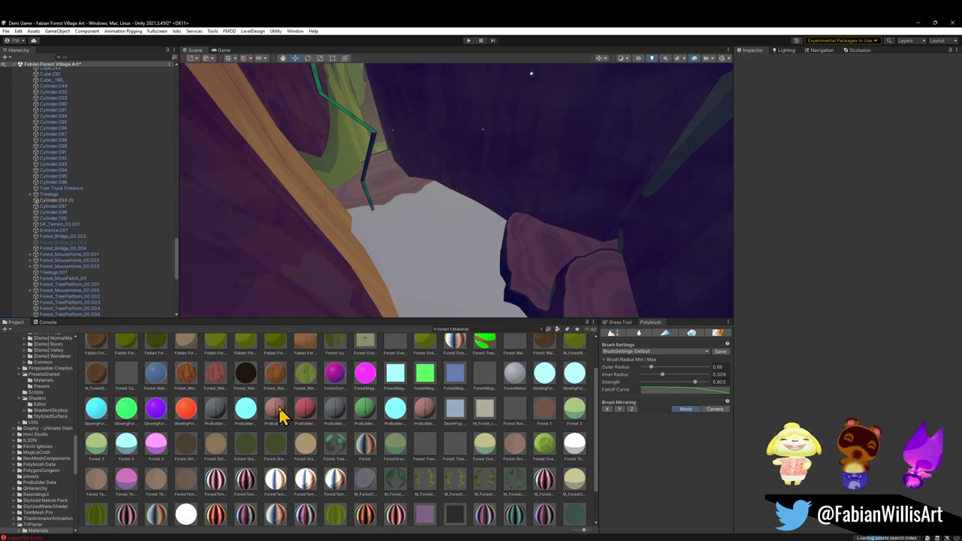
{"action": "scroll", "coordinate": [277, 415], "scroll_direction": "up", "scroll_amount": 2}
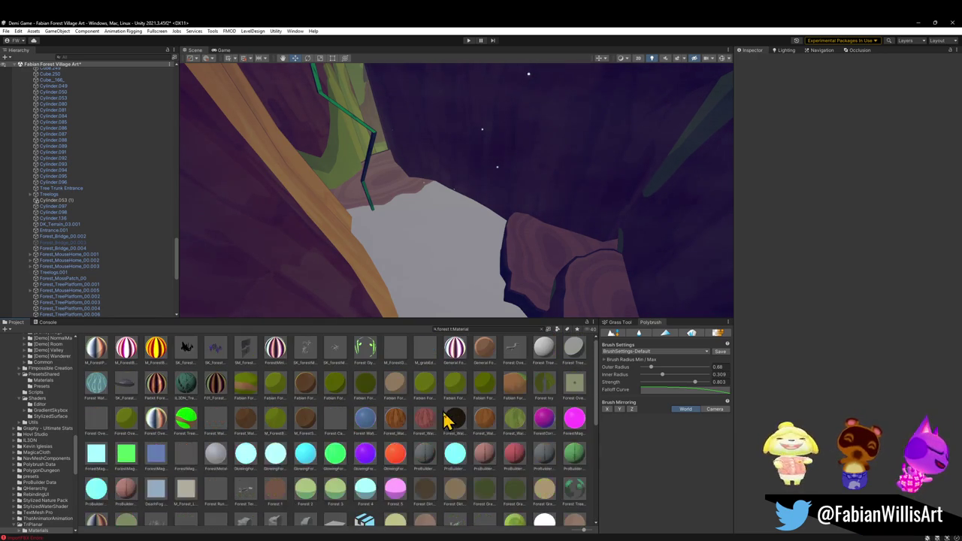
Preview the Fabian Forest Tri Test BRANCHES material on the white ground, then clear the search.
{"action": "left_click", "coordinate": [429, 385]}
{"action": "mouse_move", "coordinate": [429, 385]}
{"action": "left_mouse_down"}
{"action": "mouse_move", "coordinate": [417, 268]}
{"action": "mouse_move", "coordinate": [421, 278]}
{"action": "left_mouse_up"}
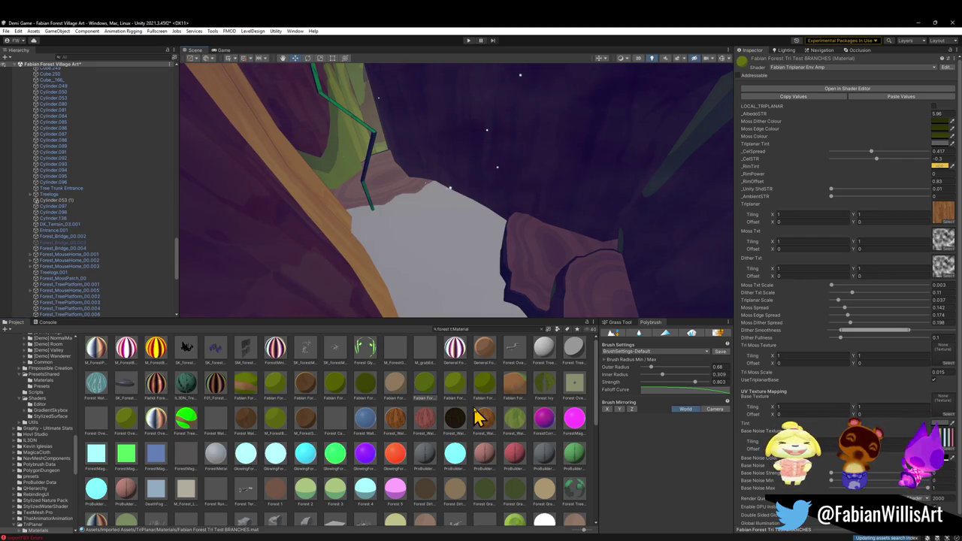
{"action": "left_click_drag", "start_coordinate": [425, 383], "coordinate": [414, 303]}
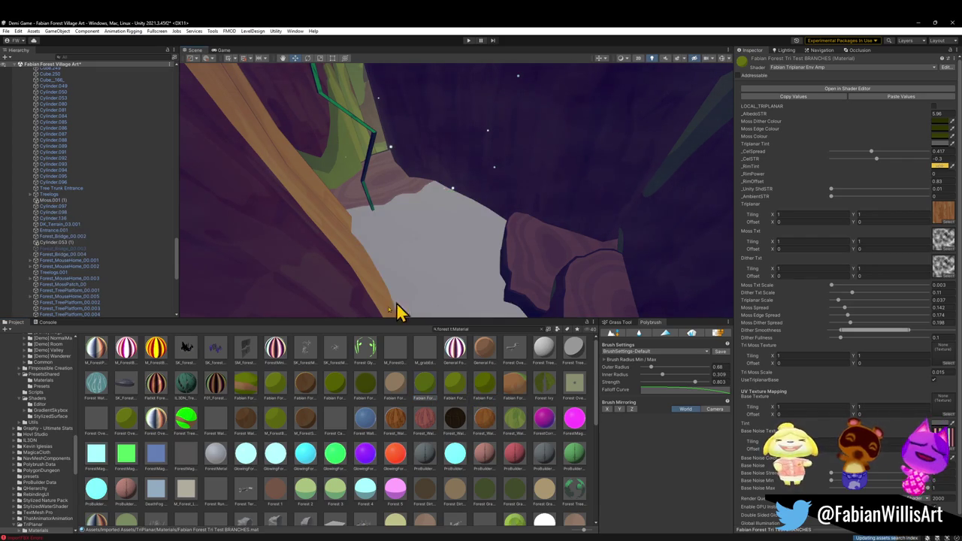
{"action": "left_click", "coordinate": [496, 330]}
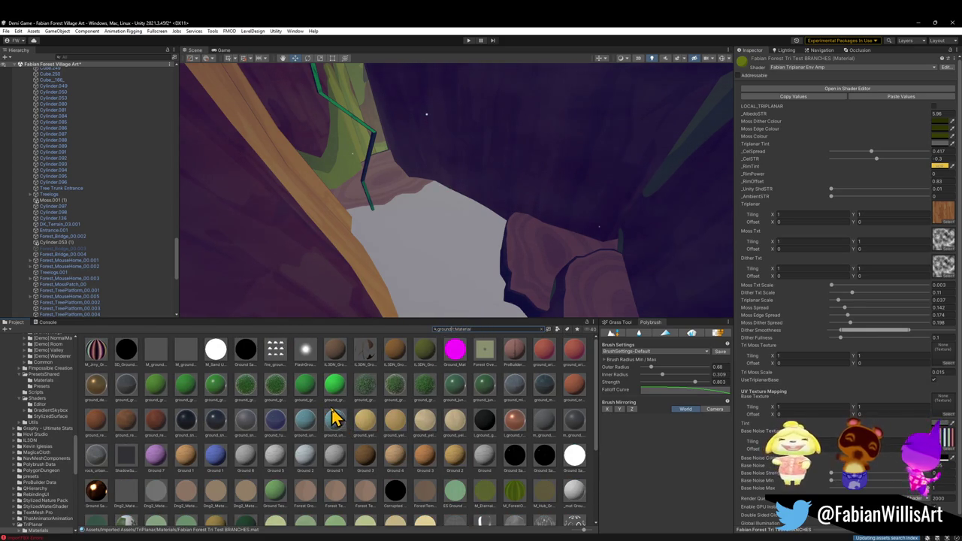
{"action": "scroll", "coordinate": [335, 420], "scroll_direction": "down", "scroll_amount": 3}
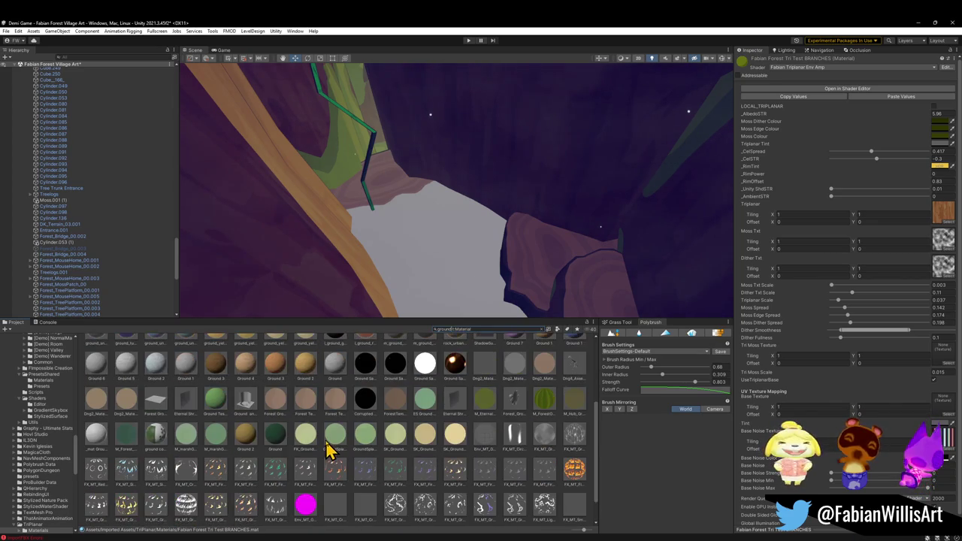
{"action": "scroll", "coordinate": [331, 445], "scroll_direction": "down", "scroll_amount": 1}
{"action": "scroll", "coordinate": [332, 442], "scroll_direction": "up", "scroll_amount": 5}
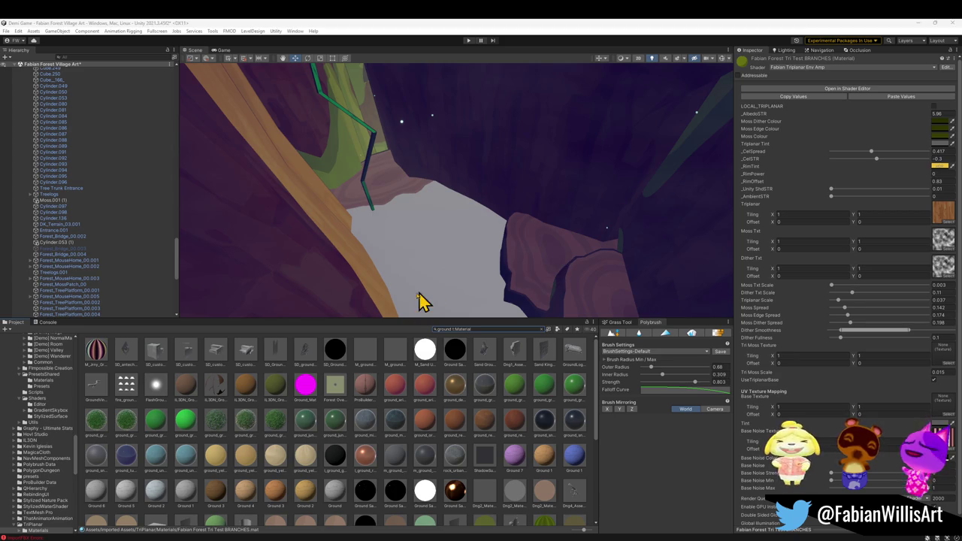
{"action": "left_click", "coordinate": [544, 329]}
{"action": "left_click", "coordinate": [231, 475]}
{"action": "mouse_move", "coordinate": [482, 240]}
{"action": "left_mouse_down"}
{"action": "mouse_move", "coordinate": [488, 236]}
{"action": "mouse_move", "coordinate": [287, 192]}
{"action": "mouse_move", "coordinate": [322, 226]}
{"action": "mouse_move", "coordinate": [373, 240]}
{"action": "left_mouse_up"}
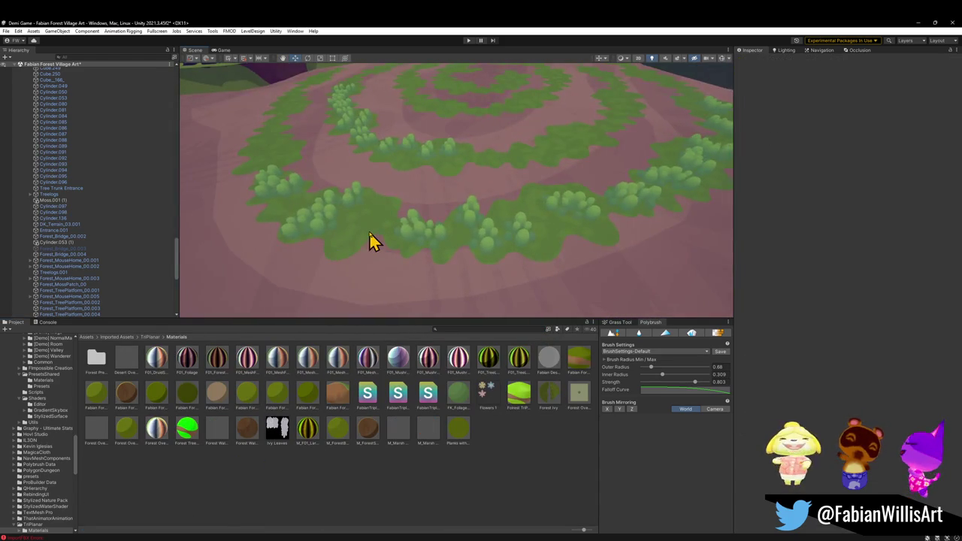
{"action": "left_click", "coordinate": [373, 239]}
{"action": "mouse_move", "coordinate": [432, 218]}
{"action": "left_mouse_down"}
{"action": "mouse_move", "coordinate": [593, 219]}
{"action": "mouse_move", "coordinate": [793, 299]}
{"action": "mouse_move", "coordinate": [747, 308]}
{"action": "mouse_move", "coordinate": [488, 258]}
{"action": "mouse_move", "coordinate": [513, 251]}
{"action": "mouse_move", "coordinate": [485, 257]}
{"action": "mouse_move", "coordinate": [458, 208]}
{"action": "mouse_move", "coordinate": [479, 217]}
{"action": "left_mouse_up"}
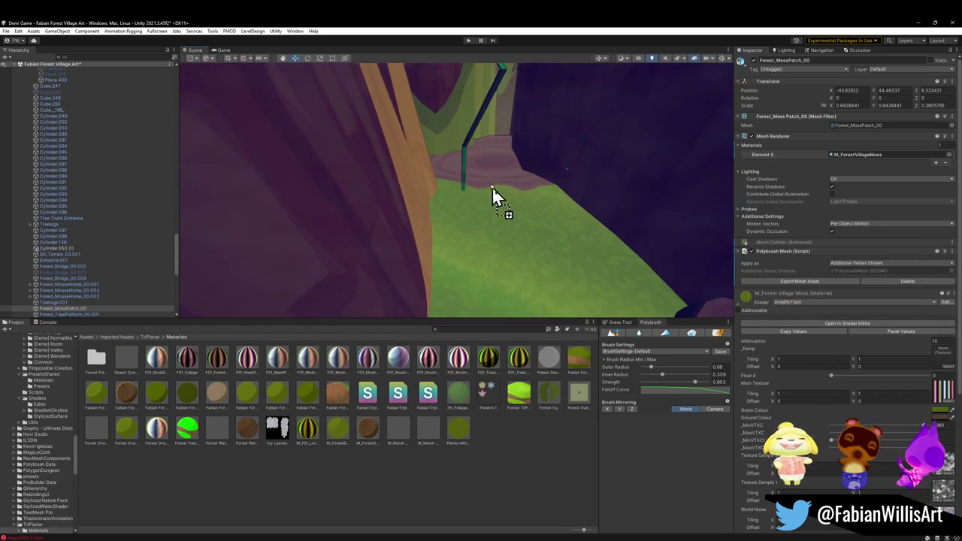
{"action": "mouse_move", "coordinate": [490, 157]}
{"action": "left_mouse_down"}
{"action": "mouse_move", "coordinate": [498, 198]}
{"action": "mouse_move", "coordinate": [492, 193]}
{"action": "mouse_move", "coordinate": [556, 217]}
{"action": "mouse_move", "coordinate": [466, 223]}
{"action": "mouse_move", "coordinate": [522, 200]}
{"action": "mouse_move", "coordinate": [576, 204]}
{"action": "mouse_move", "coordinate": [471, 221]}
{"action": "mouse_move", "coordinate": [521, 194]}
{"action": "mouse_move", "coordinate": [454, 168]}
{"action": "mouse_move", "coordinate": [443, 200]}
{"action": "mouse_move", "coordinate": [542, 191]}
{"action": "mouse_move", "coordinate": [503, 202]}
{"action": "mouse_move", "coordinate": [594, 252]}
{"action": "mouse_move", "coordinate": [580, 230]}
{"action": "mouse_move", "coordinate": [594, 247]}
{"action": "mouse_move", "coordinate": [385, 221]}
{"action": "mouse_move", "coordinate": [438, 215]}
{"action": "mouse_move", "coordinate": [473, 249]}
{"action": "mouse_move", "coordinate": [458, 201]}
{"action": "mouse_move", "coordinate": [489, 188]}
{"action": "mouse_move", "coordinate": [489, 230]}
{"action": "left_mouse_up"}
{"action": "left_click", "coordinate": [518, 183]}
{"action": "left_click", "coordinate": [516, 180]}
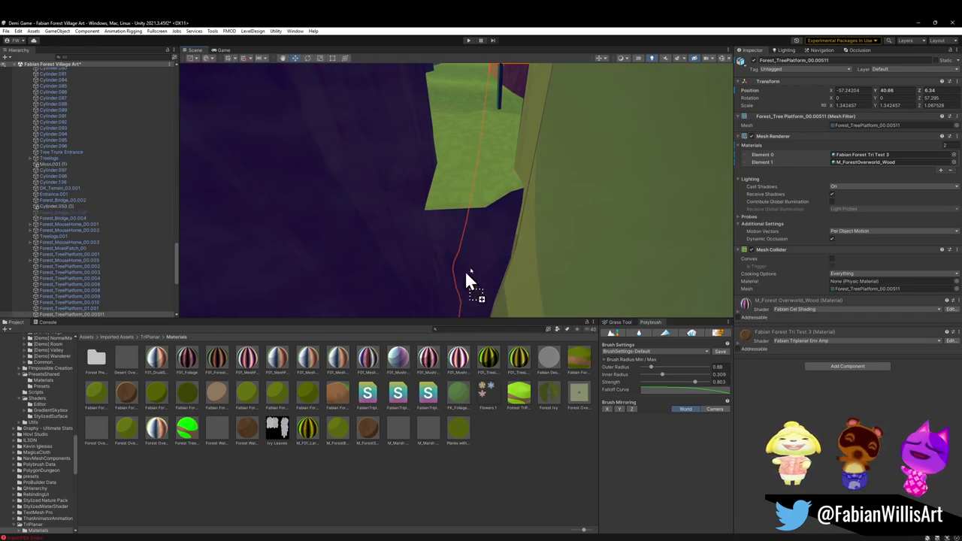
{"action": "left_click", "coordinate": [486, 404]}
{"action": "mouse_move", "coordinate": [486, 403]}
{"action": "left_mouse_down"}
{"action": "mouse_move", "coordinate": [511, 184]}
{"action": "mouse_move", "coordinate": [498, 174]}
{"action": "mouse_move", "coordinate": [507, 140]}
{"action": "mouse_move", "coordinate": [468, 148]}
{"action": "mouse_move", "coordinate": [423, 183]}
{"action": "mouse_move", "coordinate": [597, 136]}
{"action": "mouse_move", "coordinate": [649, 163]}
{"action": "mouse_move", "coordinate": [689, 159]}
{"action": "mouse_move", "coordinate": [535, 176]}
{"action": "mouse_move", "coordinate": [591, 204]}
{"action": "mouse_move", "coordinate": [509, 155]}
{"action": "mouse_move", "coordinate": [455, 219]}
{"action": "mouse_move", "coordinate": [440, 189]}
{"action": "mouse_move", "coordinate": [413, 174]}
{"action": "mouse_move", "coordinate": [550, 210]}
{"action": "mouse_move", "coordinate": [451, 256]}
{"action": "left_mouse_up"}
Apply Plane.280's transform and select all 166 objects under FOREST_GLINTLEAFVILLAGE_00.
{"action": "left_click", "coordinate": [919, 23]}
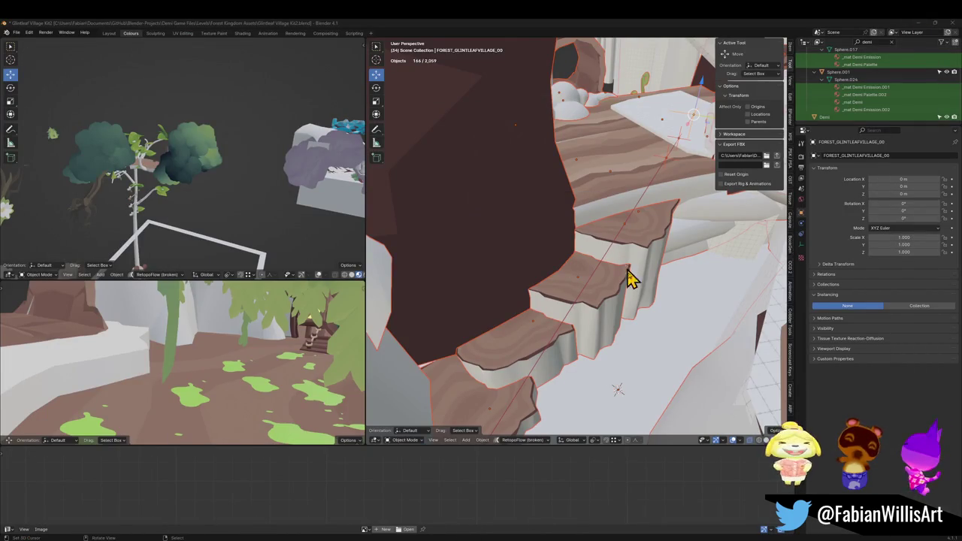
{"action": "left_click", "coordinate": [671, 342]}
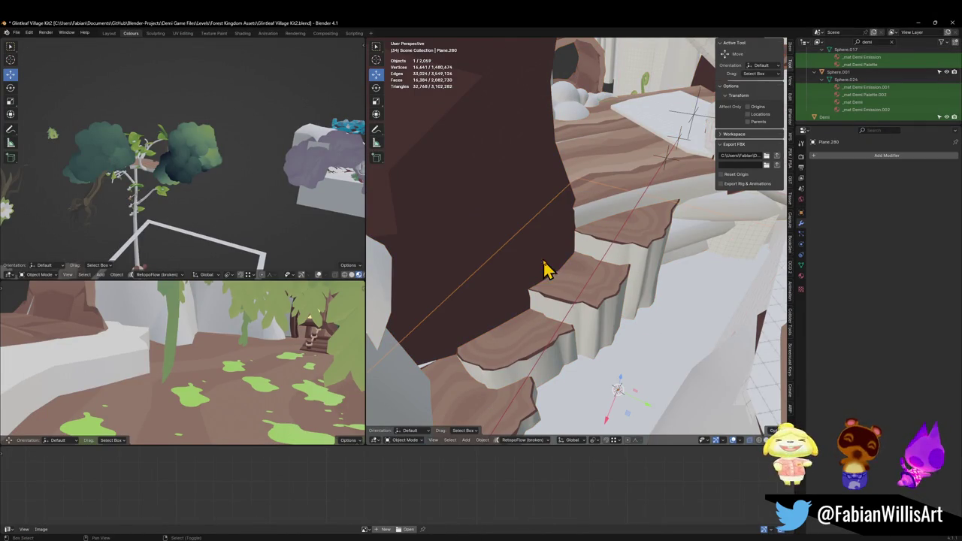
{"action": "key", "text": "KP_Decimal"}
{"action": "key", "text": "ctrl+a"}
{"action": "left_click", "coordinate": [544, 259]}
{"action": "left_click", "coordinate": [554, 112]}
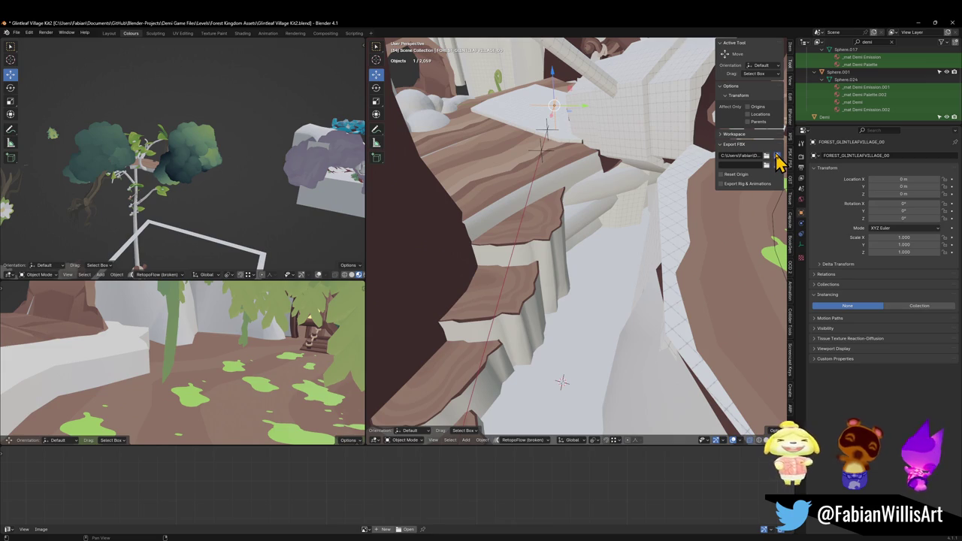
{"action": "key", "text": "a"}
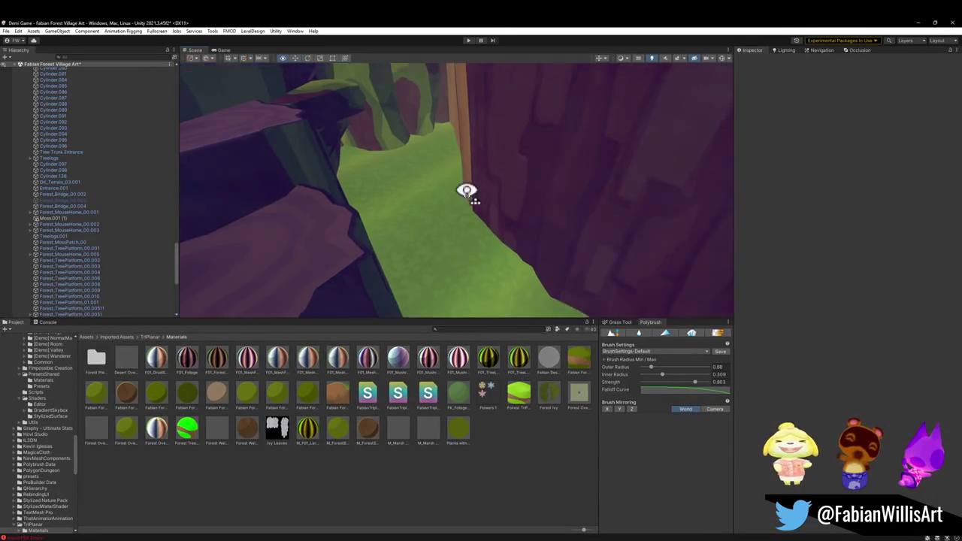
Orbit Unity's Scene view toward the wall and trunk to check the reimported ground, then minimise Unity.
{"action": "left_click_drag", "start_coordinate": [537, 194], "coordinate": [696, 53]}
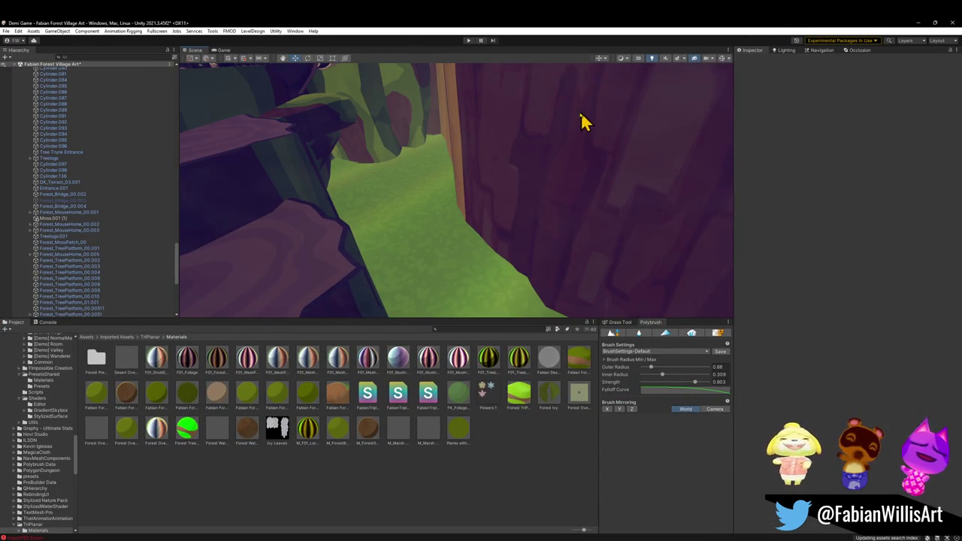
{"action": "left_click", "coordinate": [917, 23]}
{"action": "scroll", "coordinate": [612, 286], "scroll_direction": "up", "scroll_amount": 3}
Enter Edit Mode on Plane.280 and run a standard Unwrap on its mesh.
{"action": "key", "text": "F2"}
{"action": "key", "text": "Escape"}
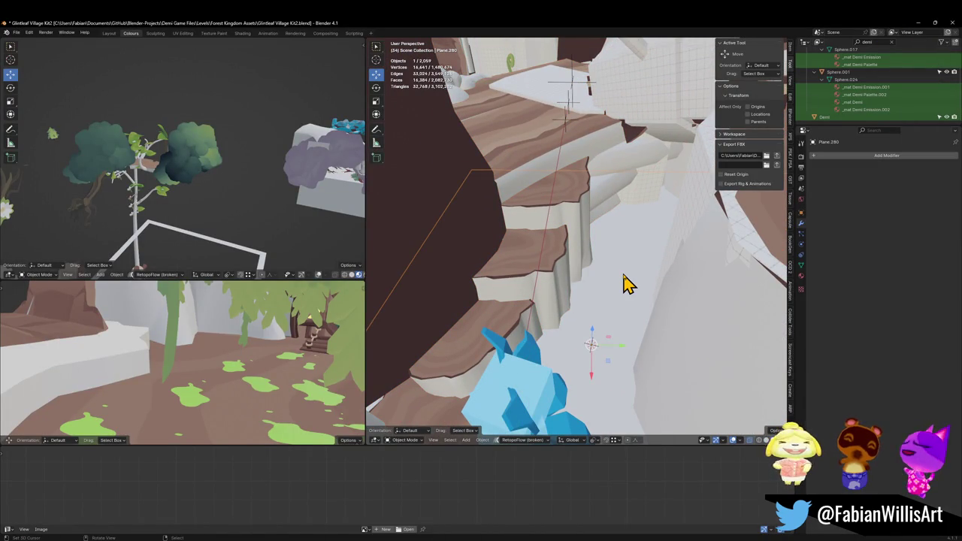
{"action": "key", "text": "Tab"}
{"action": "key", "text": "alt+a"}
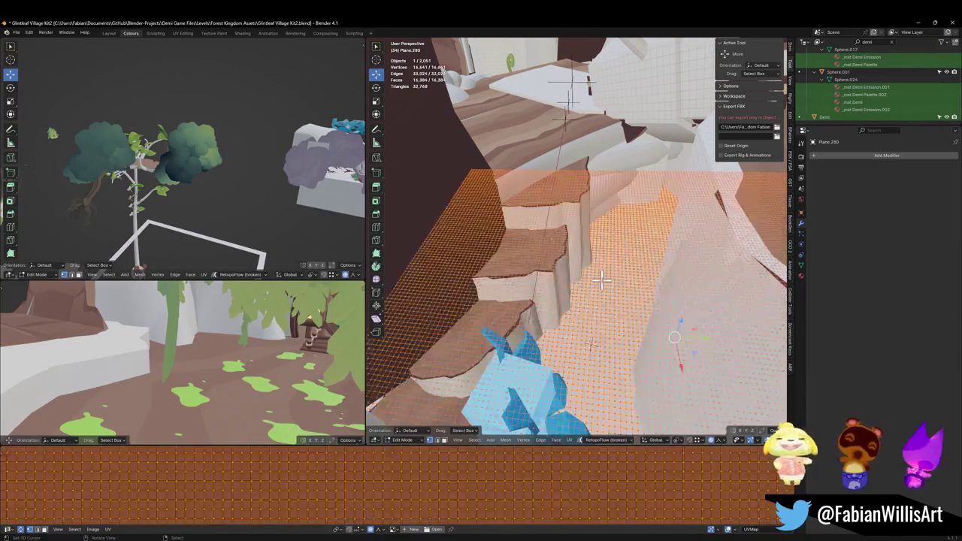
{"action": "key", "text": "u"}
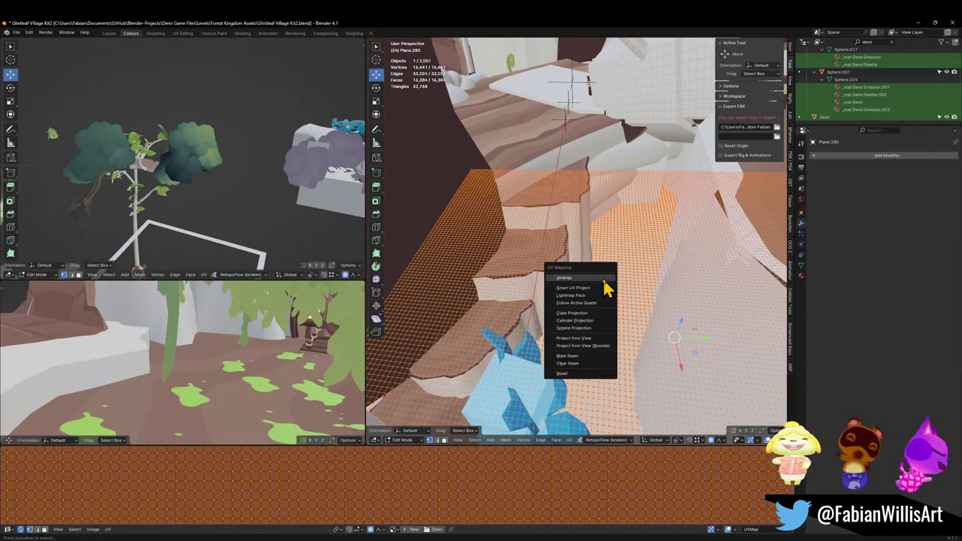
{"action": "key", "text": "Return"}
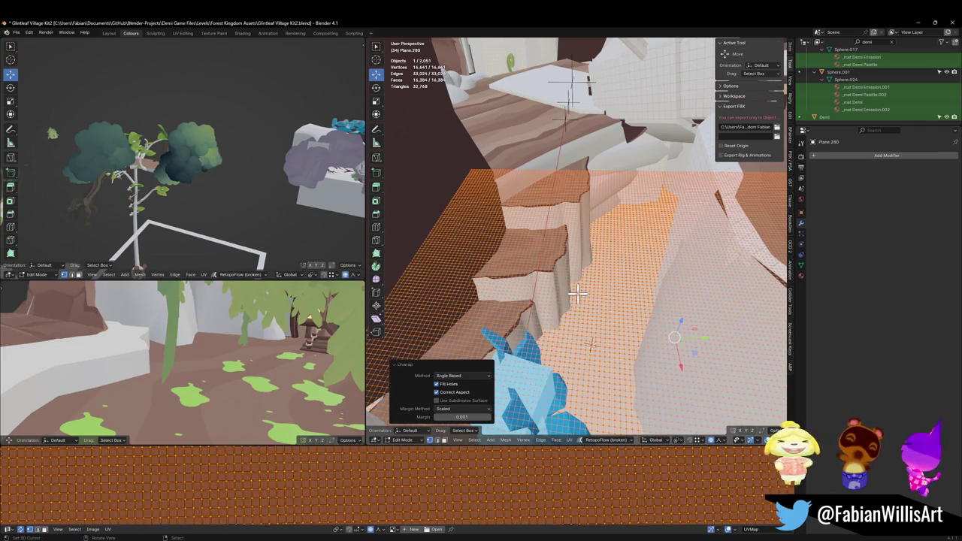
Reproject Plane.280's UVs with Project from View, then select the FOREST_GLINTLEAFVILLAGE_00 parent.
{"action": "key", "text": "u"}
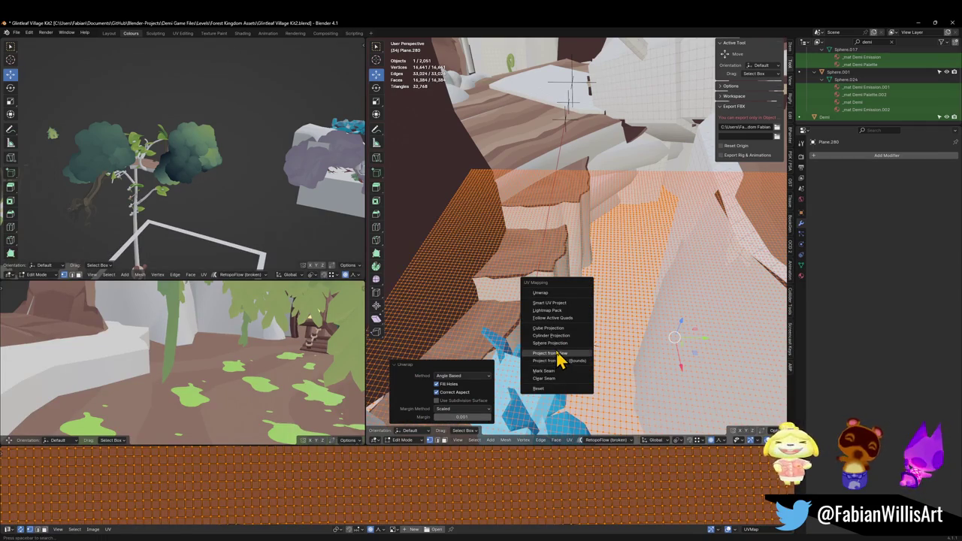
{"action": "left_click", "coordinate": [558, 353]}
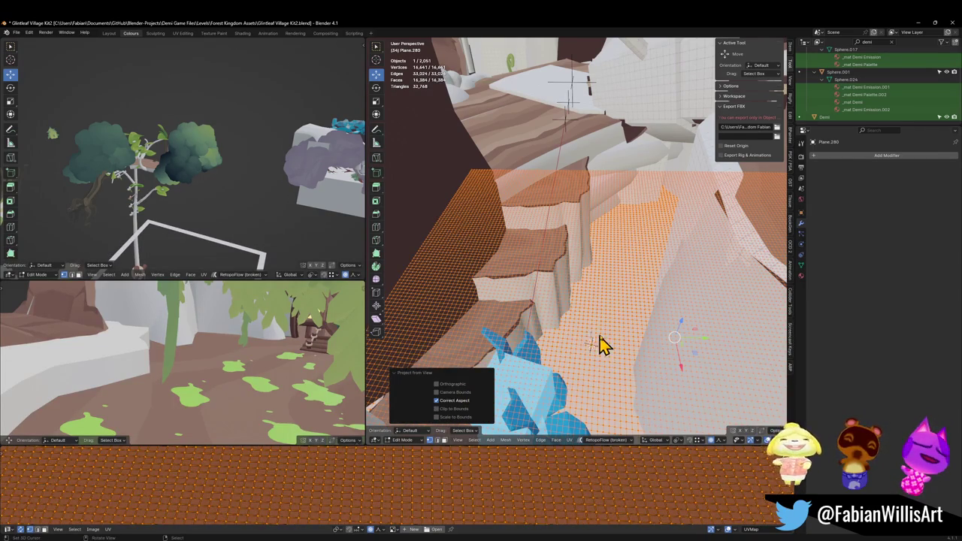
{"action": "key", "text": "Tab"}
{"action": "left_click", "coordinate": [573, 92]}
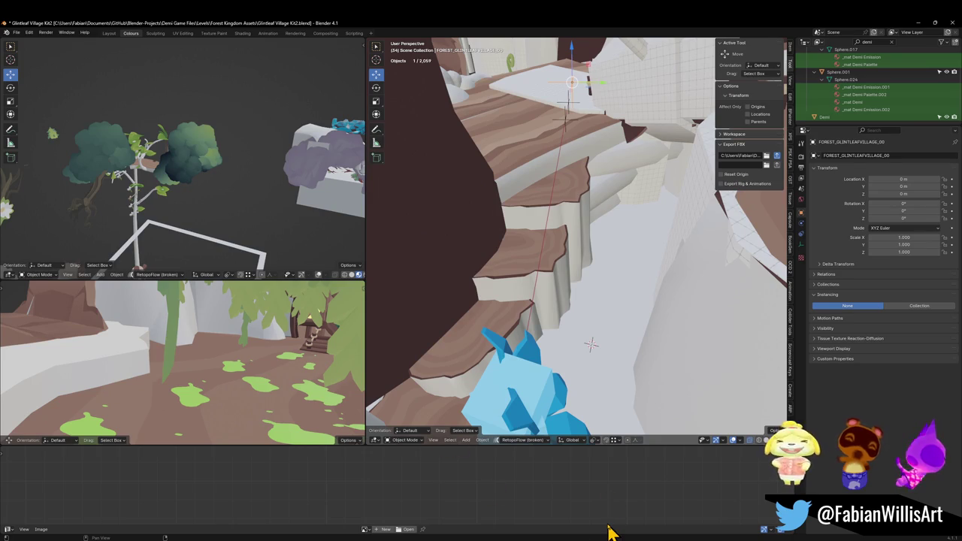
Re-export the 166-object village hierarchy as FOREST_GLINTLEAFVILLAGE_00.fbx and fly along Unity's forest path to check it.
{"action": "key", "text": "shift+bracketright"}
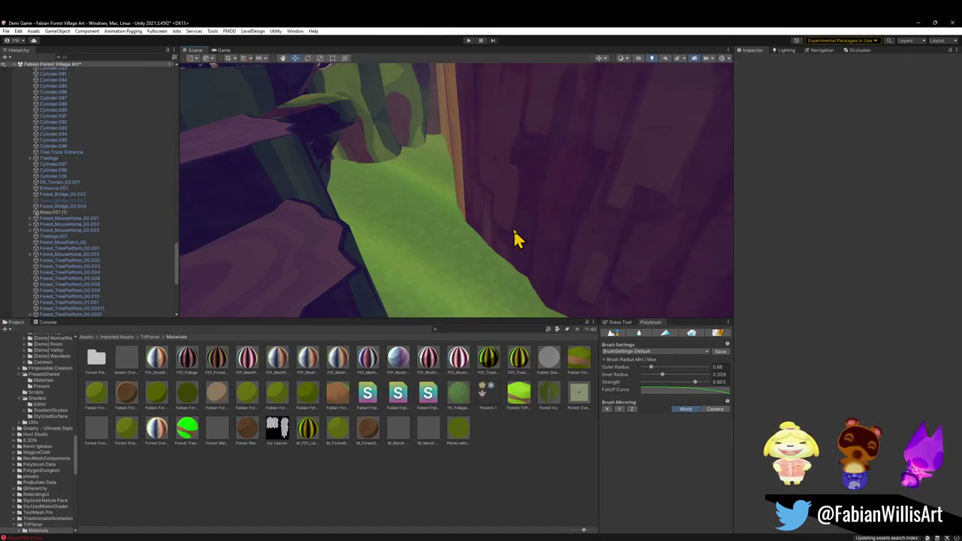
{"action": "mouse_move", "coordinate": [516, 239]}
{"action": "left_mouse_down"}
{"action": "mouse_move", "coordinate": [494, 253]}
{"action": "mouse_move", "coordinate": [456, 233]}
{"action": "mouse_move", "coordinate": [529, 197]}
{"action": "mouse_move", "coordinate": [541, 262]}
{"action": "mouse_move", "coordinate": [730, 253]}
{"action": "mouse_move", "coordinate": [571, 194]}
{"action": "mouse_move", "coordinate": [537, 217]}
{"action": "mouse_move", "coordinate": [456, 220]}
{"action": "mouse_move", "coordinate": [497, 264]}
{"action": "mouse_move", "coordinate": [449, 279]}
{"action": "left_mouse_up"}
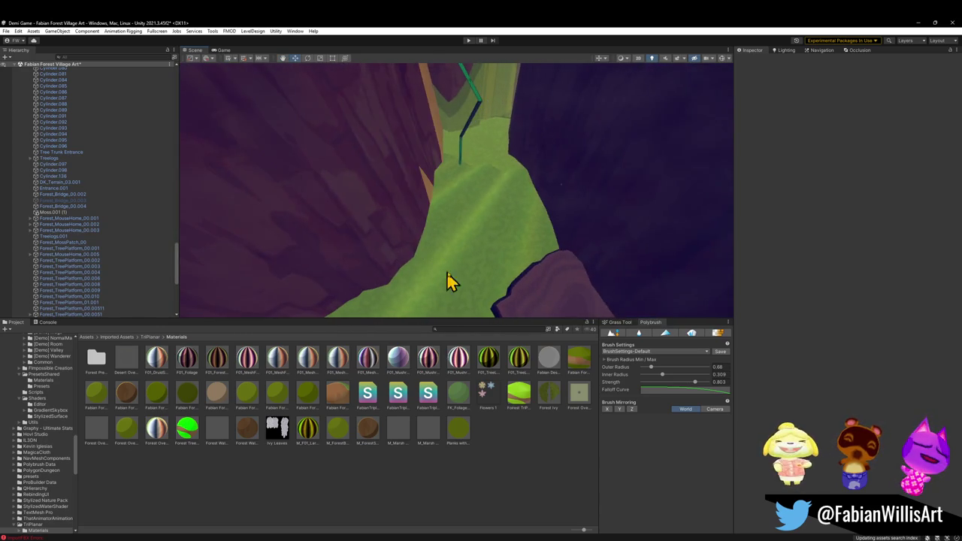
{"action": "left_click", "coordinate": [917, 24]}
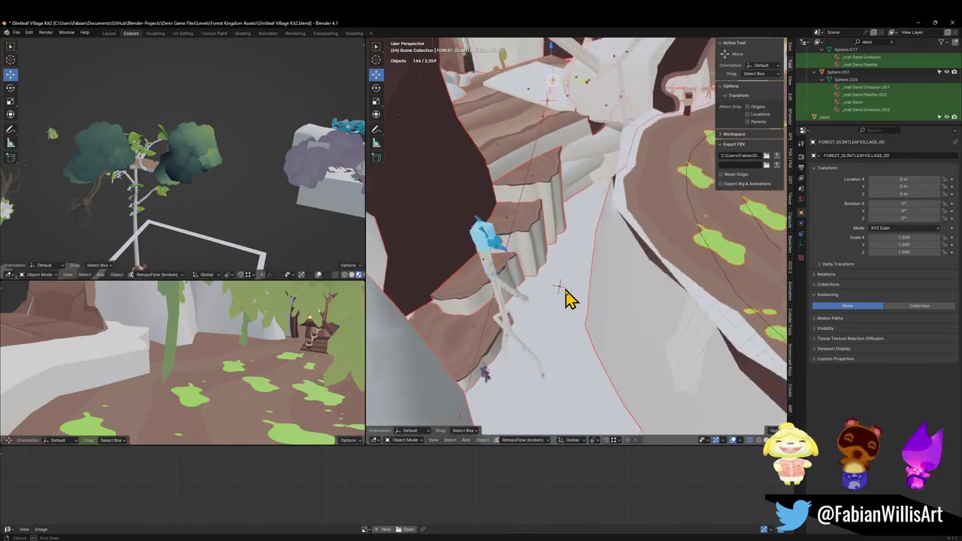
Rename Plane.280 to Ground, isolate it in top view, and save the file.
{"action": "left_click", "coordinate": [584, 282]}
{"action": "key", "text": "Tab"}
{"action": "key", "text": "Tab"}
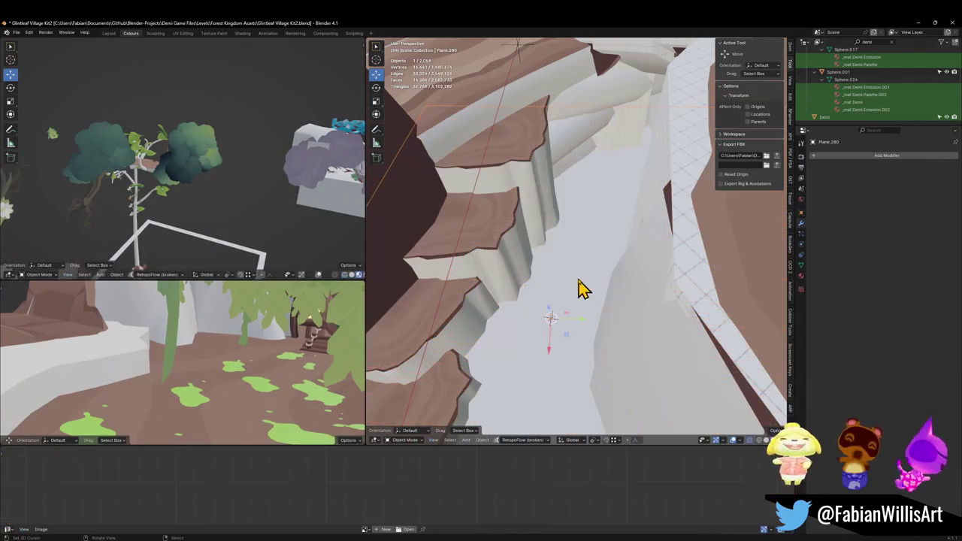
{"action": "key", "text": "F2"}
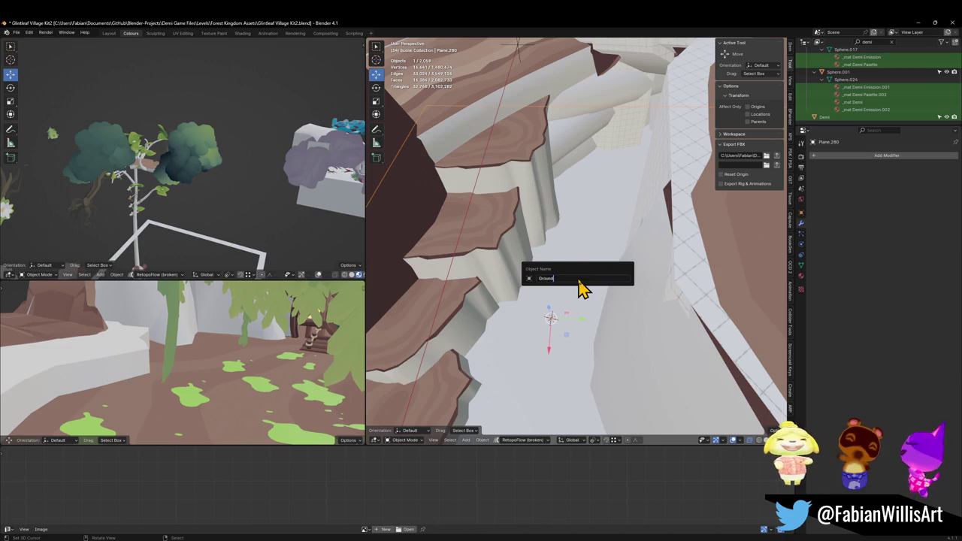
{"action": "key", "text": "Return"}
{"action": "key", "text": "slash"}
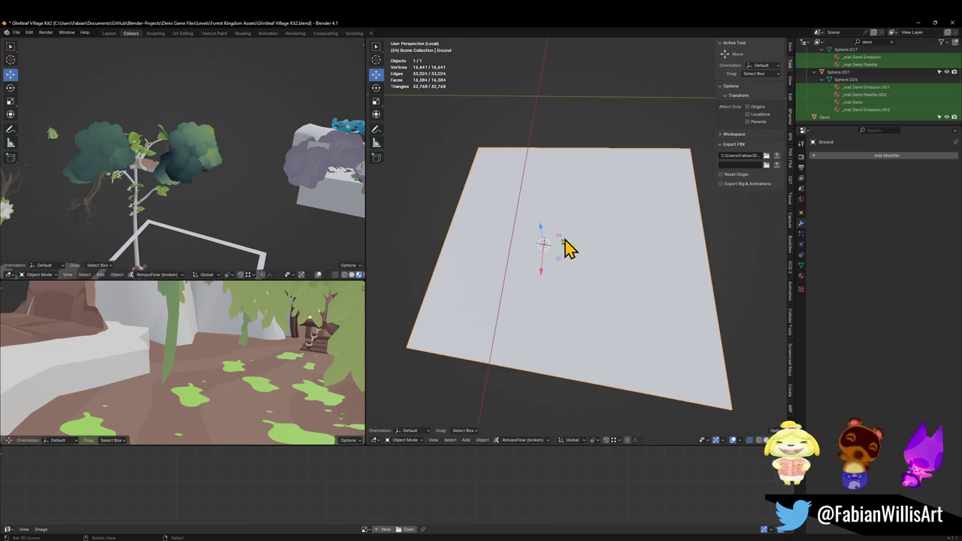
{"action": "key", "text": "KP_7"}
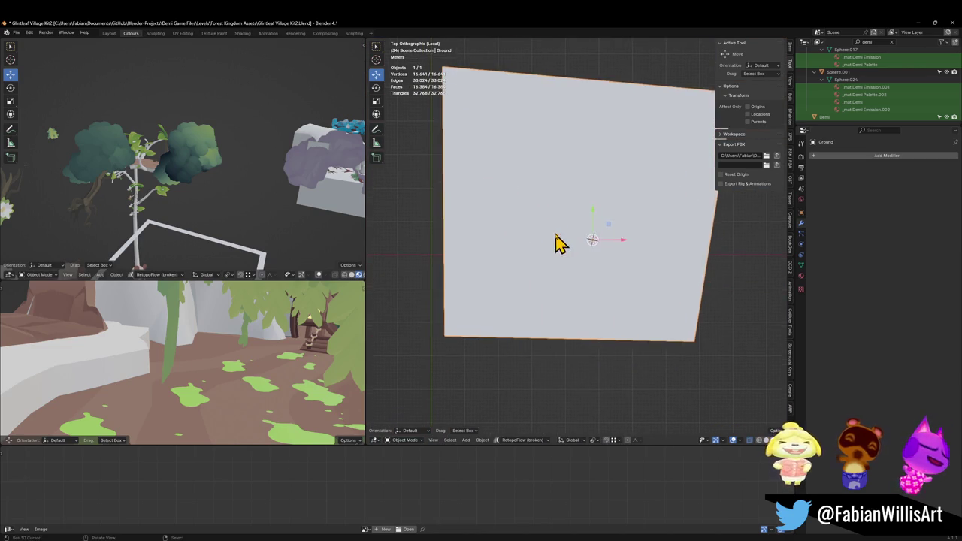
{"action": "key", "text": "Tab"}
{"action": "key", "text": "alt+a"}
{"action": "key", "text": "ctrl+s"}
Project Ground's whole-mesh UVs from the top view and scale them larger.
{"action": "scroll", "coordinate": [505, 484], "scroll_direction": "down", "scroll_amount": 3}
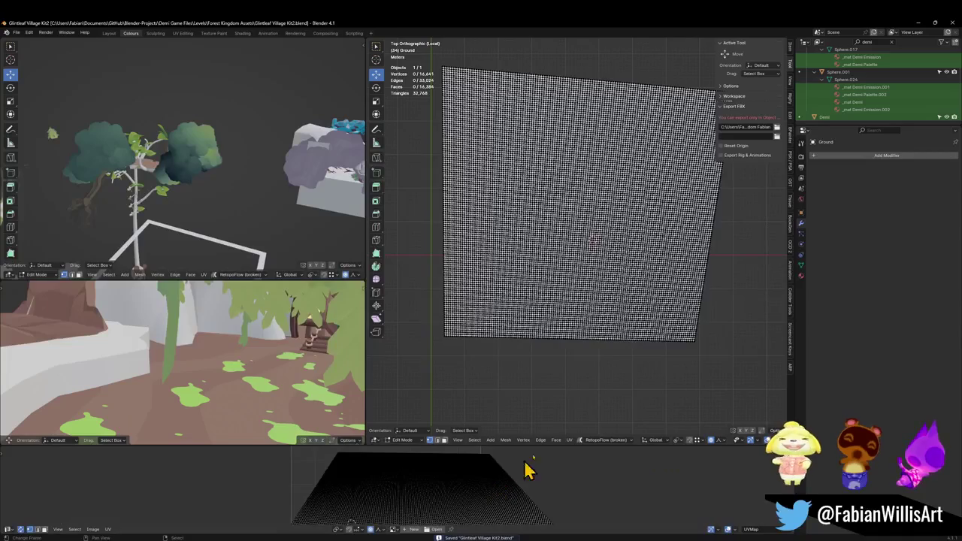
{"action": "key", "text": "a"}
{"action": "key", "text": "u"}
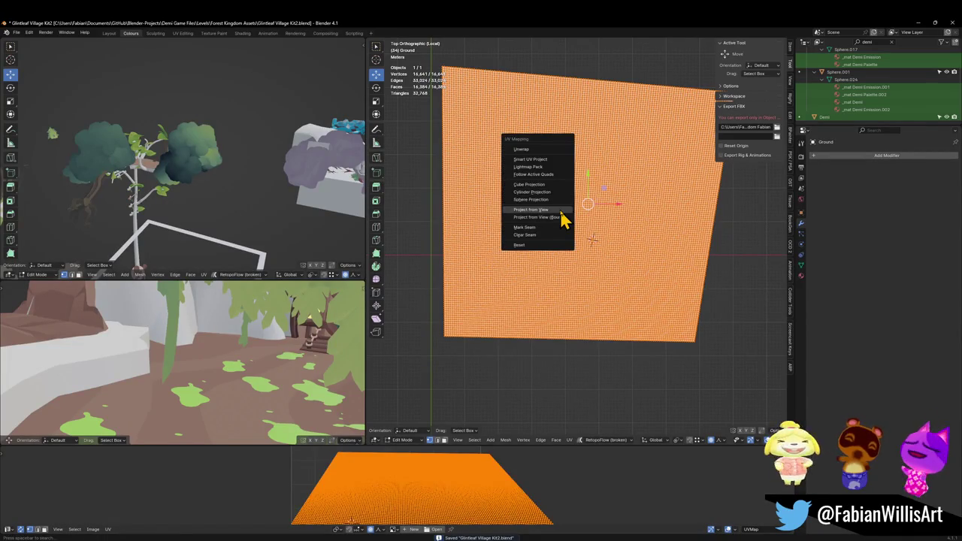
{"action": "left_click", "coordinate": [561, 210]}
{"action": "scroll", "coordinate": [577, 263], "scroll_direction": "down", "scroll_amount": 4}
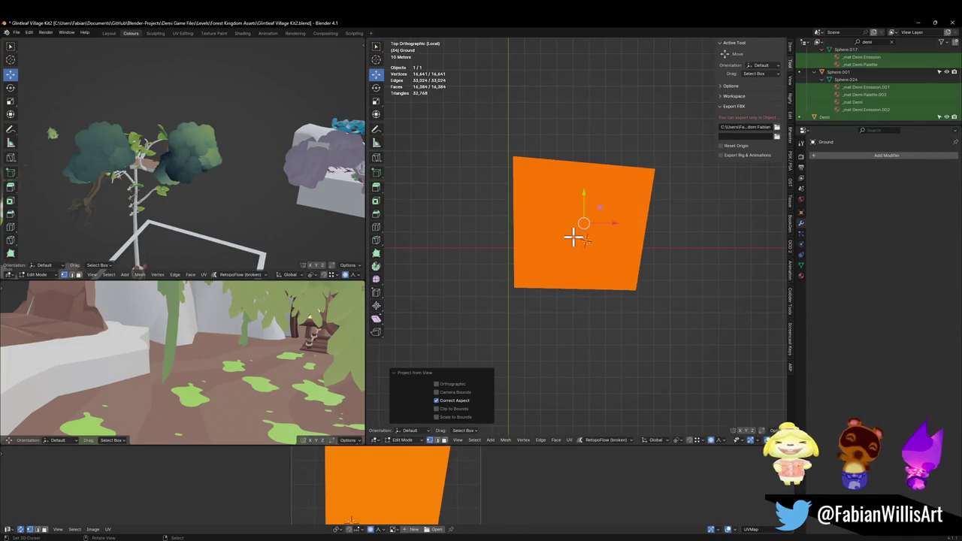
{"action": "key", "text": "s"}
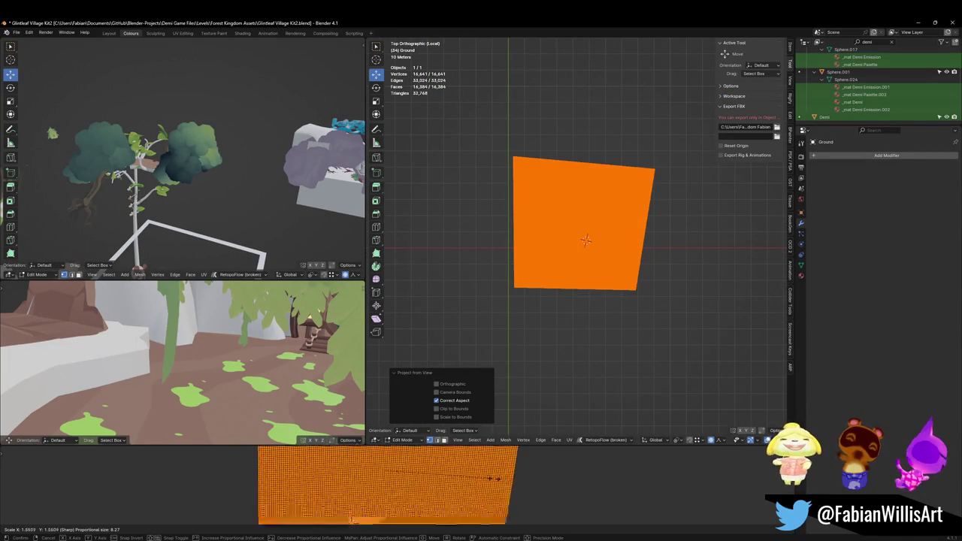
{"action": "left_click", "coordinate": [472, 481]}
{"action": "key", "text": "Tab"}
Check Ground's face orientation, return to the full scene, select FOREST_GLINTLEAFVILLAGE_00, and save.
{"action": "scroll", "coordinate": [616, 278], "scroll_direction": "up", "scroll_amount": 3}
{"action": "mouse_move", "coordinate": [597, 283]}
{"action": "left_mouse_down"}
{"action": "mouse_move", "coordinate": [606, 221]}
{"action": "mouse_move", "coordinate": [669, 228]}
{"action": "mouse_move", "coordinate": [548, 262]}
{"action": "mouse_move", "coordinate": [559, 215]}
{"action": "mouse_move", "coordinate": [539, 212]}
{"action": "mouse_move", "coordinate": [549, 273]}
{"action": "mouse_move", "coordinate": [548, 215]}
{"action": "mouse_move", "coordinate": [569, 296]}
{"action": "mouse_move", "coordinate": [543, 162]}
{"action": "left_mouse_up"}
{"action": "key", "text": "alt+shift+f"}
{"action": "key", "text": "slash"}
{"action": "left_click", "coordinate": [543, 162]}
{"action": "key", "text": "ctrl+s"}
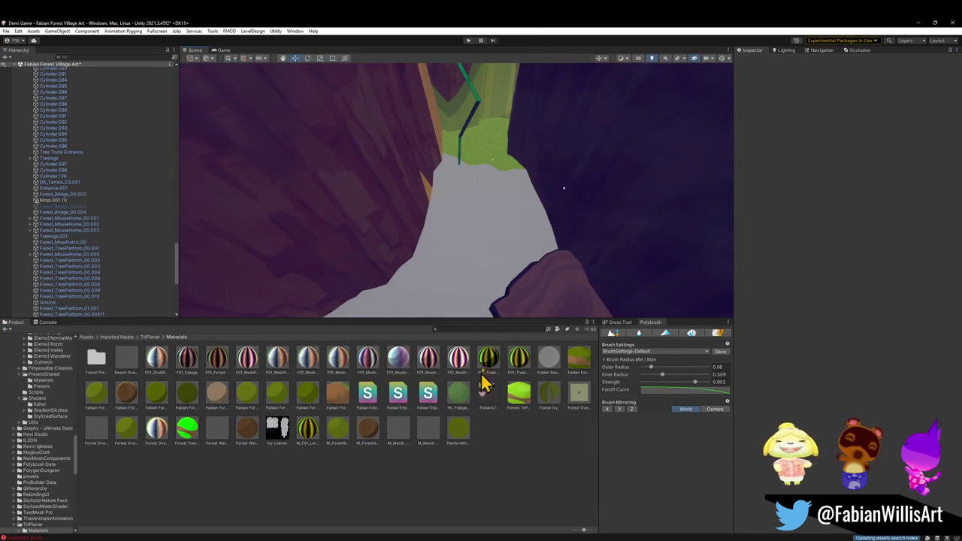
On Forest_MossPatch_00's moss material, adjust _MinVTXC and _MaxVTXC1 and trial then undo a Noise Step Max change.
{"action": "mouse_move", "coordinate": [528, 283]}
{"action": "left_mouse_down"}
{"action": "mouse_move", "coordinate": [425, 209]}
{"action": "mouse_move", "coordinate": [469, 292]}
{"action": "mouse_move", "coordinate": [472, 263]}
{"action": "mouse_move", "coordinate": [507, 244]}
{"action": "left_mouse_up"}
{"action": "left_click", "coordinate": [398, 207]}
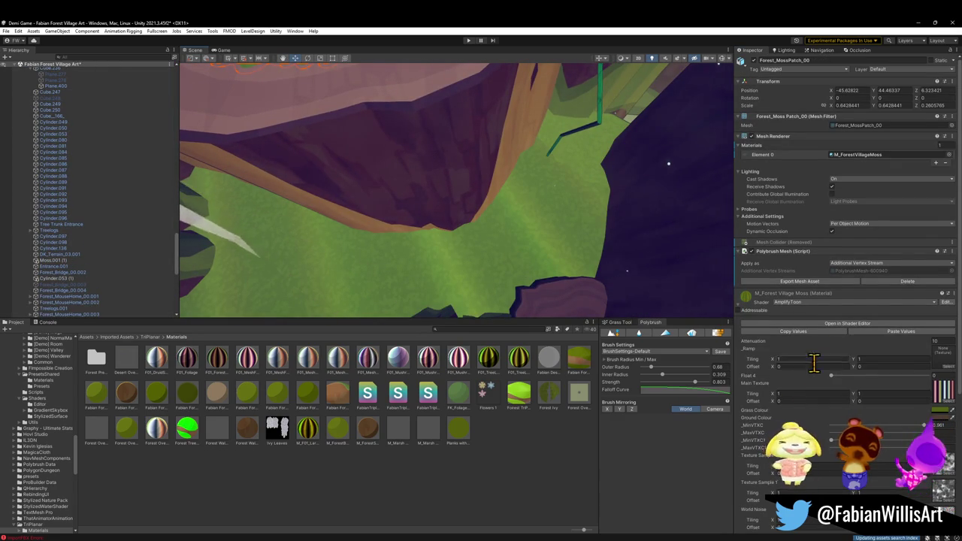
{"action": "scroll", "coordinate": [820, 424], "scroll_direction": "down", "scroll_amount": 8}
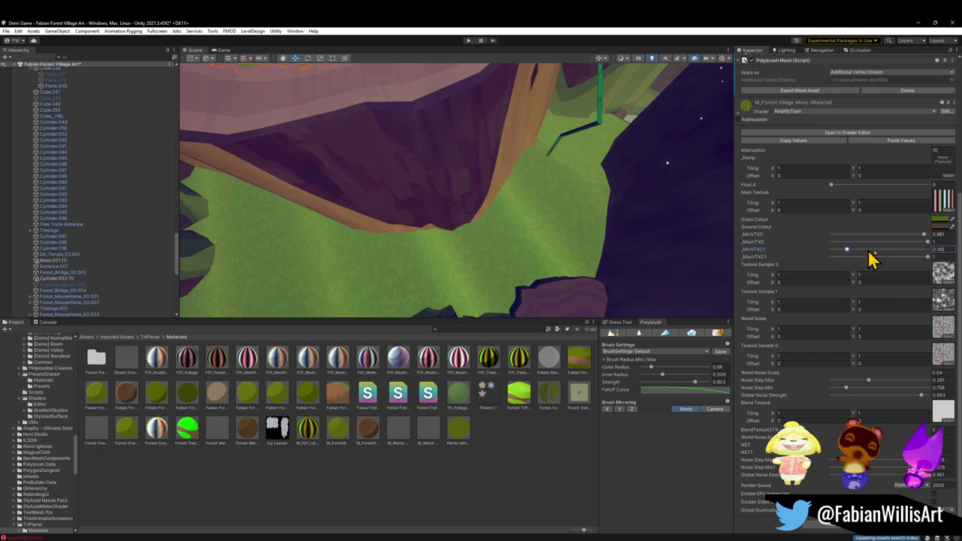
{"action": "mouse_move", "coordinate": [920, 235]}
{"action": "left_mouse_down"}
{"action": "mouse_move", "coordinate": [890, 235]}
{"action": "mouse_move", "coordinate": [925, 238]}
{"action": "left_mouse_up"}
{"action": "left_click", "coordinate": [936, 256]}
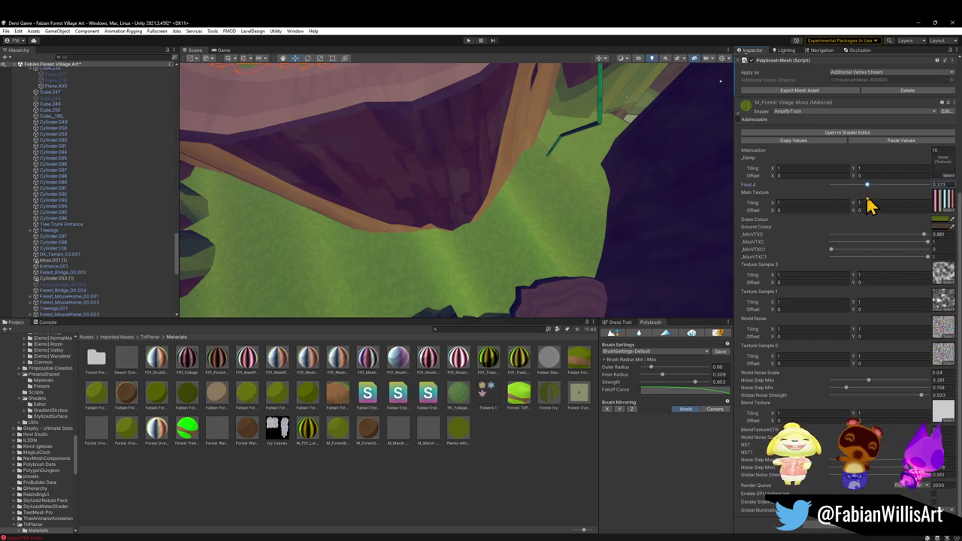
{"action": "mouse_move", "coordinate": [869, 381]}
{"action": "left_mouse_down"}
{"action": "mouse_move", "coordinate": [918, 383]}
{"action": "mouse_move", "coordinate": [860, 392]}
{"action": "mouse_move", "coordinate": [897, 392]}
{"action": "mouse_move", "coordinate": [875, 399]}
{"action": "mouse_move", "coordinate": [893, 403]}
{"action": "left_mouse_up"}
{"action": "key", "text": "ctrl+z"}
{"action": "key", "text": "ctrl+z"}
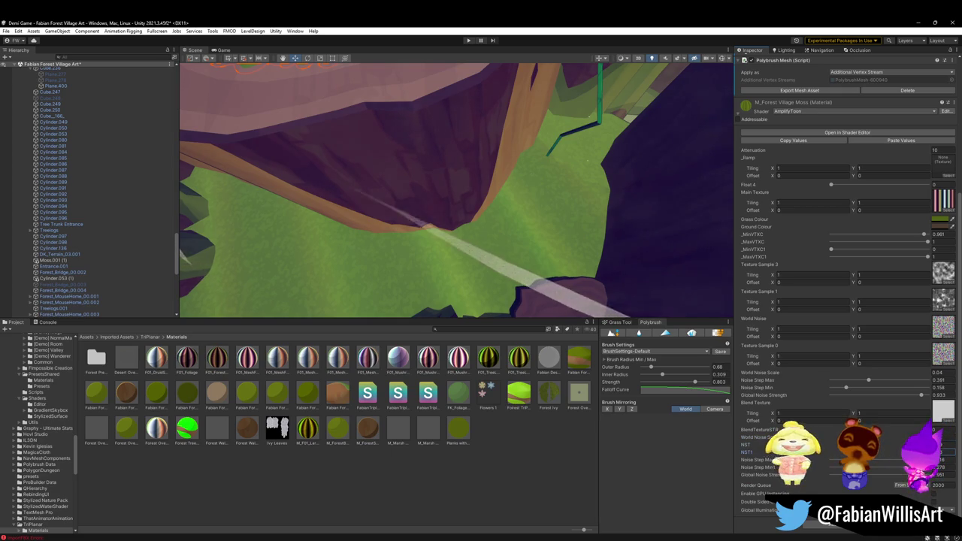
Change World Noise Scale, raise _MinVTXC1 to nearly 1, and try a paler Grass Colour before reverting.
{"action": "left_click_drag", "start_coordinate": [902, 380], "coordinate": [916, 387]}
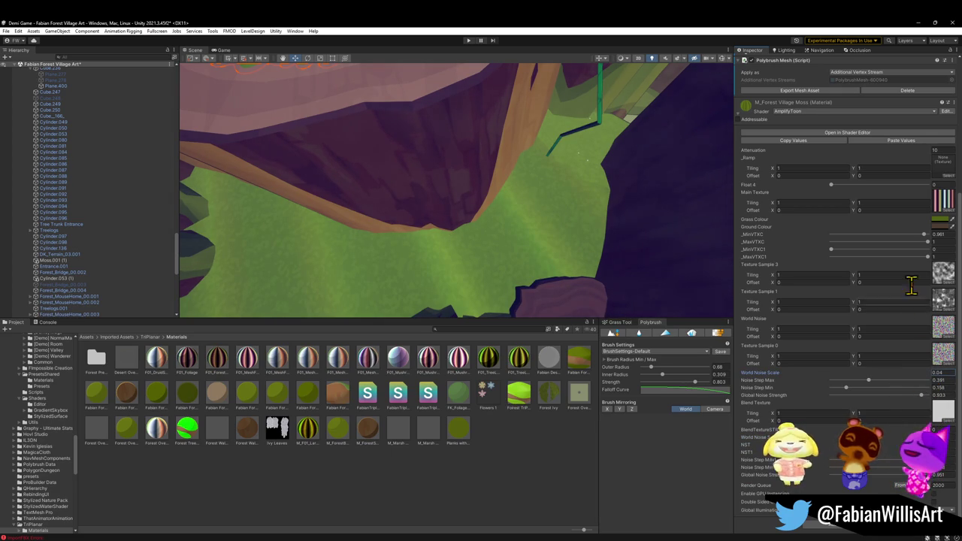
{"action": "left_click", "coordinate": [917, 251]}
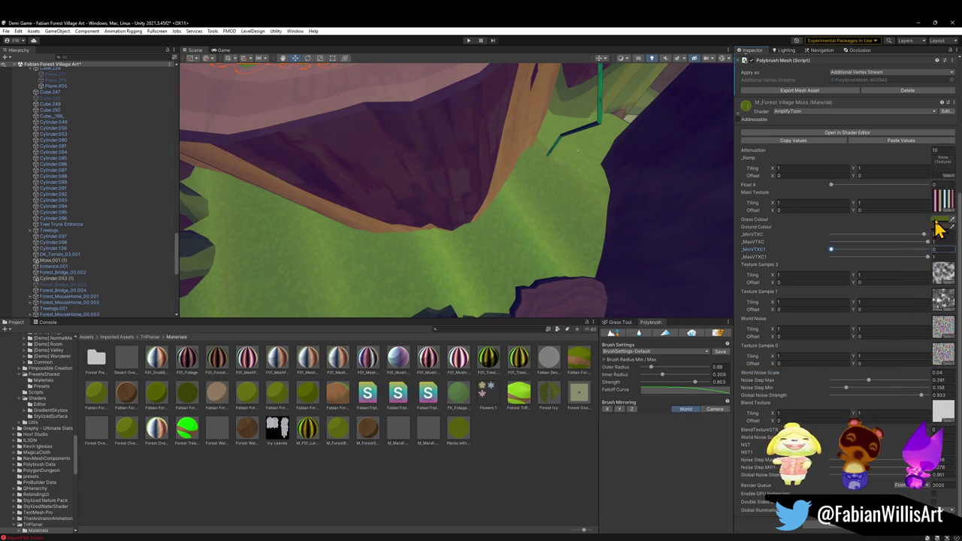
{"action": "left_click", "coordinate": [938, 226]}
{"action": "mouse_move", "coordinate": [938, 280]}
{"action": "left_mouse_down"}
{"action": "mouse_move", "coordinate": [902, 263]}
{"action": "mouse_move", "coordinate": [917, 288]}
{"action": "mouse_move", "coordinate": [893, 293]}
{"action": "mouse_move", "coordinate": [860, 324]}
{"action": "mouse_move", "coordinate": [869, 293]}
{"action": "left_mouse_up"}
{"action": "left_click", "coordinate": [868, 292]}
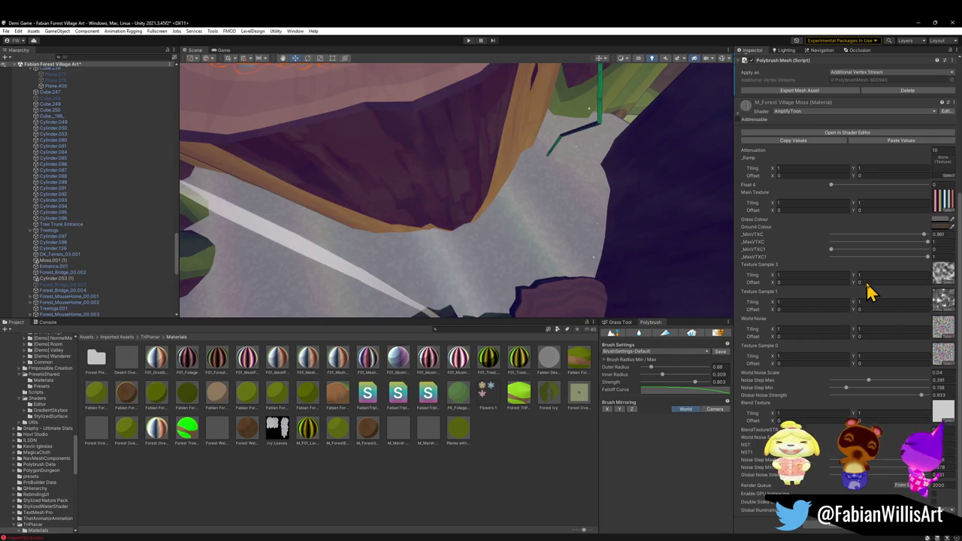
{"action": "key", "text": "ctrl+z"}
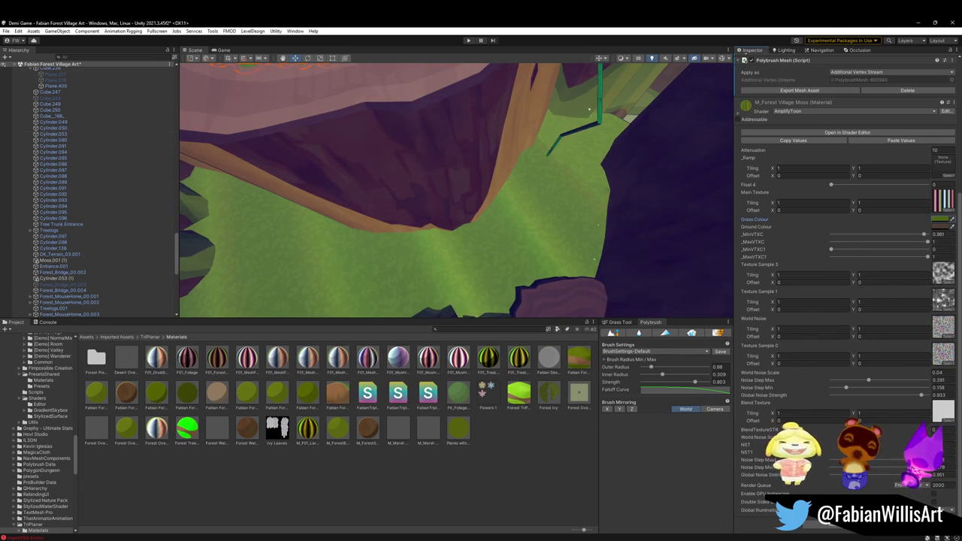
Set the moss material's Attenuation to 2 and orbit to view the painted grass circle and bridge.
{"action": "left_click", "coordinate": [831, 185]}
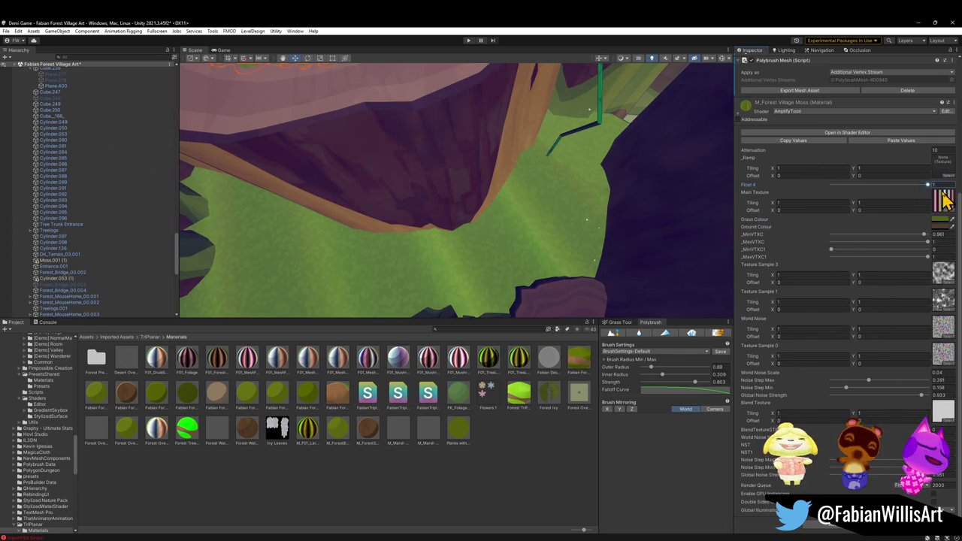
{"action": "mouse_move", "coordinate": [934, 155]}
{"action": "left_mouse_down"}
{"action": "mouse_move", "coordinate": [853, 167]}
{"action": "mouse_move", "coordinate": [939, 178]}
{"action": "mouse_move", "coordinate": [839, 180]}
{"action": "mouse_move", "coordinate": [884, 182]}
{"action": "left_mouse_up"}
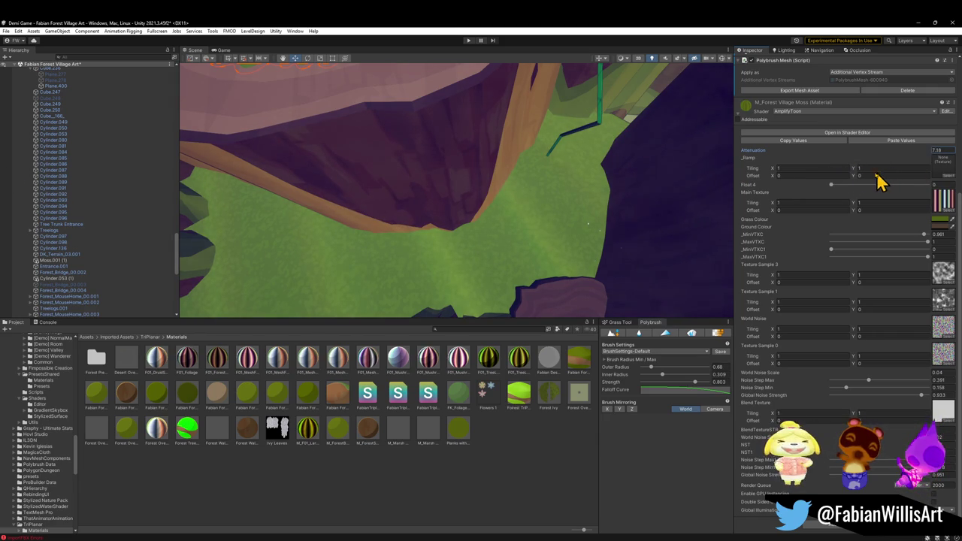
{"action": "mouse_move", "coordinate": [805, 183]}
{"action": "left_mouse_down"}
{"action": "mouse_move", "coordinate": [692, 197]}
{"action": "mouse_move", "coordinate": [945, 169]}
{"action": "left_mouse_up"}
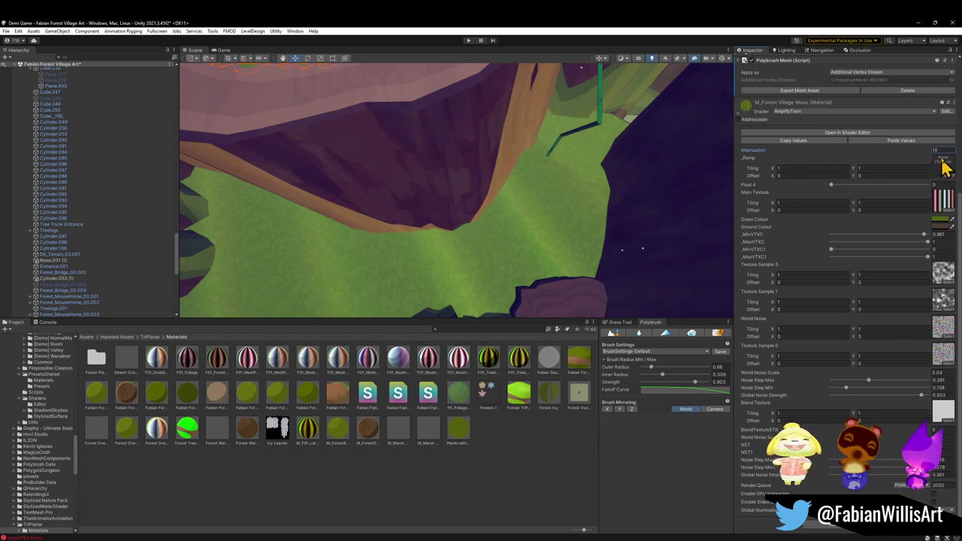
{"action": "type", "text": "2"}
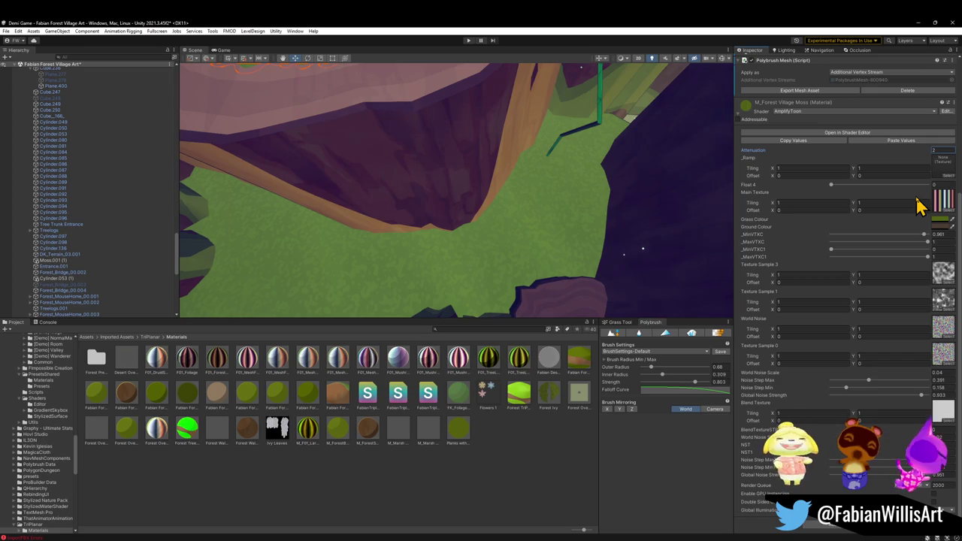
{"action": "mouse_move", "coordinate": [668, 177]}
{"action": "left_mouse_down"}
{"action": "mouse_move", "coordinate": [489, 81]}
{"action": "mouse_move", "coordinate": [491, 125]}
{"action": "mouse_move", "coordinate": [473, 183]}
{"action": "mouse_move", "coordinate": [476, 165]}
{"action": "mouse_move", "coordinate": [511, 258]}
{"action": "mouse_move", "coordinate": [657, 278]}
{"action": "mouse_move", "coordinate": [364, 250]}
{"action": "left_mouse_up"}
{"action": "key", "text": "ctrl+z"}
{"action": "key", "text": "ctrl+y"}
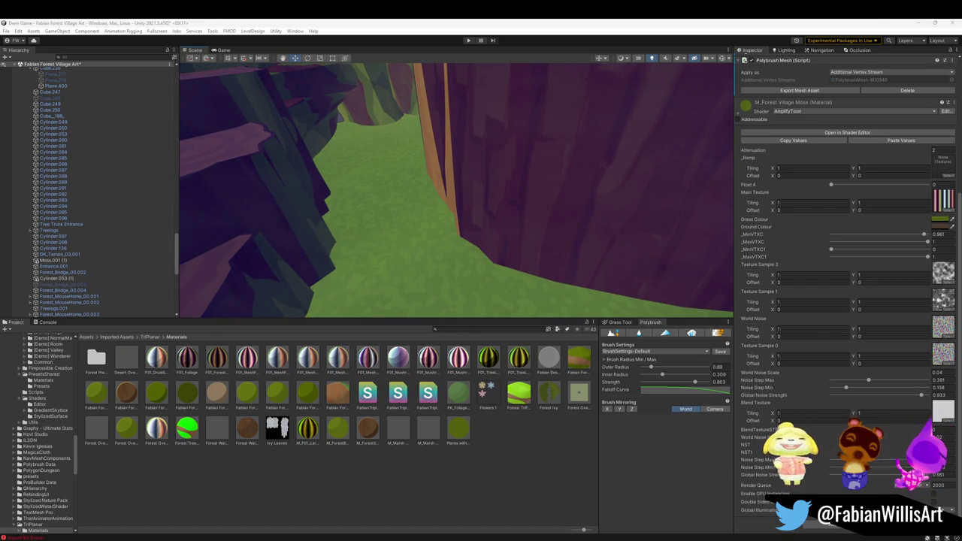
{"action": "mouse_move", "coordinate": [666, 215]}
{"action": "left_mouse_down"}
{"action": "mouse_move", "coordinate": [521, 180]}
{"action": "mouse_move", "coordinate": [617, 153]}
{"action": "mouse_move", "coordinate": [513, 181]}
{"action": "mouse_move", "coordinate": [517, 211]}
{"action": "mouse_move", "coordinate": [486, 263]}
{"action": "mouse_move", "coordinate": [423, 208]}
{"action": "mouse_move", "coordinate": [651, 188]}
{"action": "mouse_move", "coordinate": [579, 223]}
{"action": "mouse_move", "coordinate": [617, 285]}
{"action": "left_mouse_up"}
Select Ground for Polybrush vertex colour painting, adjusting strength and setting outer radius 1.79.
{"action": "left_click", "coordinate": [477, 279]}
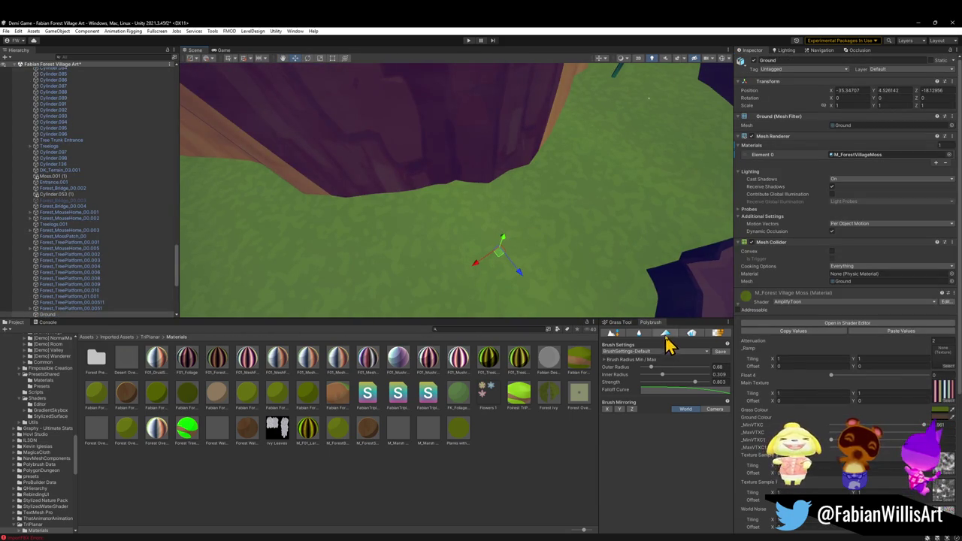
{"action": "left_click", "coordinate": [665, 334]}
{"action": "mouse_move", "coordinate": [533, 212]}
{"action": "left_mouse_down"}
{"action": "mouse_move", "coordinate": [593, 203]}
{"action": "mouse_move", "coordinate": [486, 202]}
{"action": "left_mouse_up"}
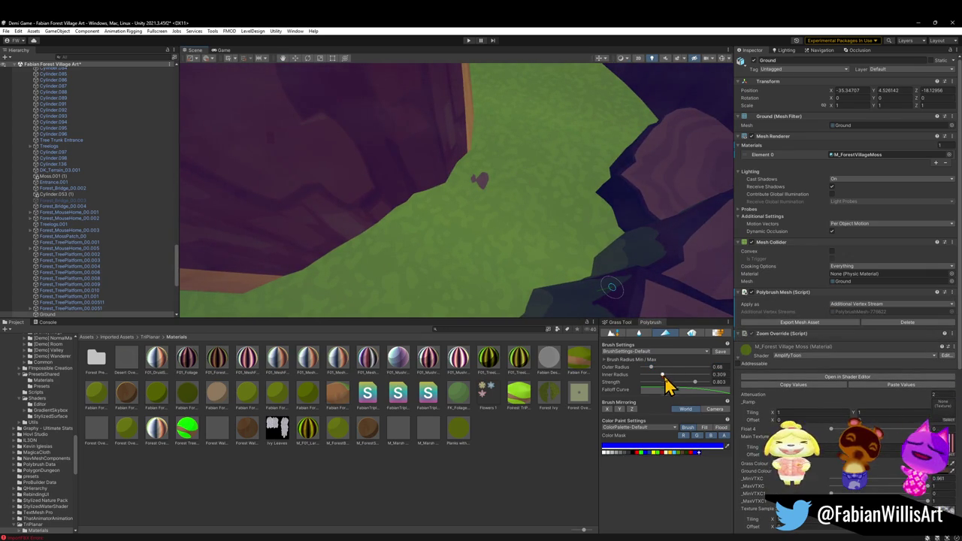
{"action": "left_click_drag", "start_coordinate": [693, 384], "coordinate": [685, 386]}
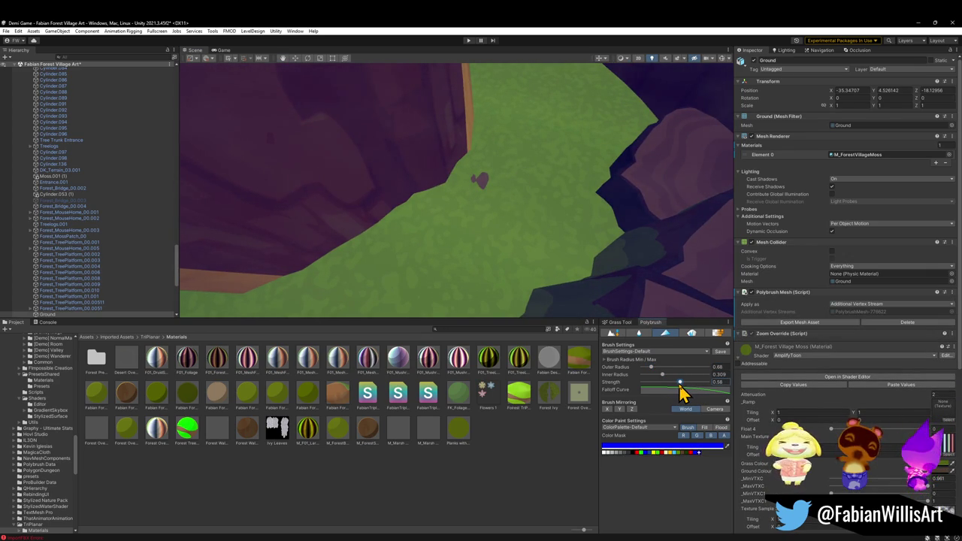
{"action": "left_click_drag", "start_coordinate": [654, 371], "coordinate": [668, 369]}
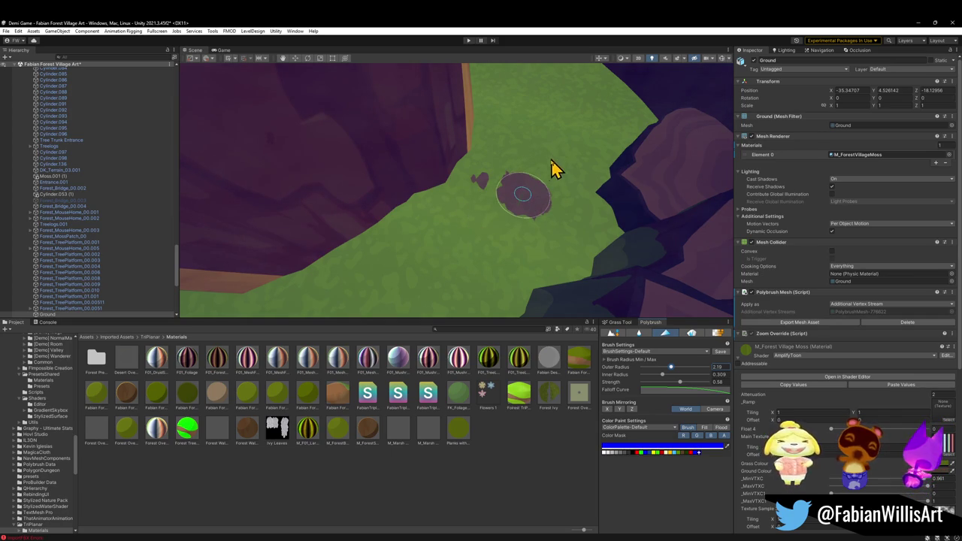
Paint dark purple patches across the green path, extending them leftward, then widen outer radius to 3.5.
{"action": "mouse_move", "coordinate": [545, 179]}
{"action": "left_mouse_down"}
{"action": "mouse_move", "coordinate": [537, 232]}
{"action": "mouse_move", "coordinate": [563, 200]}
{"action": "mouse_move", "coordinate": [559, 157]}
{"action": "mouse_move", "coordinate": [575, 148]}
{"action": "mouse_move", "coordinate": [566, 163]}
{"action": "mouse_move", "coordinate": [551, 157]}
{"action": "mouse_move", "coordinate": [546, 172]}
{"action": "left_mouse_up"}
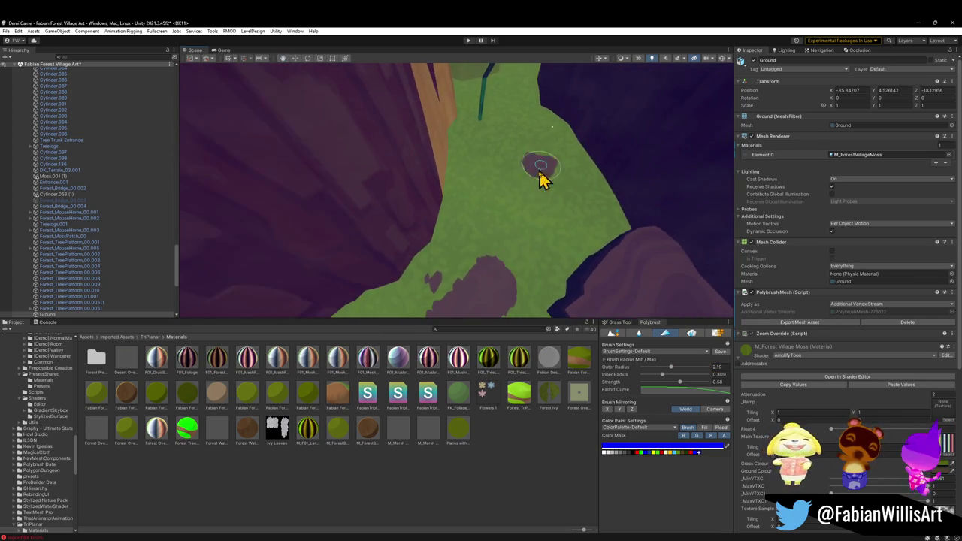
{"action": "left_click_drag", "start_coordinate": [531, 268], "coordinate": [539, 255]}
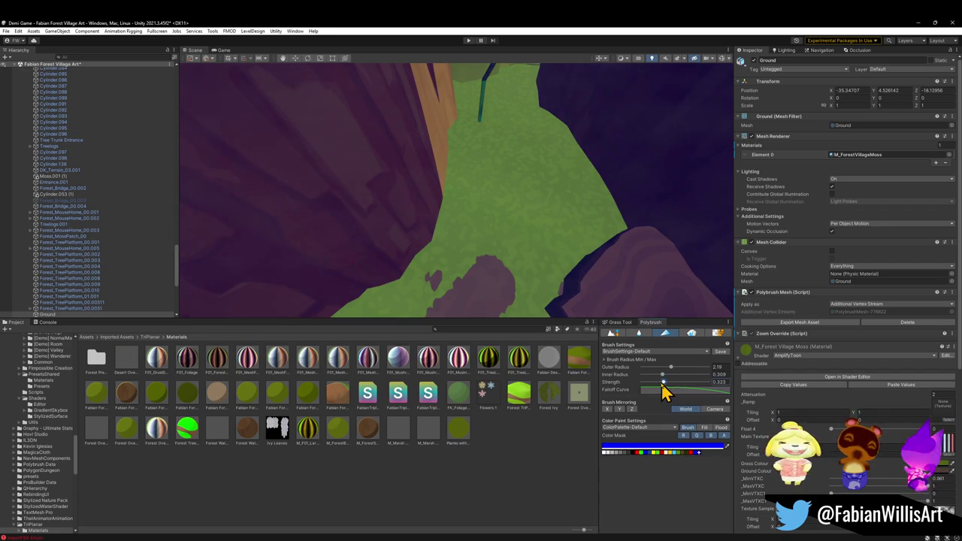
{"action": "mouse_move", "coordinate": [506, 281]}
{"action": "left_mouse_down"}
{"action": "mouse_move", "coordinate": [477, 301]}
{"action": "mouse_move", "coordinate": [517, 258]}
{"action": "mouse_move", "coordinate": [477, 275]}
{"action": "mouse_move", "coordinate": [497, 248]}
{"action": "mouse_move", "coordinate": [503, 259]}
{"action": "mouse_move", "coordinate": [556, 185]}
{"action": "mouse_move", "coordinate": [533, 213]}
{"action": "mouse_move", "coordinate": [568, 124]}
{"action": "mouse_move", "coordinate": [565, 96]}
{"action": "mouse_move", "coordinate": [570, 146]}
{"action": "mouse_move", "coordinate": [555, 116]}
{"action": "mouse_move", "coordinate": [515, 140]}
{"action": "mouse_move", "coordinate": [536, 203]}
{"action": "left_mouse_up"}
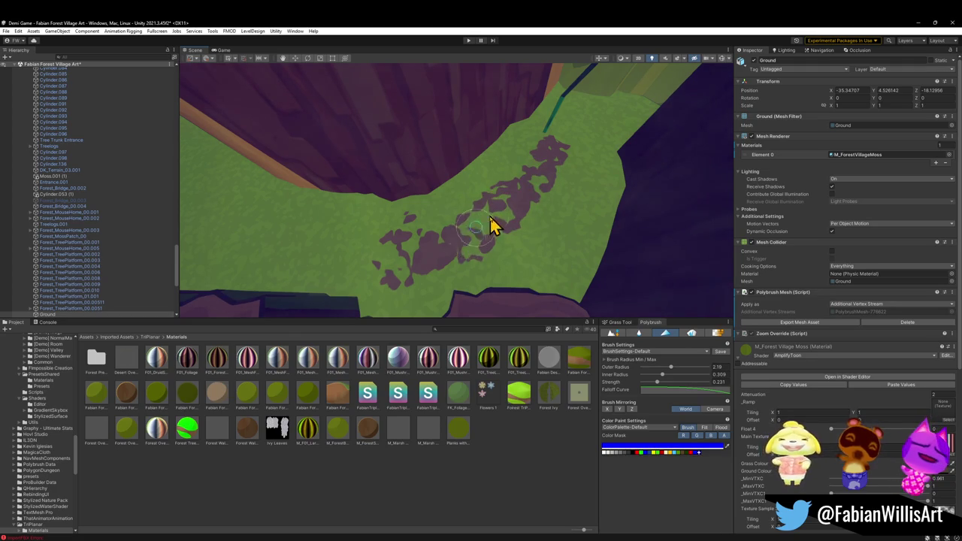
{"action": "mouse_move", "coordinate": [411, 246]}
{"action": "left_mouse_down"}
{"action": "mouse_move", "coordinate": [391, 249]}
{"action": "mouse_move", "coordinate": [357, 212]}
{"action": "mouse_move", "coordinate": [298, 210]}
{"action": "mouse_move", "coordinate": [264, 224]}
{"action": "mouse_move", "coordinate": [318, 242]}
{"action": "left_mouse_up"}
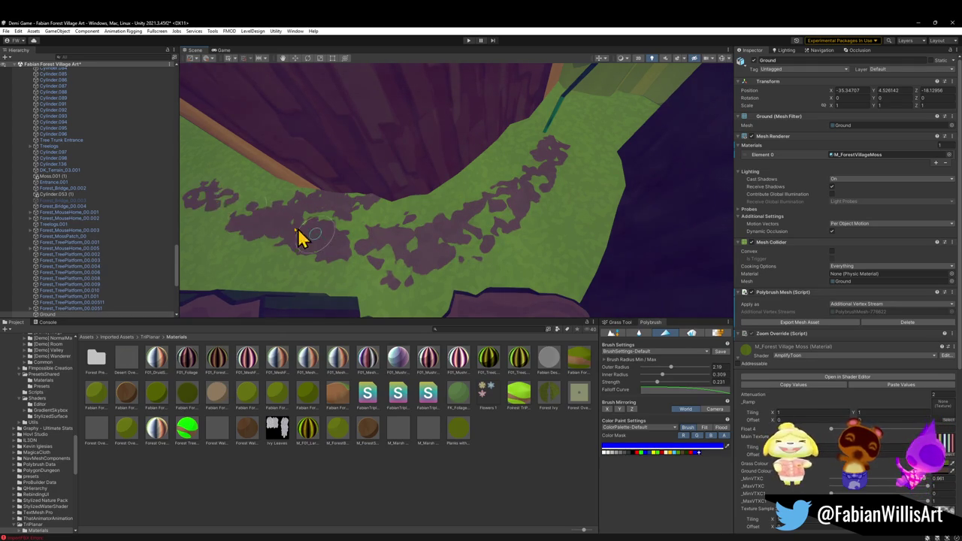
{"action": "left_click_drag", "start_coordinate": [419, 221], "coordinate": [333, 188]}
{"action": "mouse_move", "coordinate": [419, 173]}
{"action": "left_mouse_down"}
{"action": "mouse_move", "coordinate": [433, 195]}
{"action": "mouse_move", "coordinate": [354, 122]}
{"action": "mouse_move", "coordinate": [387, 154]}
{"action": "mouse_move", "coordinate": [412, 150]}
{"action": "mouse_move", "coordinate": [463, 237]}
{"action": "left_mouse_up"}
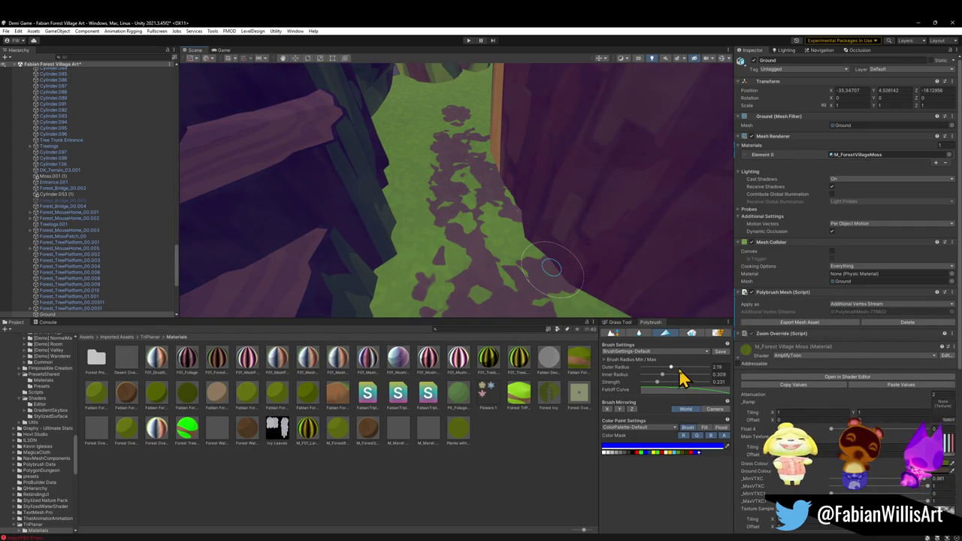
{"action": "left_click_drag", "start_coordinate": [685, 369], "coordinate": [688, 368]}
Raise brush strength slightly and repaint the middle and upper path back to green.
{"action": "mouse_move", "coordinate": [476, 189]}
{"action": "left_mouse_down"}
{"action": "mouse_move", "coordinate": [476, 230]}
{"action": "mouse_move", "coordinate": [459, 125]}
{"action": "left_mouse_up"}
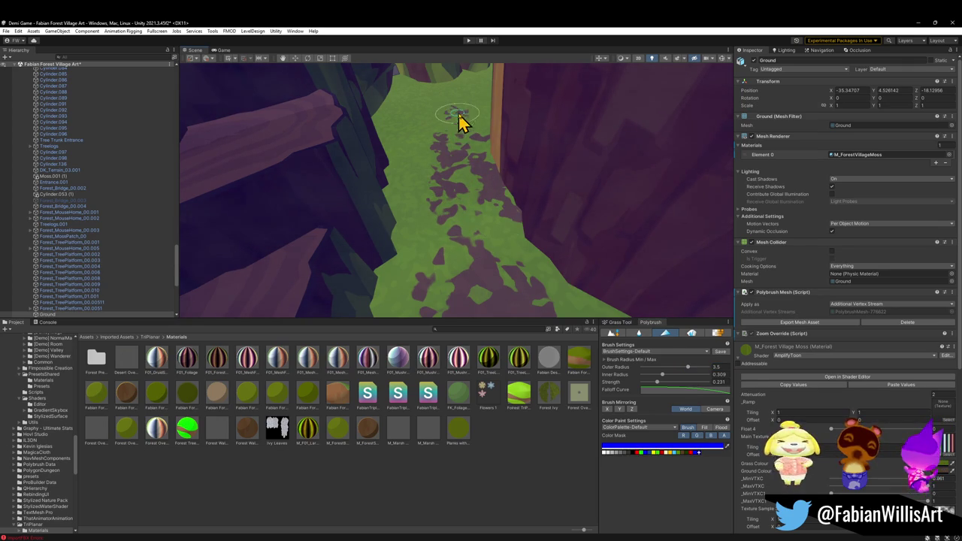
{"action": "left_click_drag", "start_coordinate": [665, 385], "coordinate": [666, 385]}
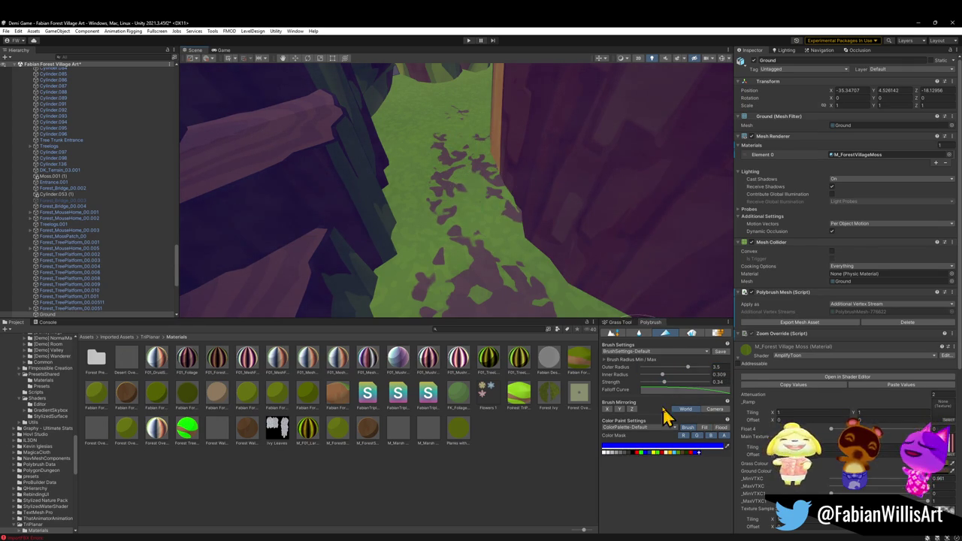
{"action": "mouse_move", "coordinate": [496, 193]}
{"action": "left_mouse_down"}
{"action": "mouse_move", "coordinate": [479, 142]}
{"action": "mouse_move", "coordinate": [431, 248]}
{"action": "left_mouse_up"}
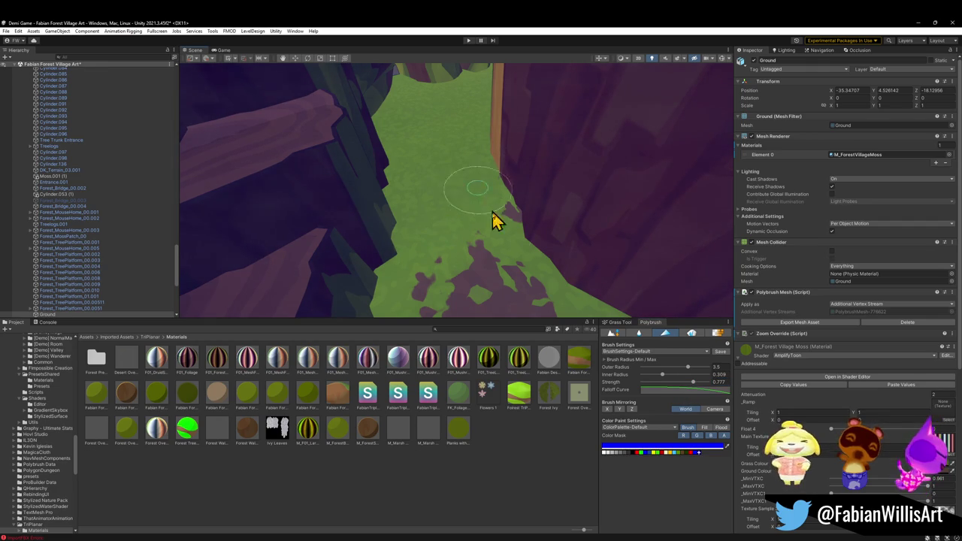
{"action": "mouse_move", "coordinate": [504, 223]}
{"action": "left_mouse_down"}
{"action": "mouse_move", "coordinate": [535, 195]}
{"action": "mouse_move", "coordinate": [385, 156]}
{"action": "mouse_move", "coordinate": [378, 127]}
{"action": "mouse_move", "coordinate": [393, 161]}
{"action": "mouse_move", "coordinate": [436, 187]}
{"action": "left_mouse_up"}
Paint new purple patches down the path, turning a few back to green.
{"action": "left_click_drag", "start_coordinate": [404, 154], "coordinate": [378, 133]}
{"action": "mouse_move", "coordinate": [325, 105]}
{"action": "left_mouse_down"}
{"action": "mouse_move", "coordinate": [308, 146]}
{"action": "mouse_move", "coordinate": [361, 176]}
{"action": "mouse_move", "coordinate": [348, 179]}
{"action": "left_mouse_up"}
{"action": "mouse_move", "coordinate": [308, 110]}
{"action": "left_mouse_down"}
{"action": "mouse_move", "coordinate": [322, 97]}
{"action": "mouse_move", "coordinate": [311, 157]}
{"action": "mouse_move", "coordinate": [370, 187]}
{"action": "mouse_move", "coordinate": [361, 160]}
{"action": "mouse_move", "coordinate": [337, 189]}
{"action": "mouse_move", "coordinate": [329, 135]}
{"action": "mouse_move", "coordinate": [350, 178]}
{"action": "mouse_move", "coordinate": [319, 169]}
{"action": "mouse_move", "coordinate": [311, 90]}
{"action": "mouse_move", "coordinate": [333, 112]}
{"action": "mouse_move", "coordinate": [316, 90]}
{"action": "mouse_move", "coordinate": [320, 116]}
{"action": "mouse_move", "coordinate": [425, 158]}
{"action": "mouse_move", "coordinate": [399, 127]}
{"action": "mouse_move", "coordinate": [418, 130]}
{"action": "left_mouse_up"}
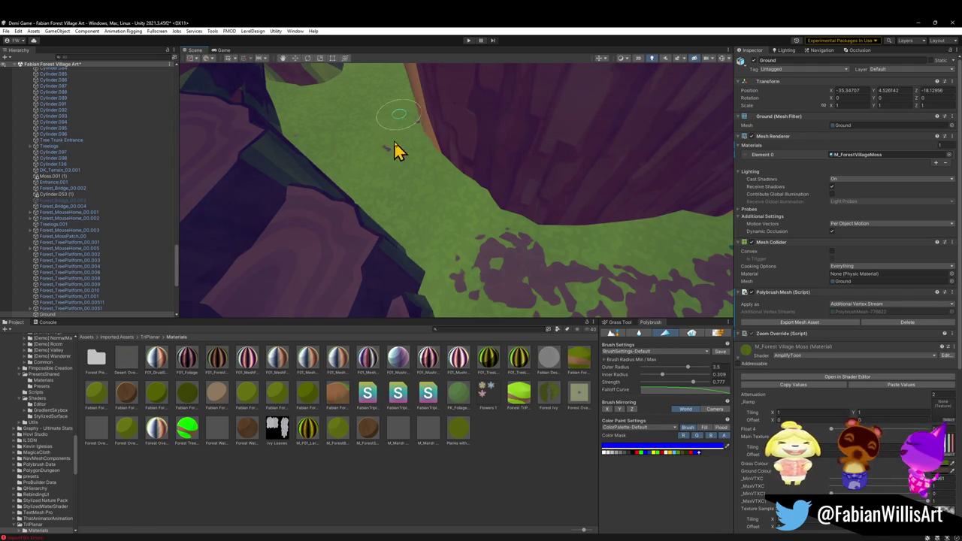
{"action": "left_click_drag", "start_coordinate": [382, 200], "coordinate": [526, 188]}
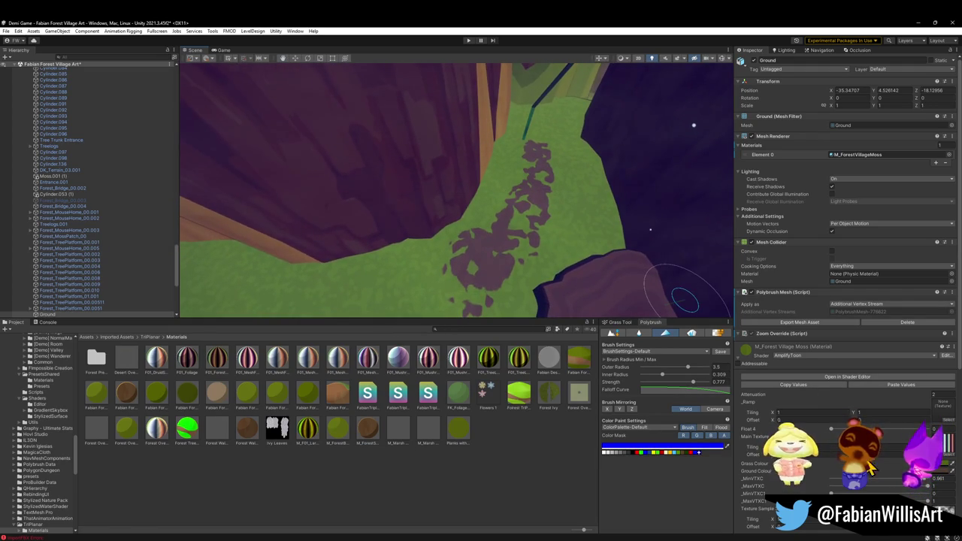